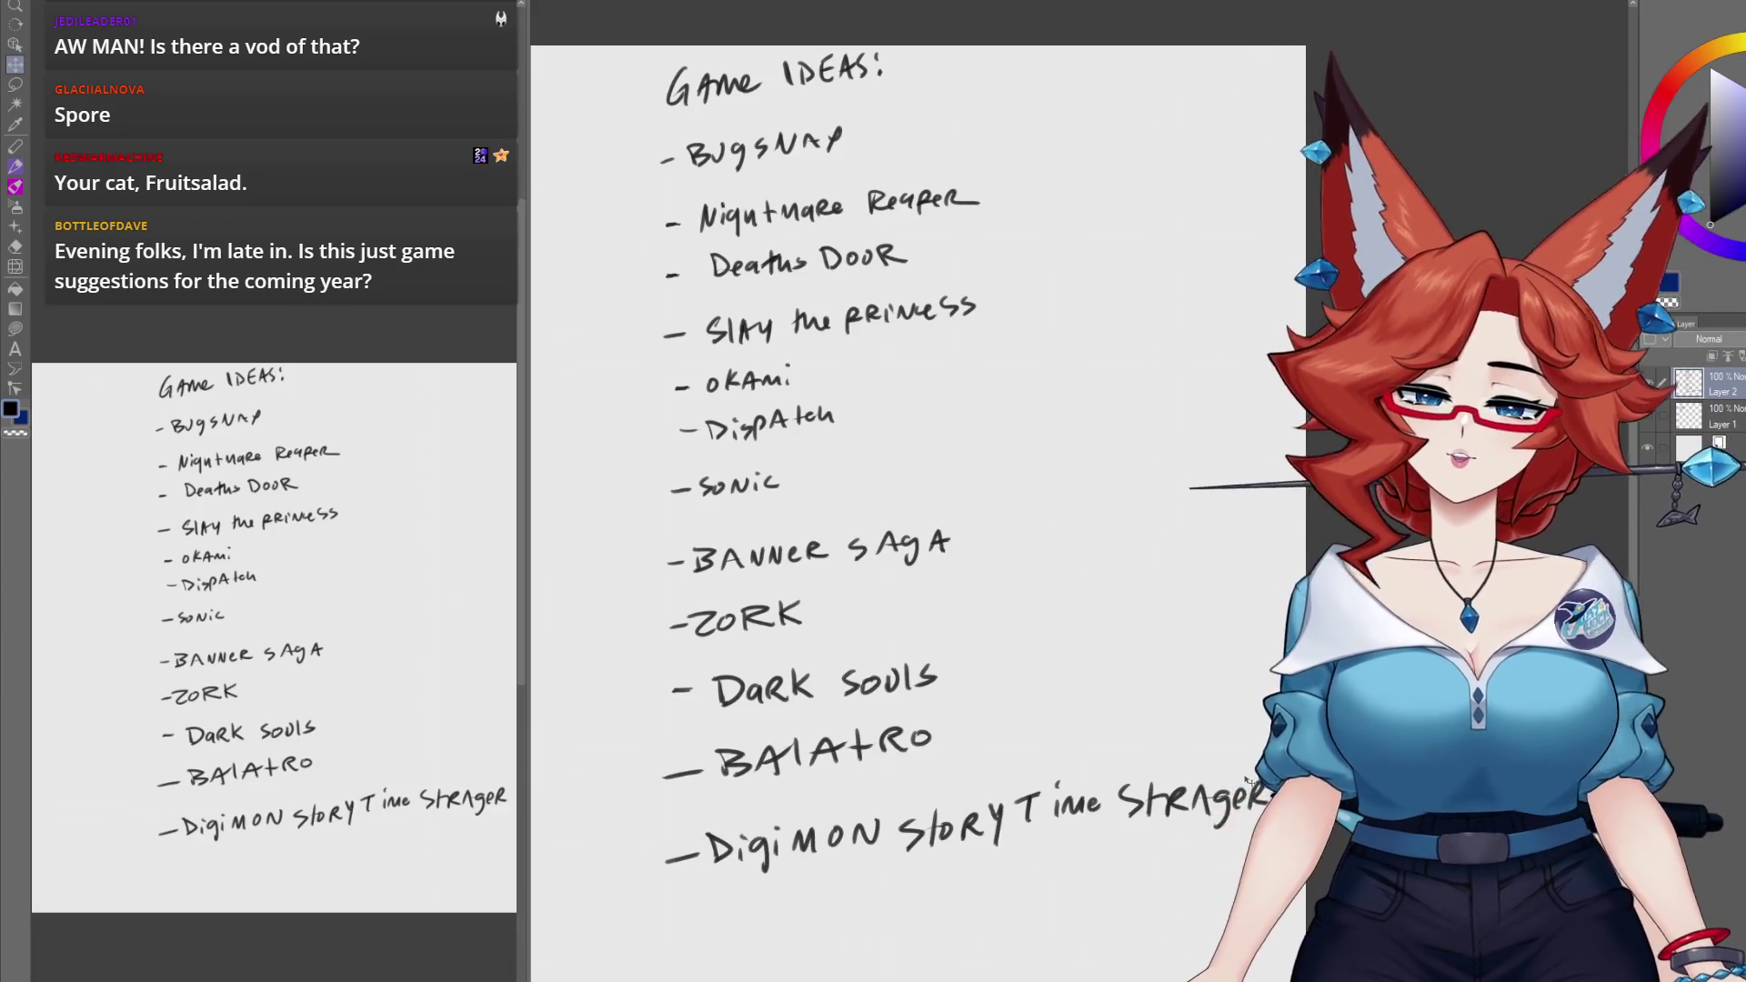
Step: Handwrite '-DARKSIDE Detective' below the last entry and start a bracket beside the list's top
scroll(1210, 714, "down", 2)
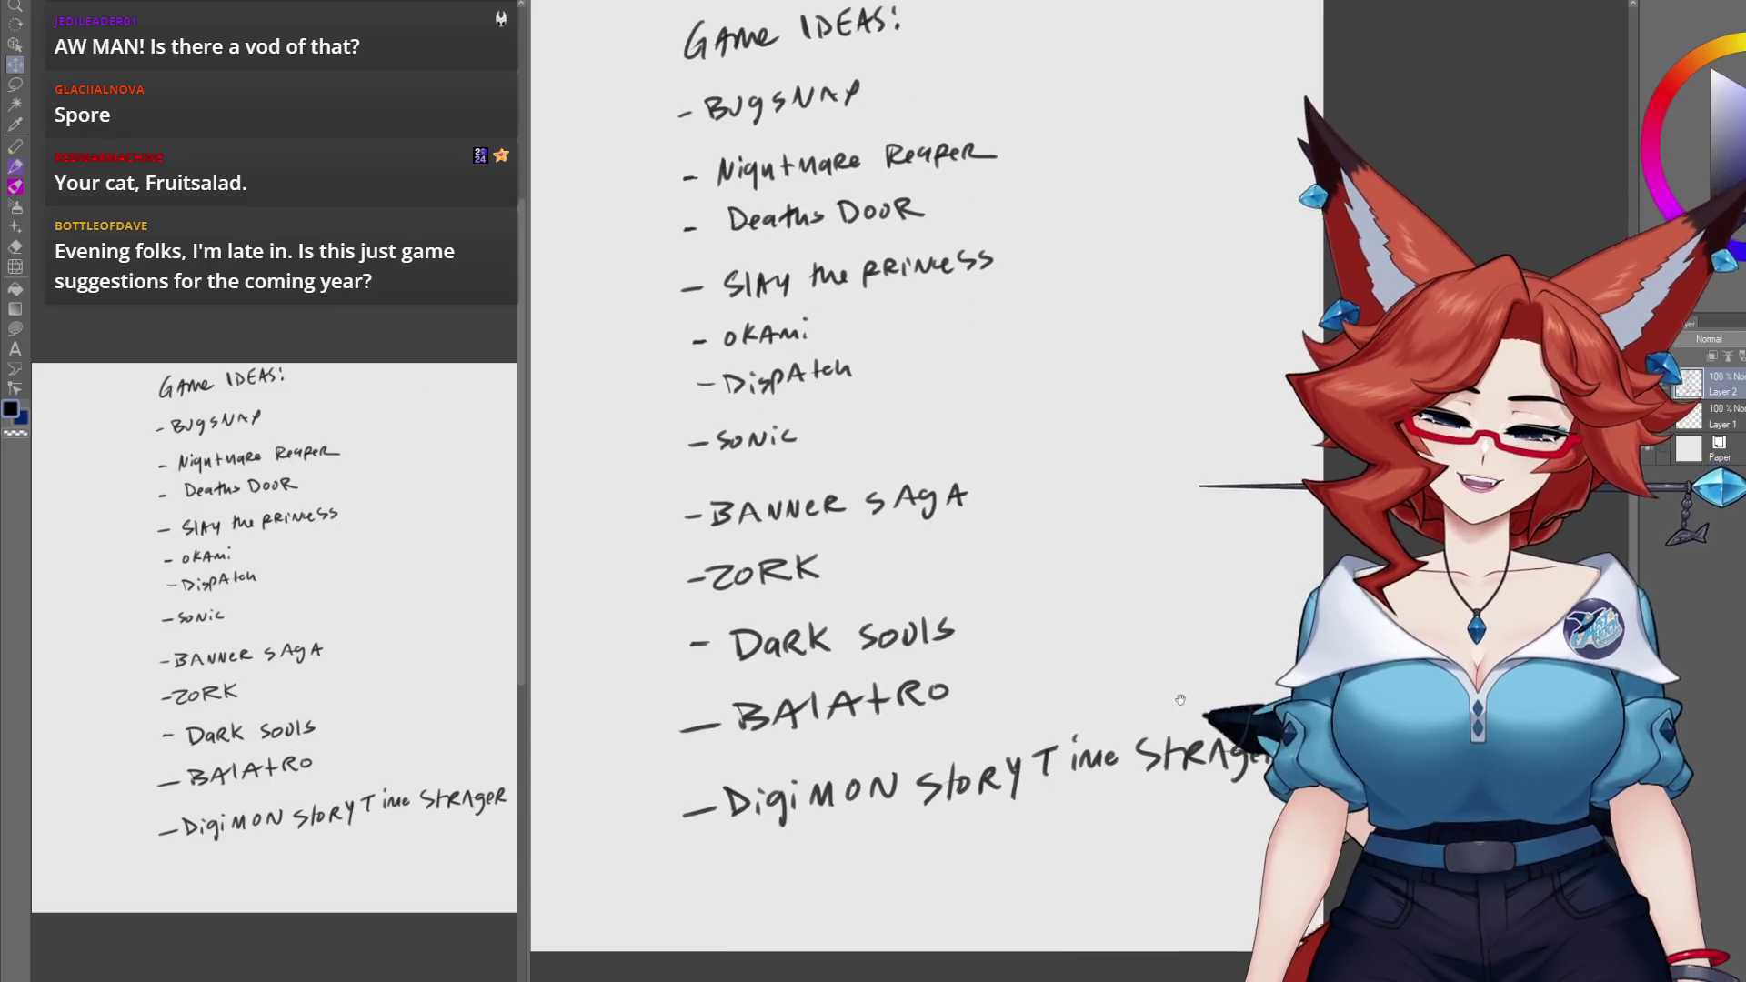
left_click_drag(1194, 714, 1104, 721)
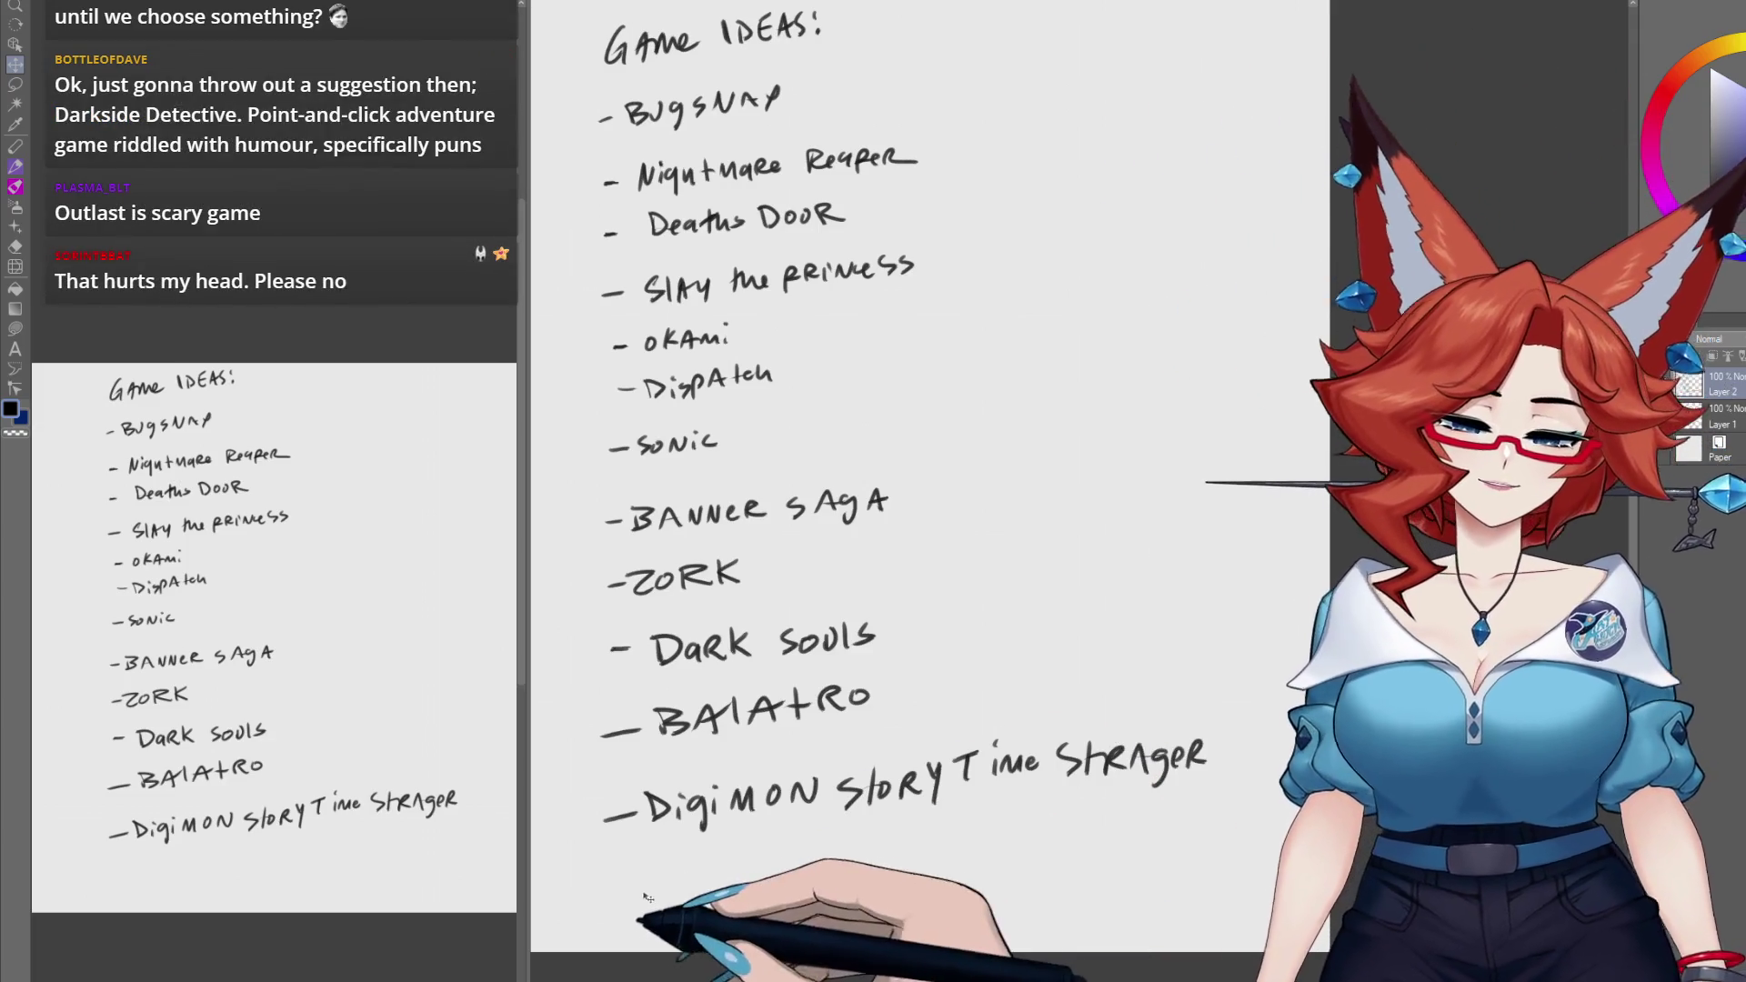
left_click_drag(616, 889, 859, 866)
mouse_move(887, 855)
left_mouse_down()
mouse_move(887, 871)
mouse_move(1006, 862)
left_mouse_up()
left_click_drag(999, 846, 1017, 844)
mouse_move(1024, 846)
left_mouse_down()
mouse_move(1024, 862)
mouse_move(1065, 841)
left_mouse_up()
left_click_drag(1075, 850, 1096, 848)
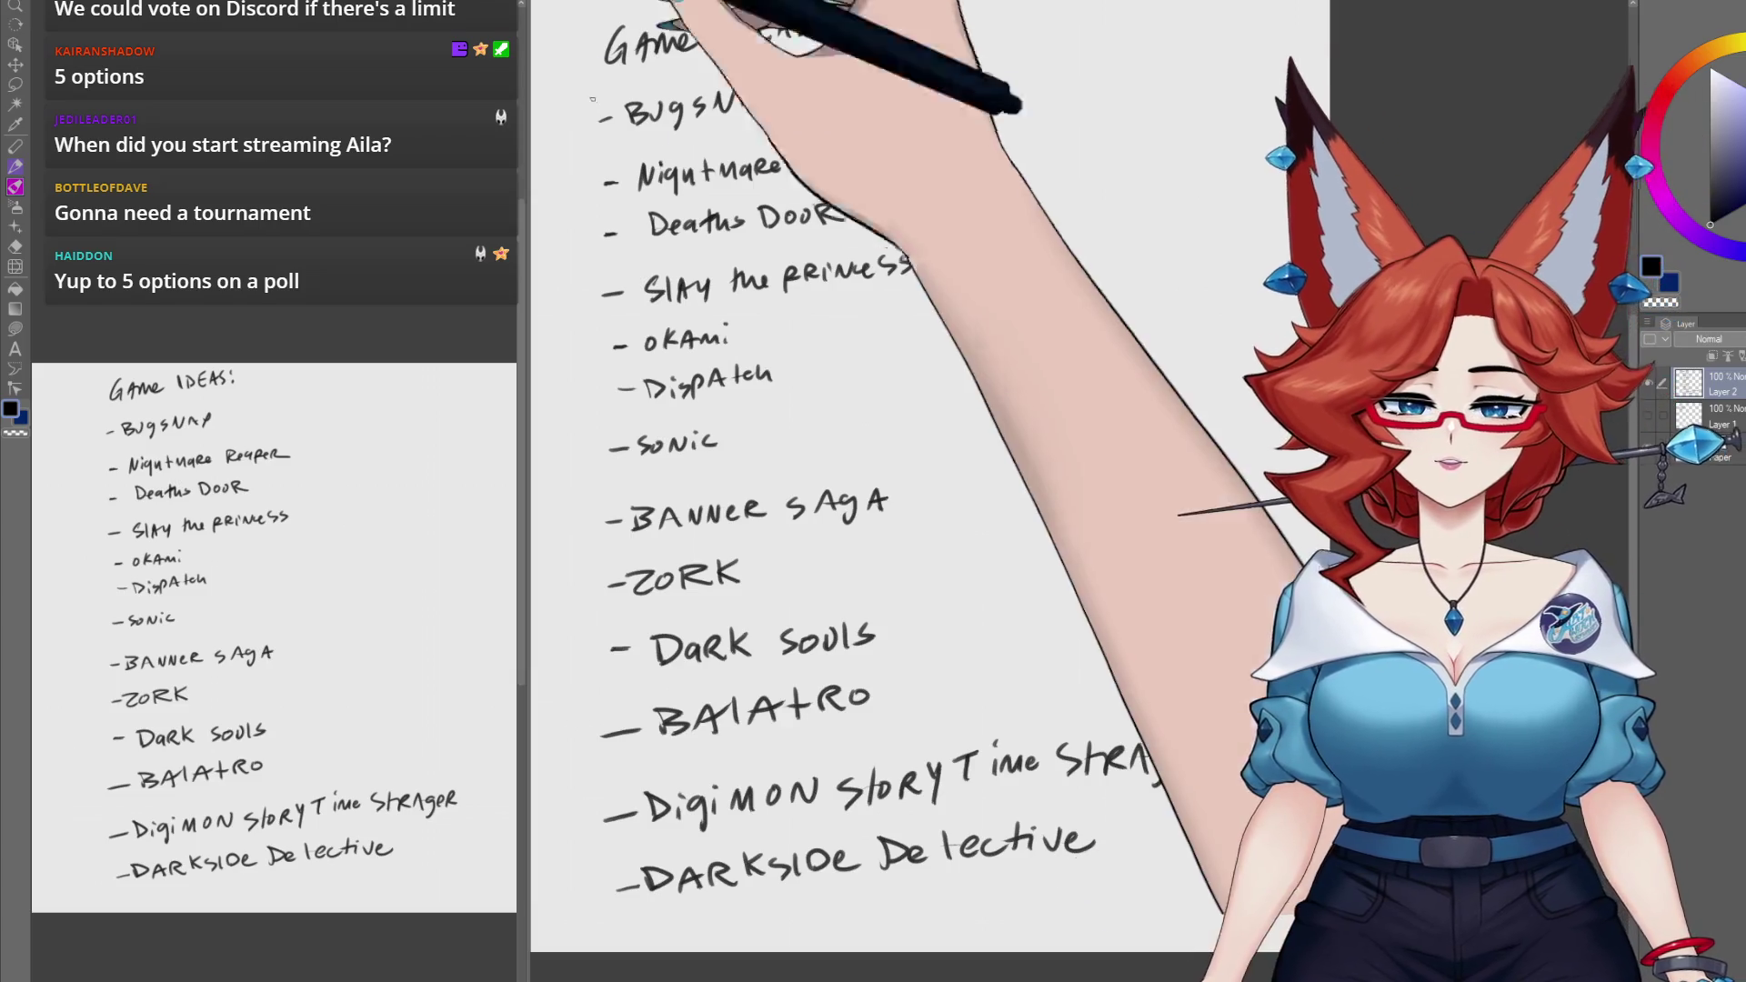
left_click_drag(587, 93, 572, 191)
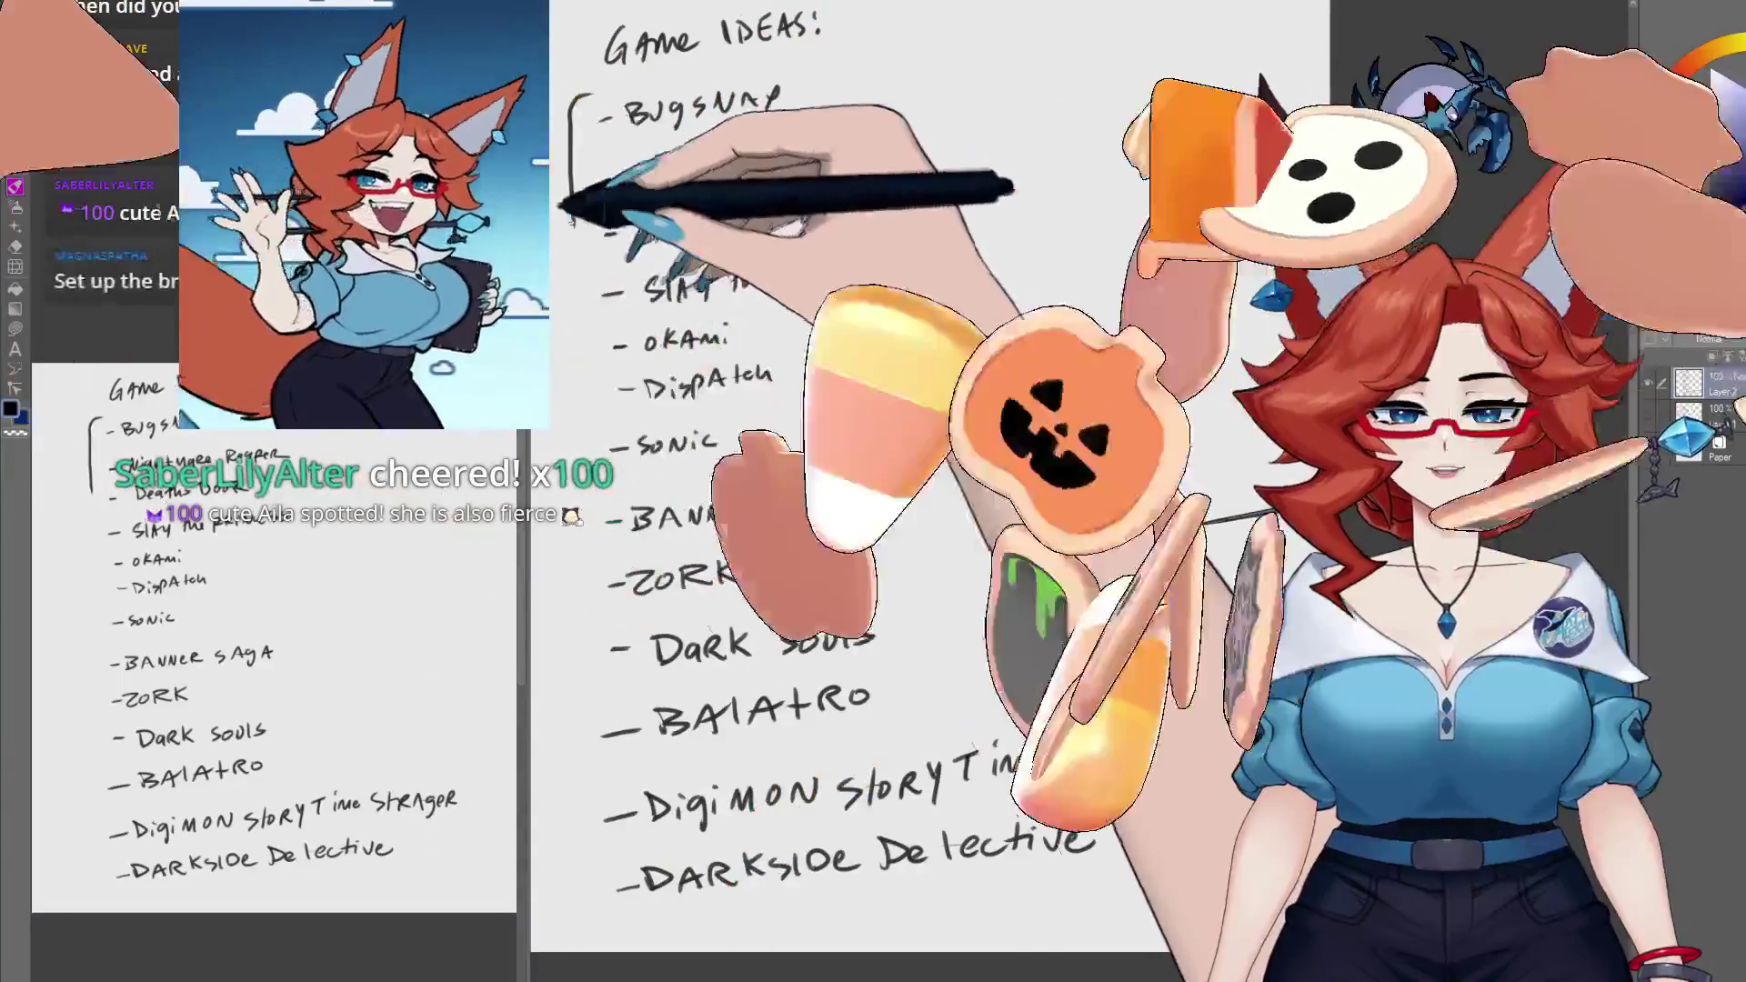
Step: Extend the bracket down through Okami and draw a second bracket spanning Dispatch to Dark Souls
mouse_move(577, 195)
left_mouse_down()
mouse_move(576, 304)
mouse_move(600, 366)
left_mouse_up()
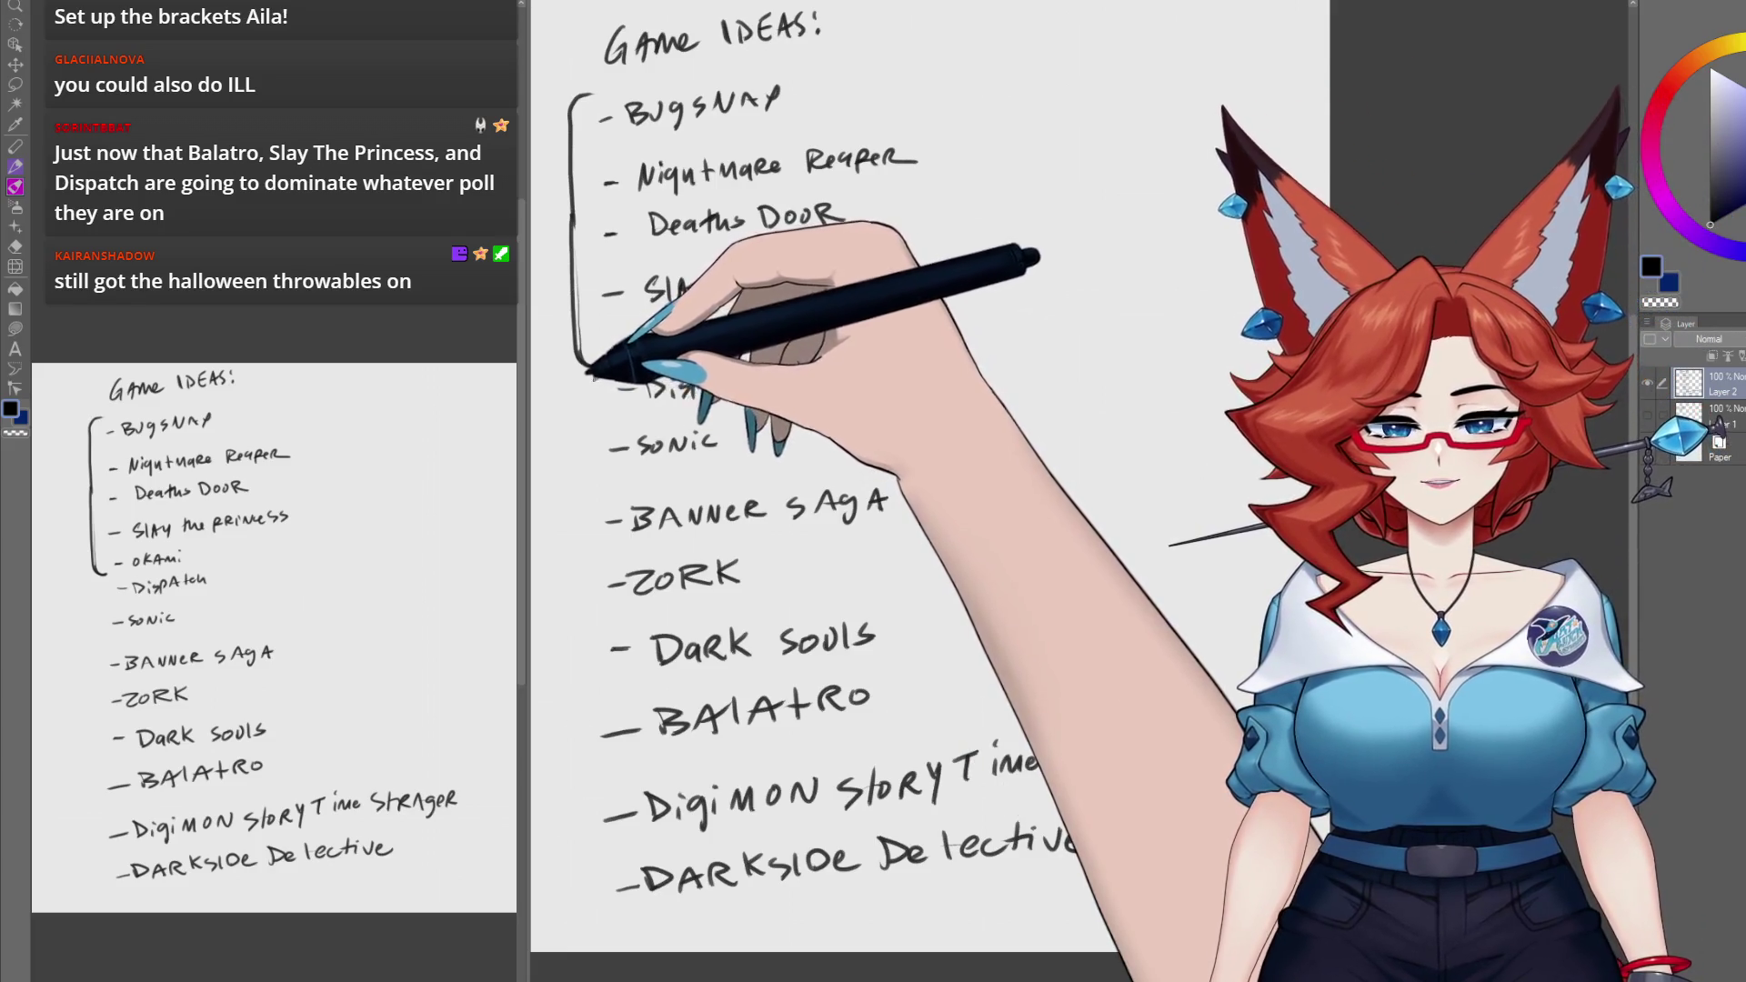
mouse_move(600, 380)
left_mouse_down()
mouse_move(562, 439)
mouse_move(597, 698)
left_mouse_up()
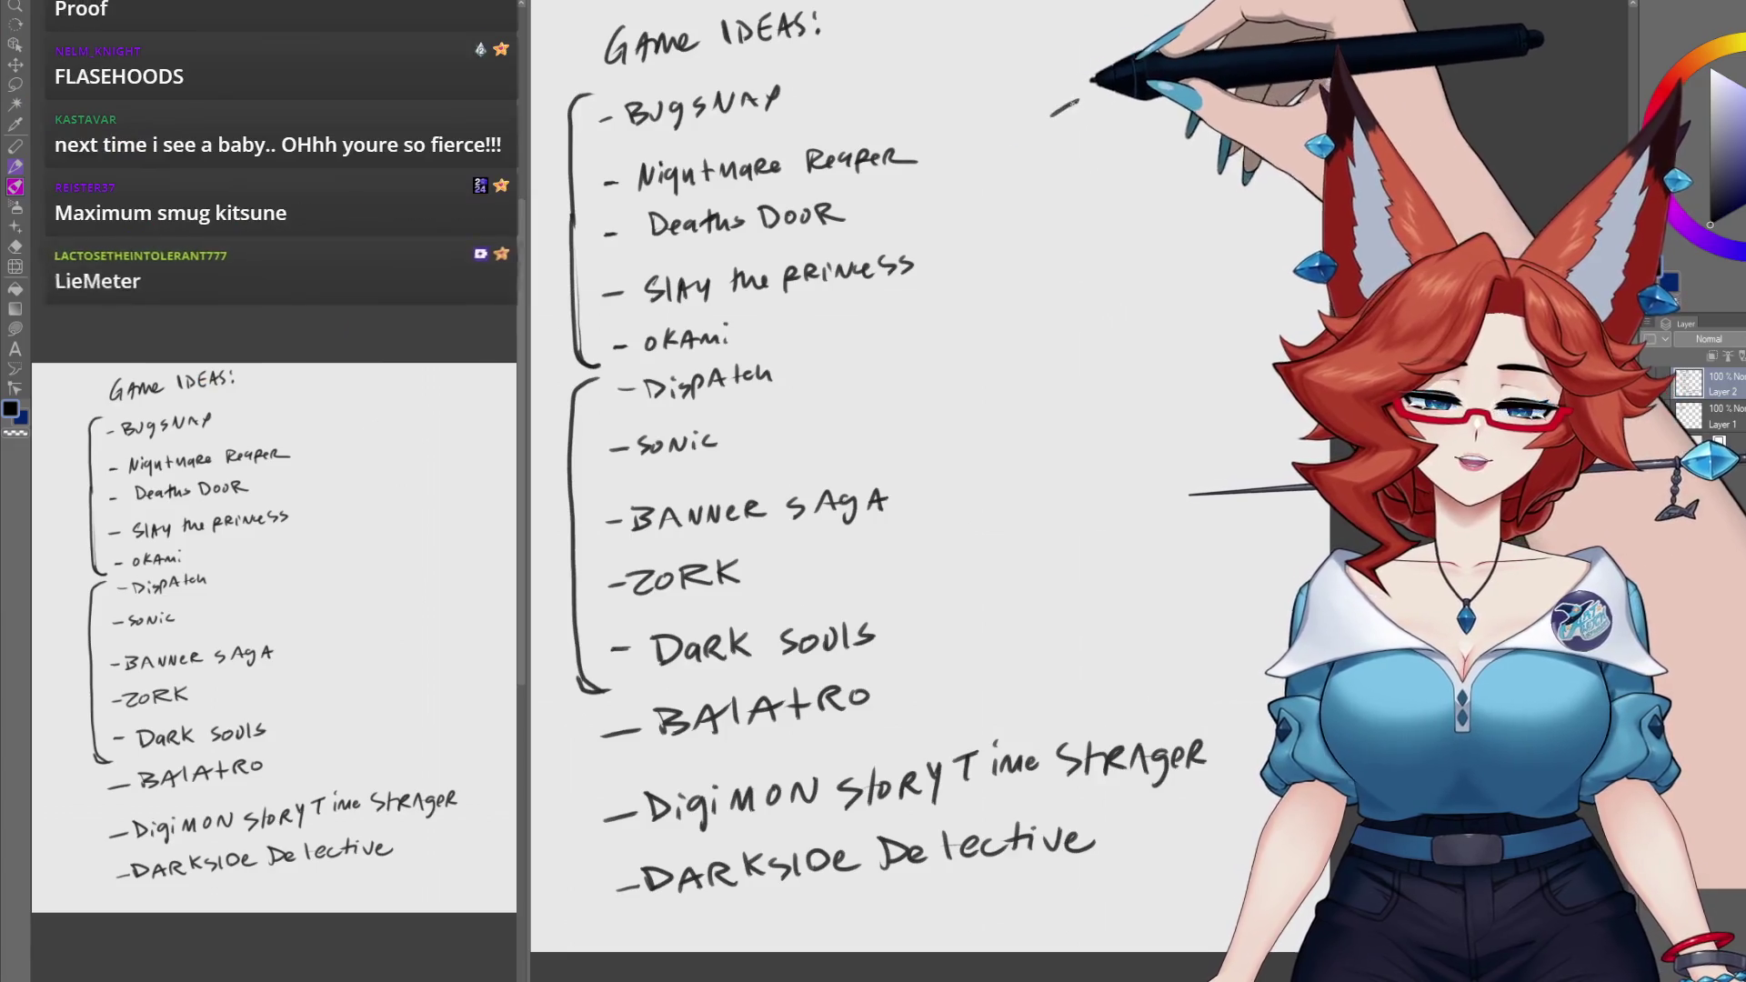
Step: Write '← Top 2' beside the first bracketed group and again beside Sonic
mouse_move(1066, 109)
left_mouse_down()
mouse_move(1126, 145)
mouse_move(1174, 139)
left_mouse_up()
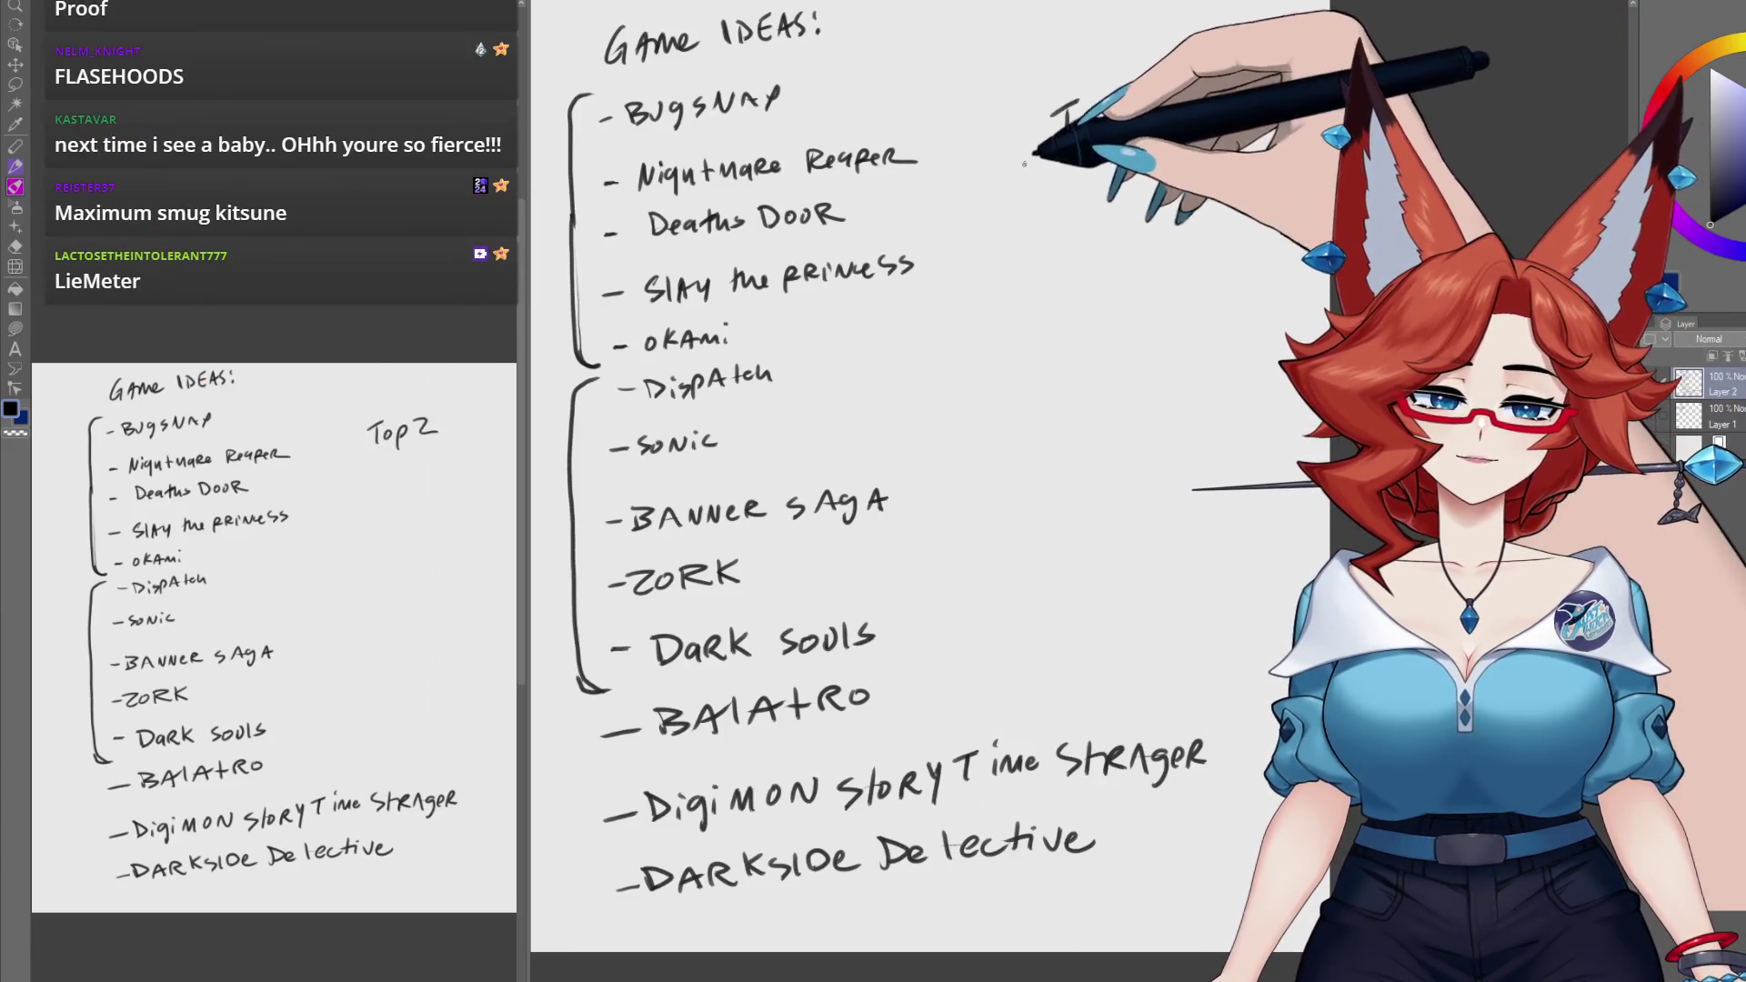
mouse_move(1031, 131)
left_mouse_down()
mouse_move(983, 139)
mouse_move(1005, 155)
left_mouse_up()
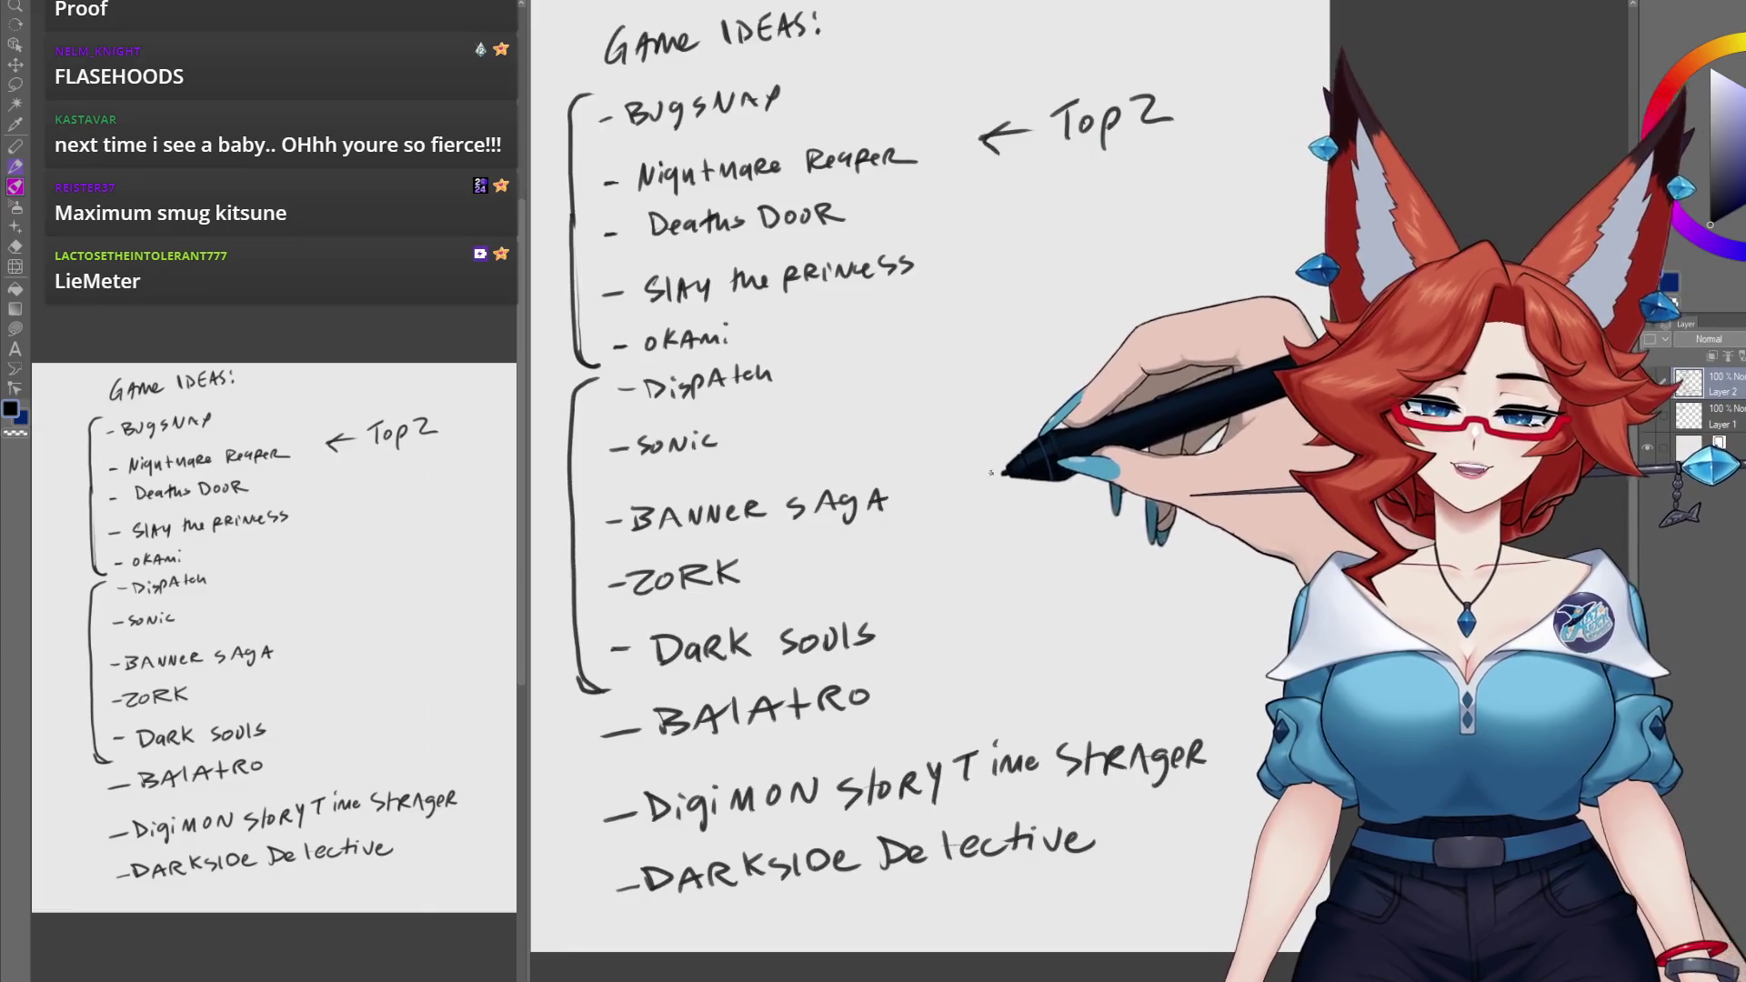
left_click_drag(1010, 469, 975, 469)
mouse_move(989, 457)
left_mouse_down()
mouse_move(984, 478)
mouse_move(1071, 444)
left_mouse_up()
mouse_move(1054, 446)
left_mouse_down()
mouse_move(1057, 475)
mouse_move(1091, 459)
left_mouse_up()
mouse_move(1100, 451)
left_mouse_down()
mouse_move(1106, 473)
mouse_move(1160, 461)
left_mouse_up()
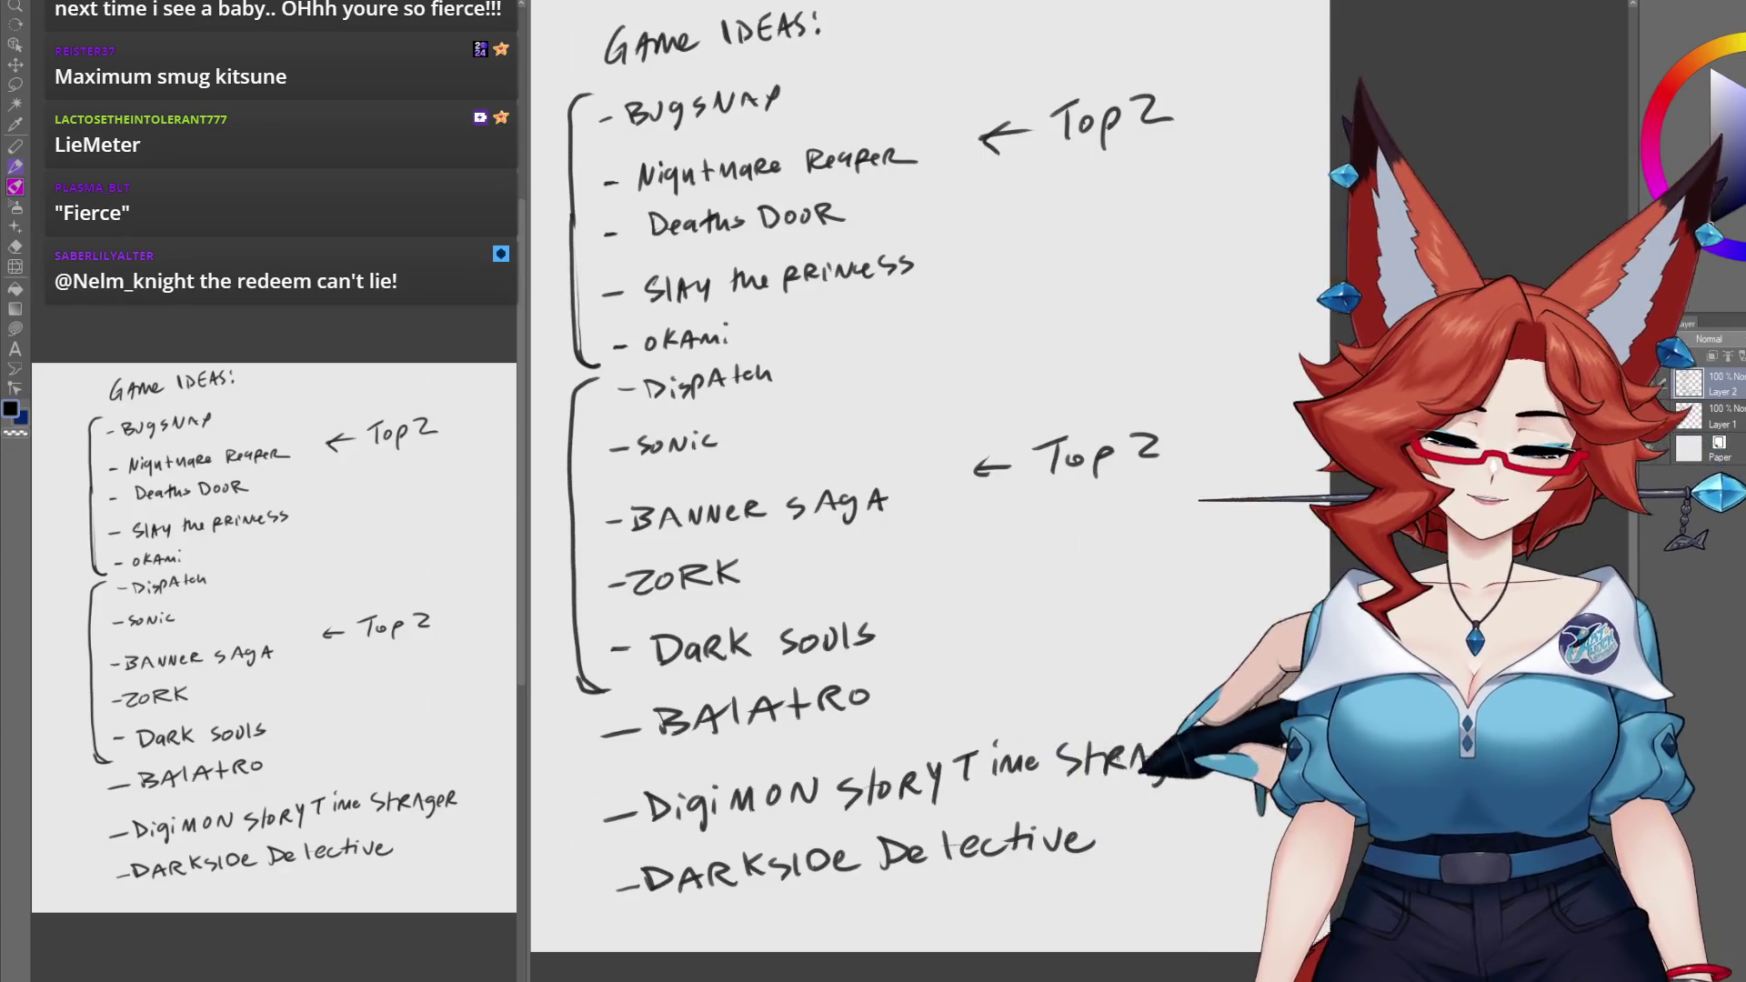
scroll(1071, 772, "down", 3)
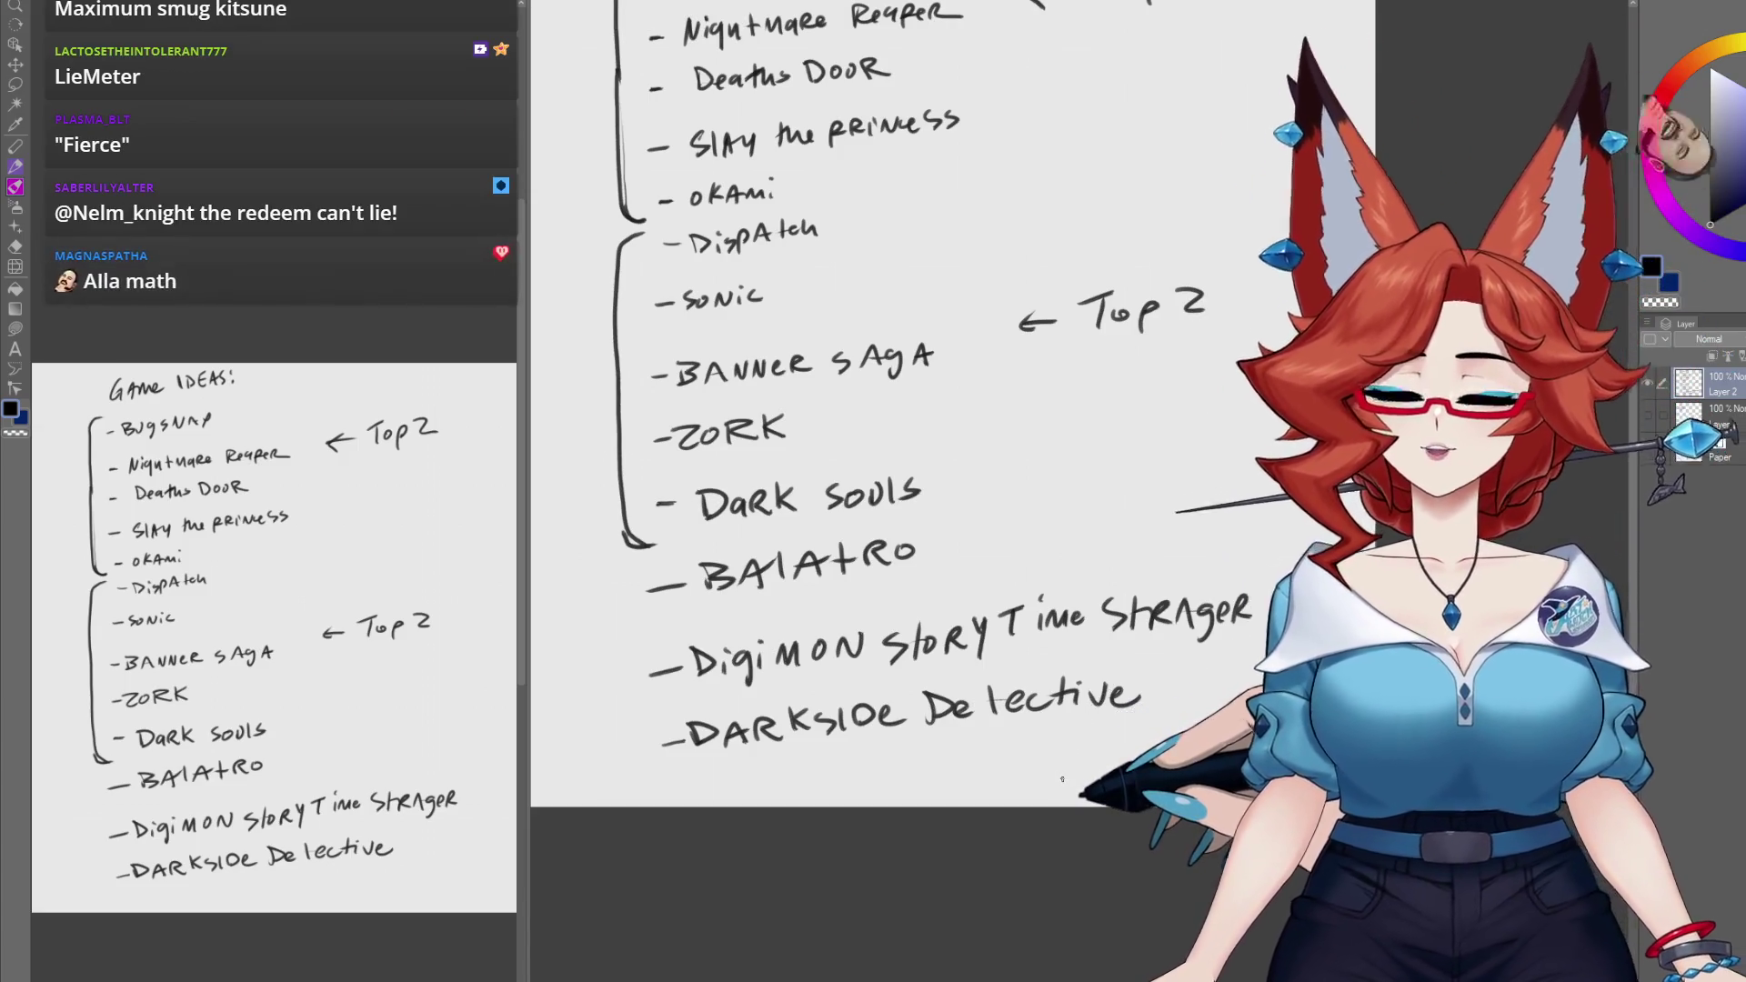
Step: Erase the Digimon Story Time Stranger line and move Dark Souls up to close the gap
left_click_drag(1061, 780, 1071, 816)
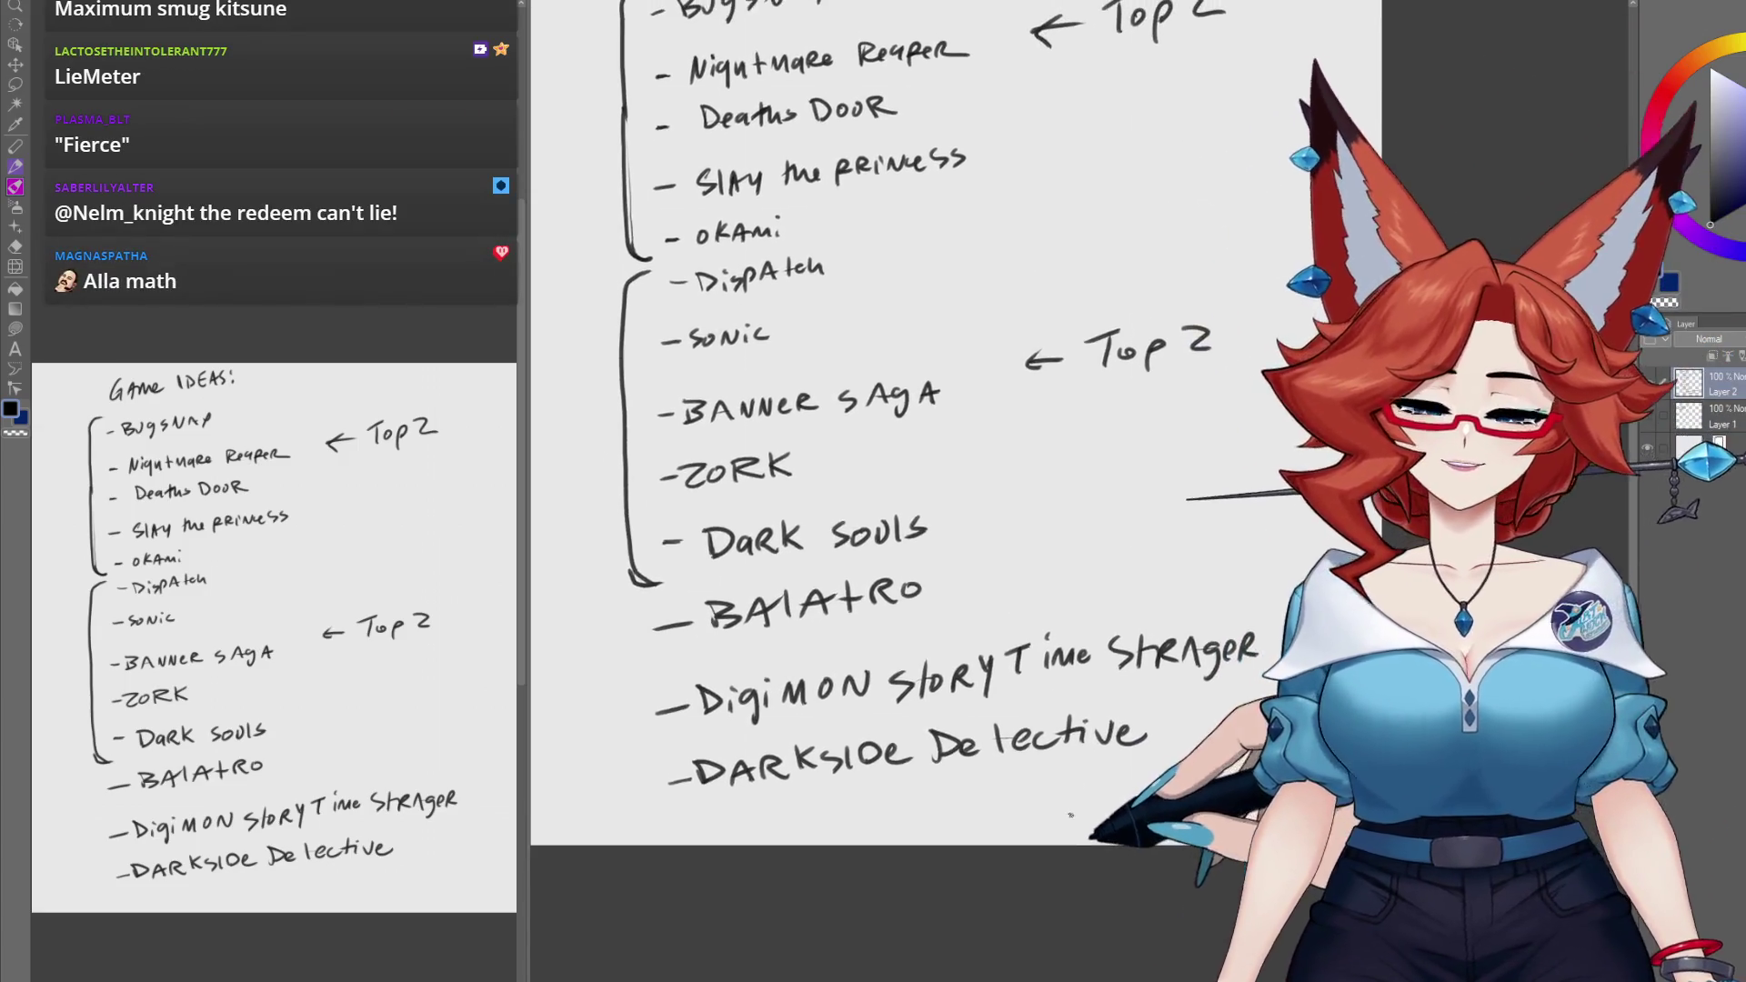
key("m")
mouse_move(1255, 683)
left_mouse_down()
mouse_move(830, 748)
mouse_move(624, 701)
mouse_move(1186, 604)
left_mouse_up()
key("Delete")
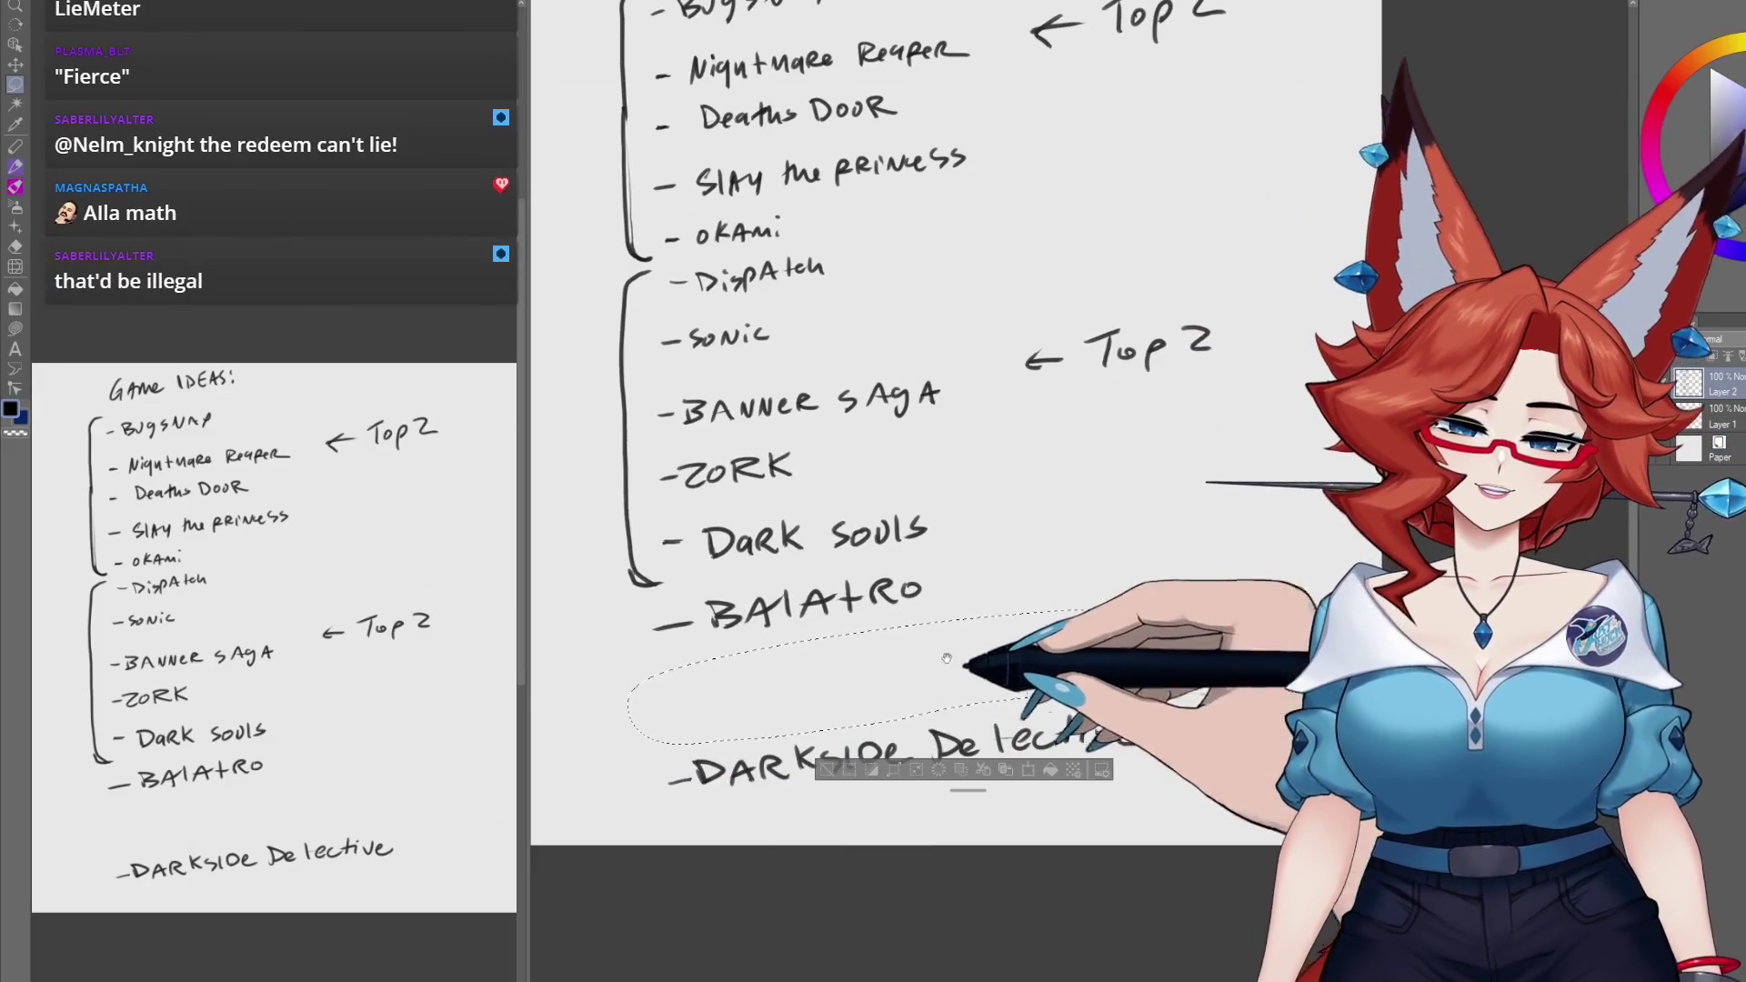
mouse_move(947, 657)
left_mouse_down()
mouse_move(938, 821)
mouse_move(961, 556)
left_mouse_up()
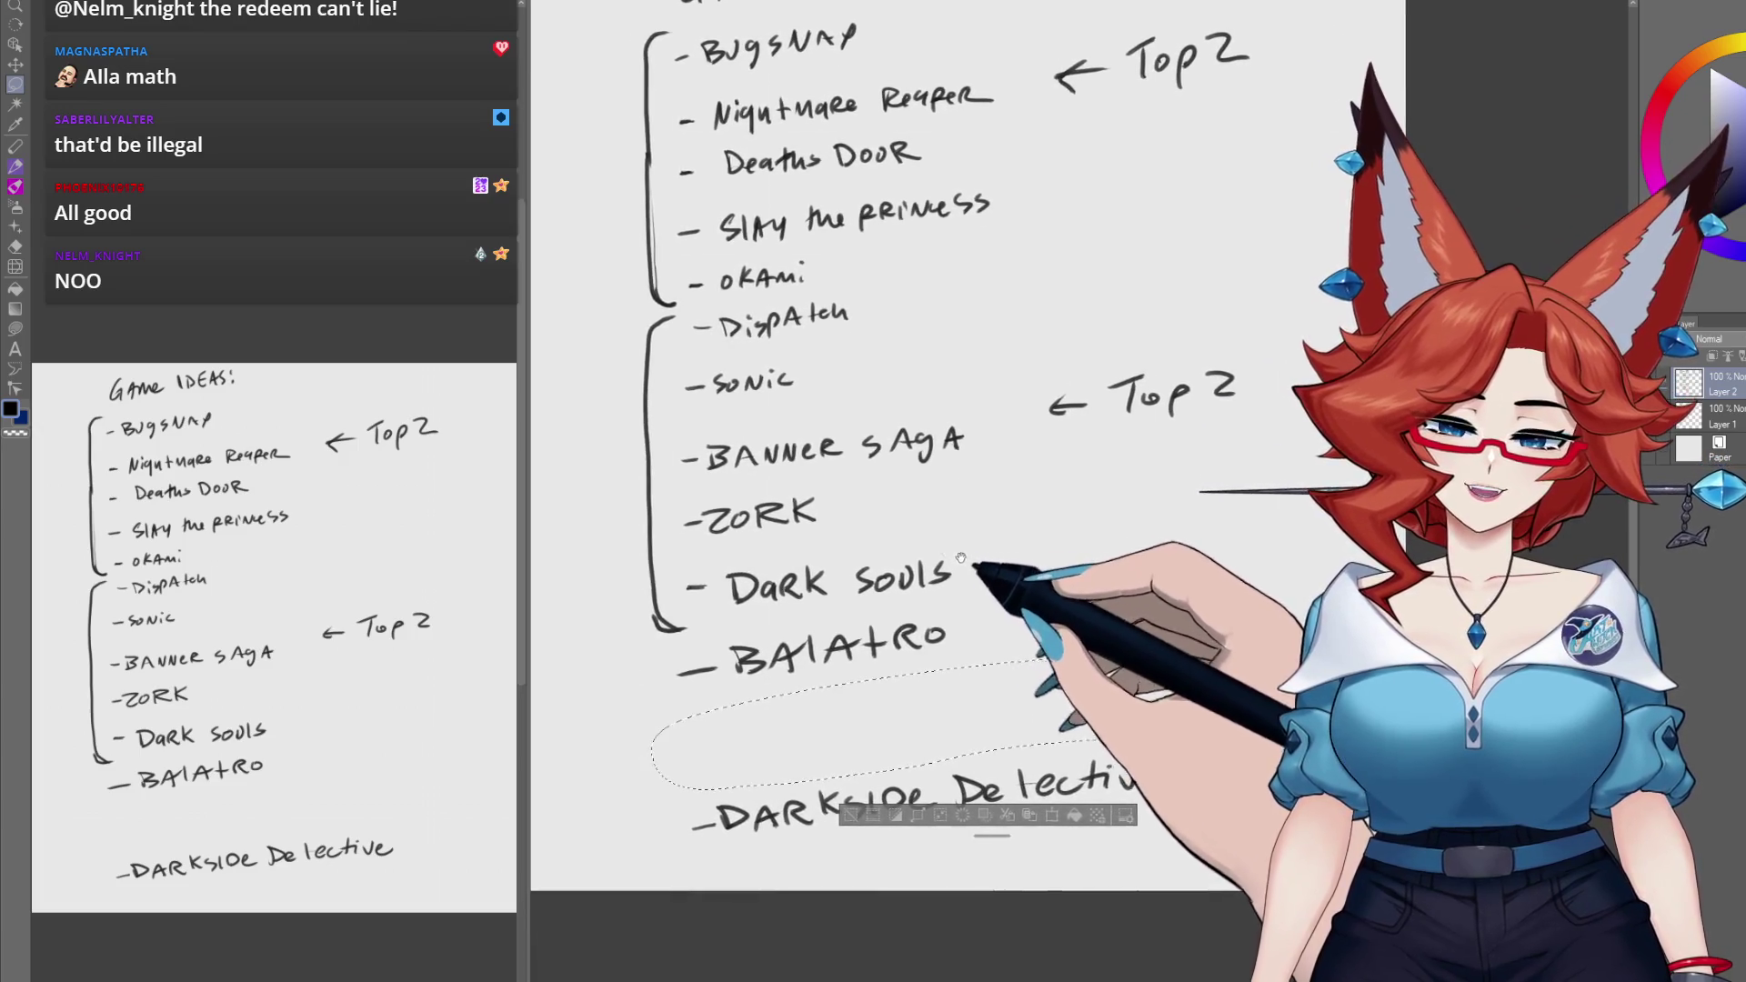
mouse_move(832, 522)
left_mouse_down()
mouse_move(686, 518)
mouse_move(855, 496)
left_mouse_up()
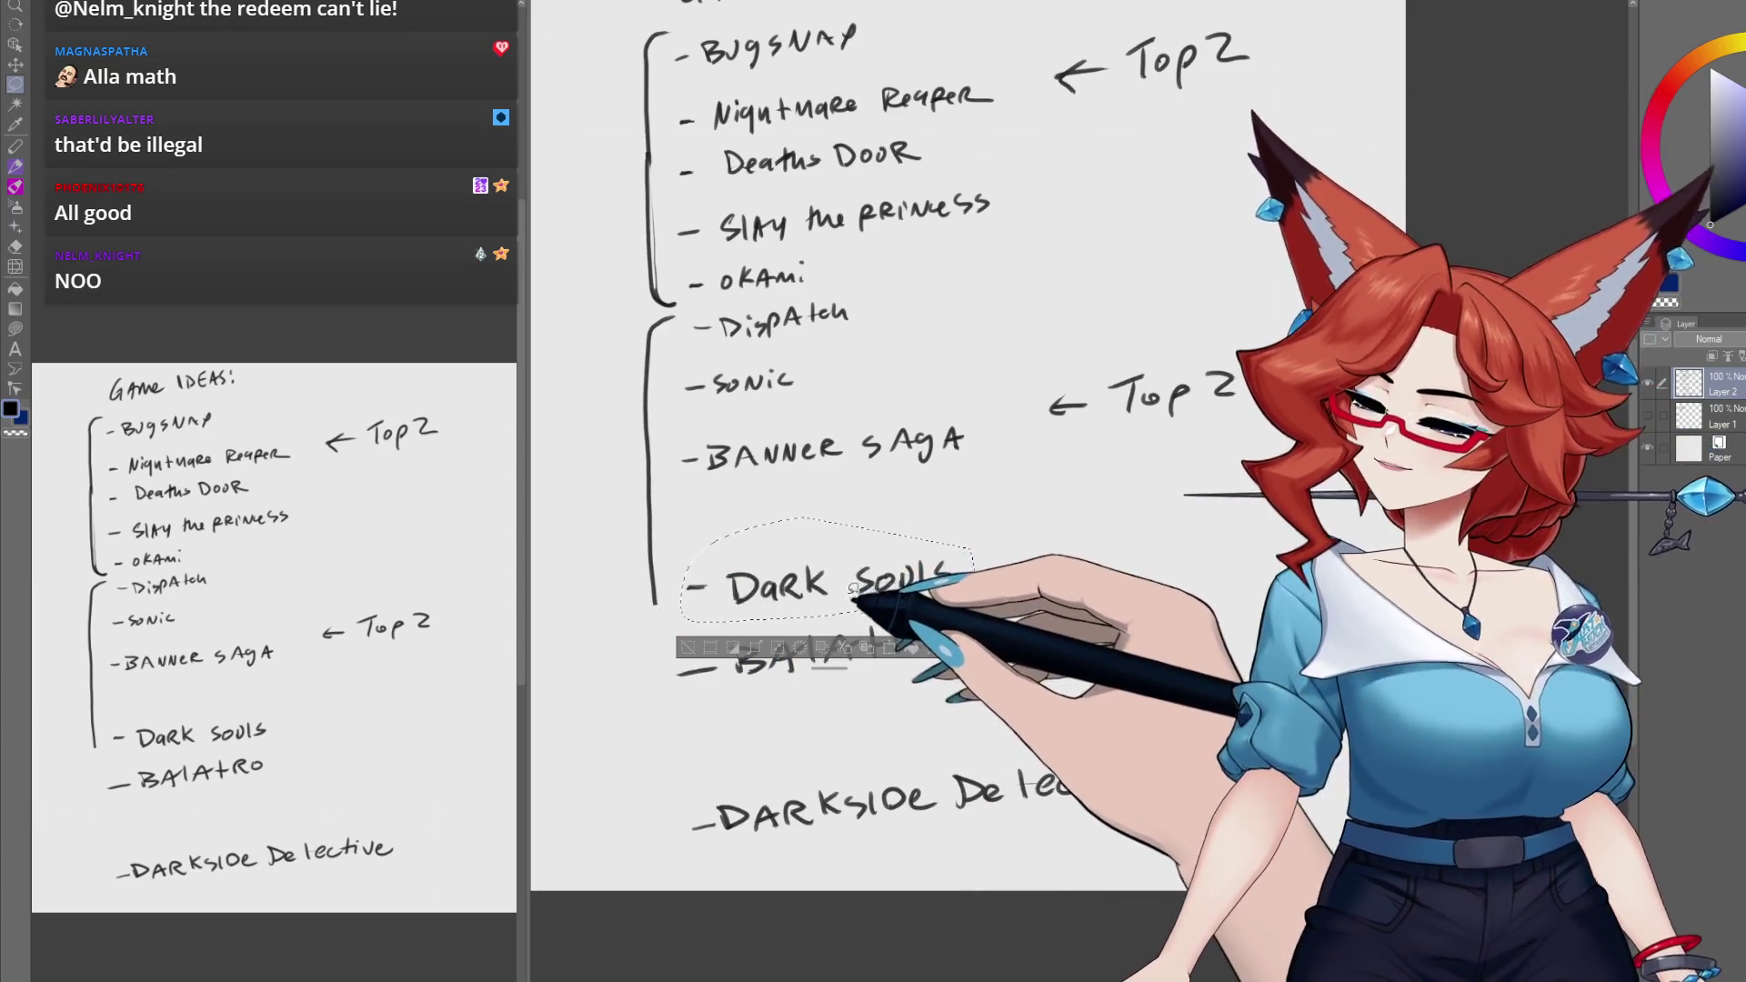
left_click_drag(853, 589, 844, 546)
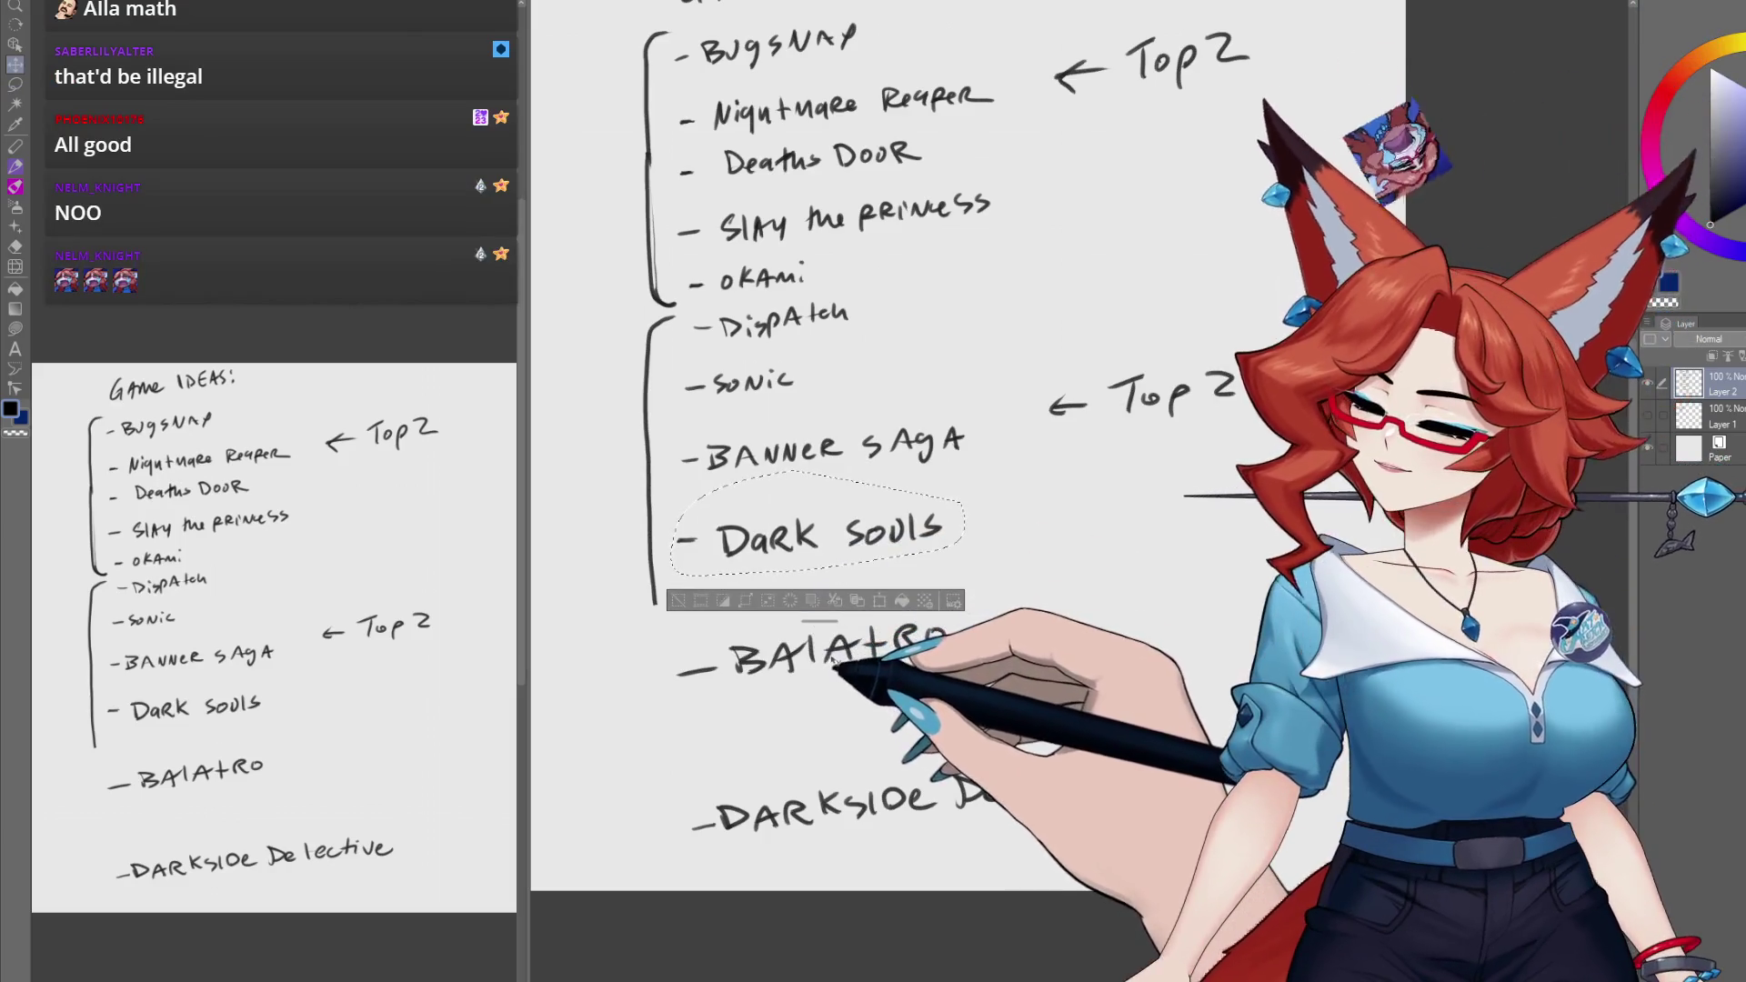
Step: Lasso BALATRO, move it up closer to Dark Souls, and deselect
key("m")
mouse_move(994, 624)
left_mouse_down()
mouse_move(643, 694)
mouse_move(964, 637)
left_mouse_up()
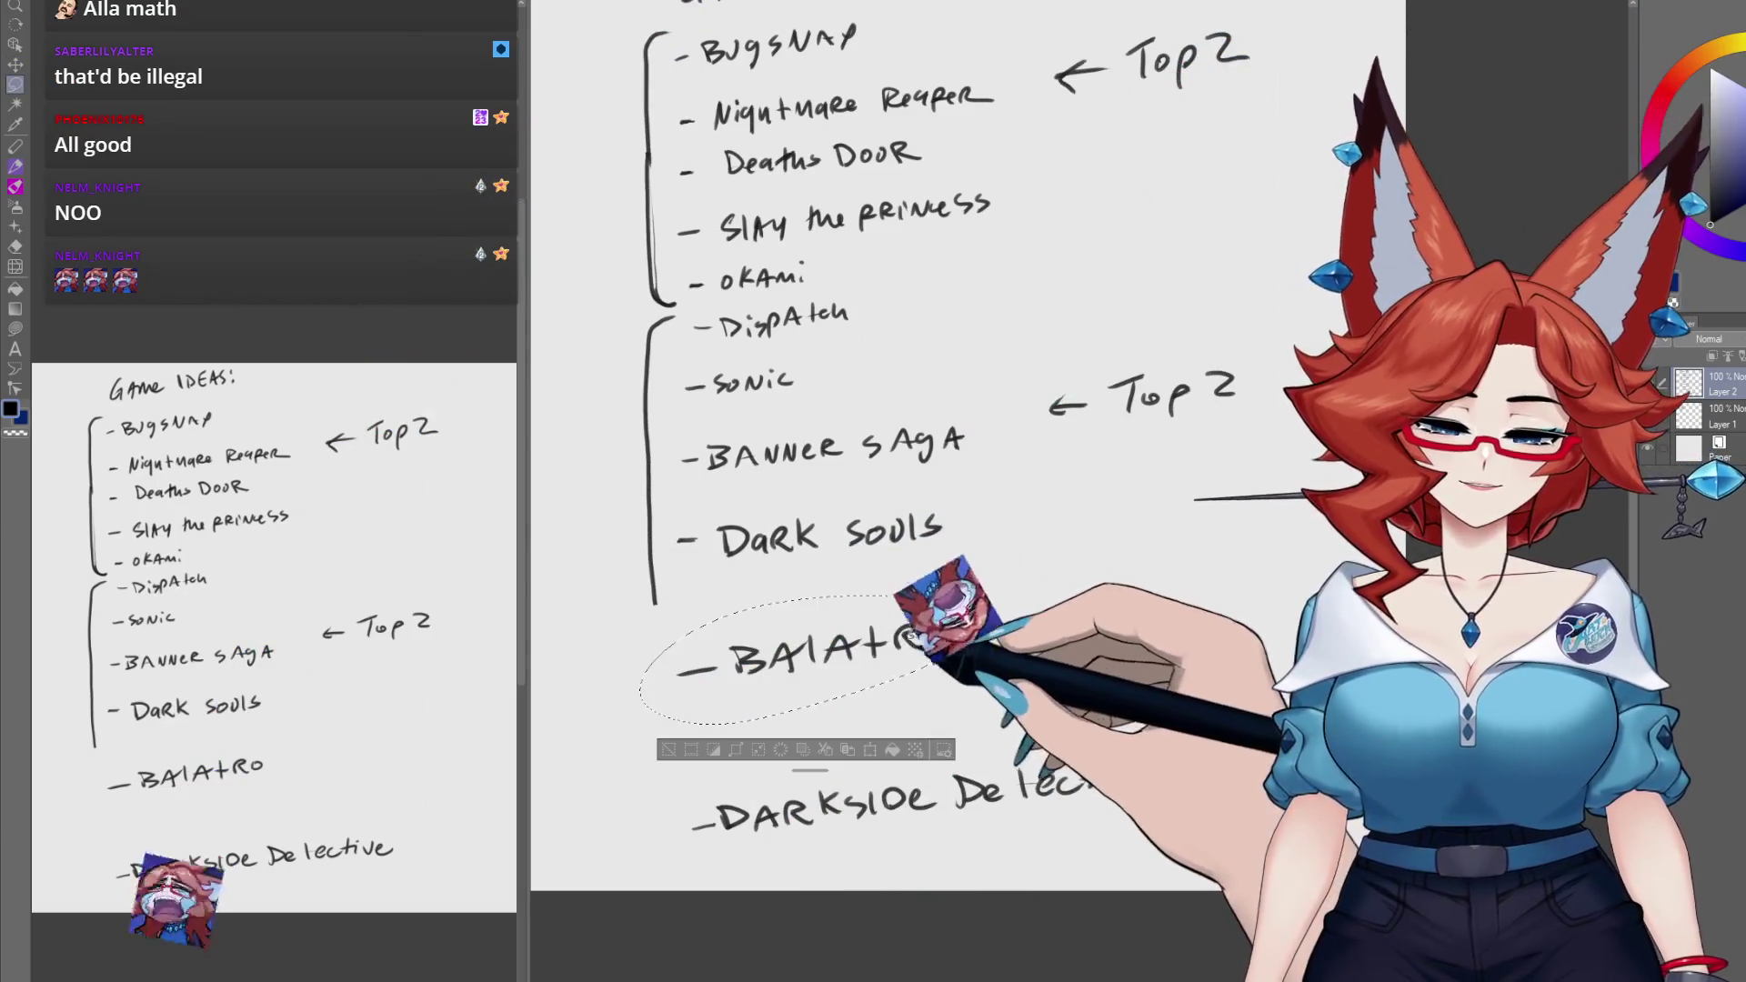
key("k")
left_click_drag(849, 670, 855, 638)
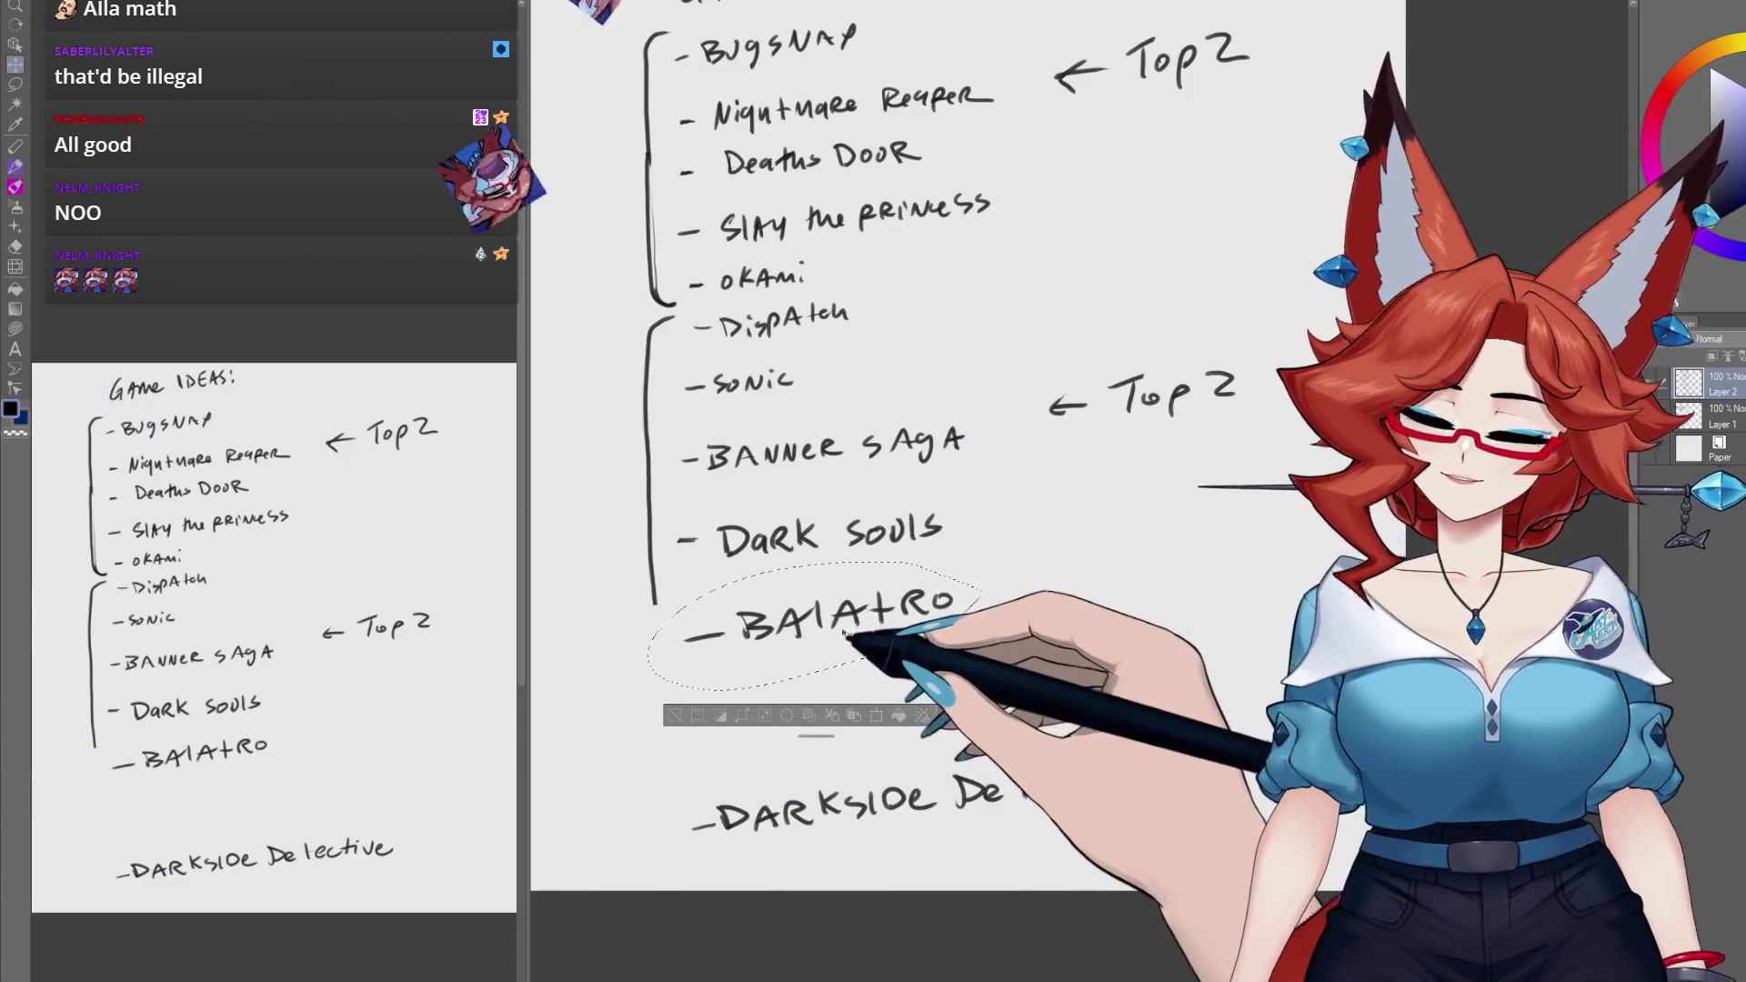
key("ctrl+d")
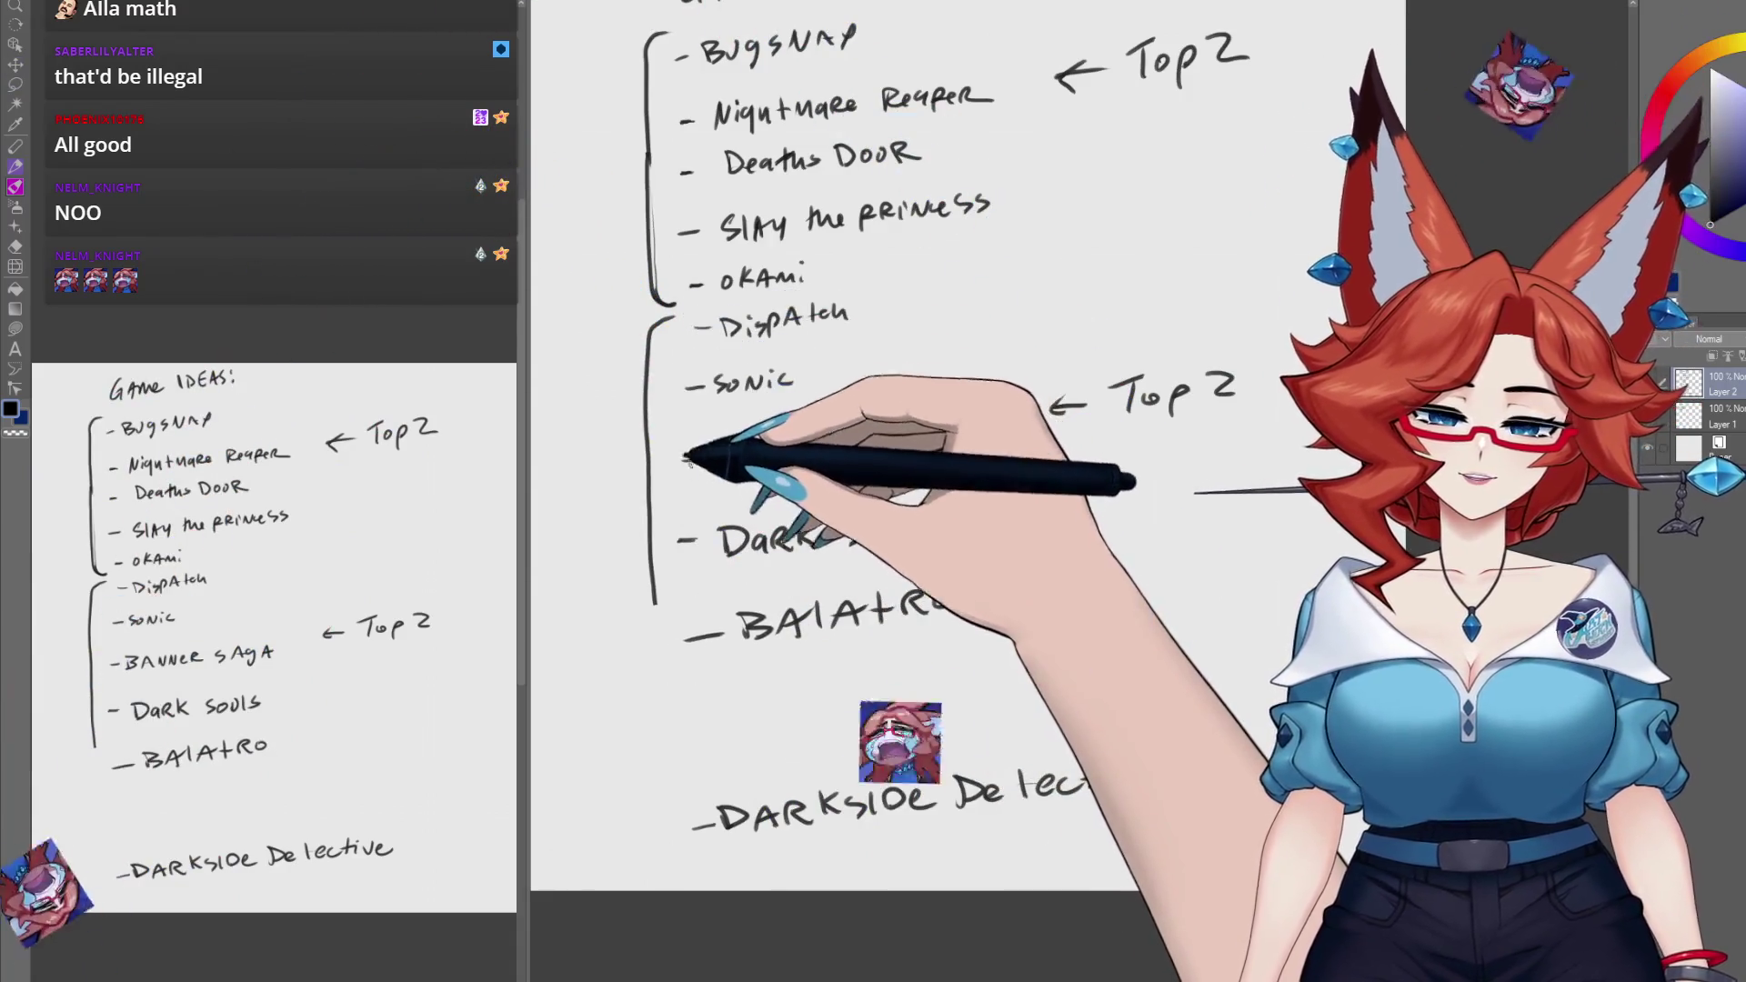
Step: Extend the second bracket down past BALATRO and fit the whole page in view
left_click_drag(654, 602, 692, 684)
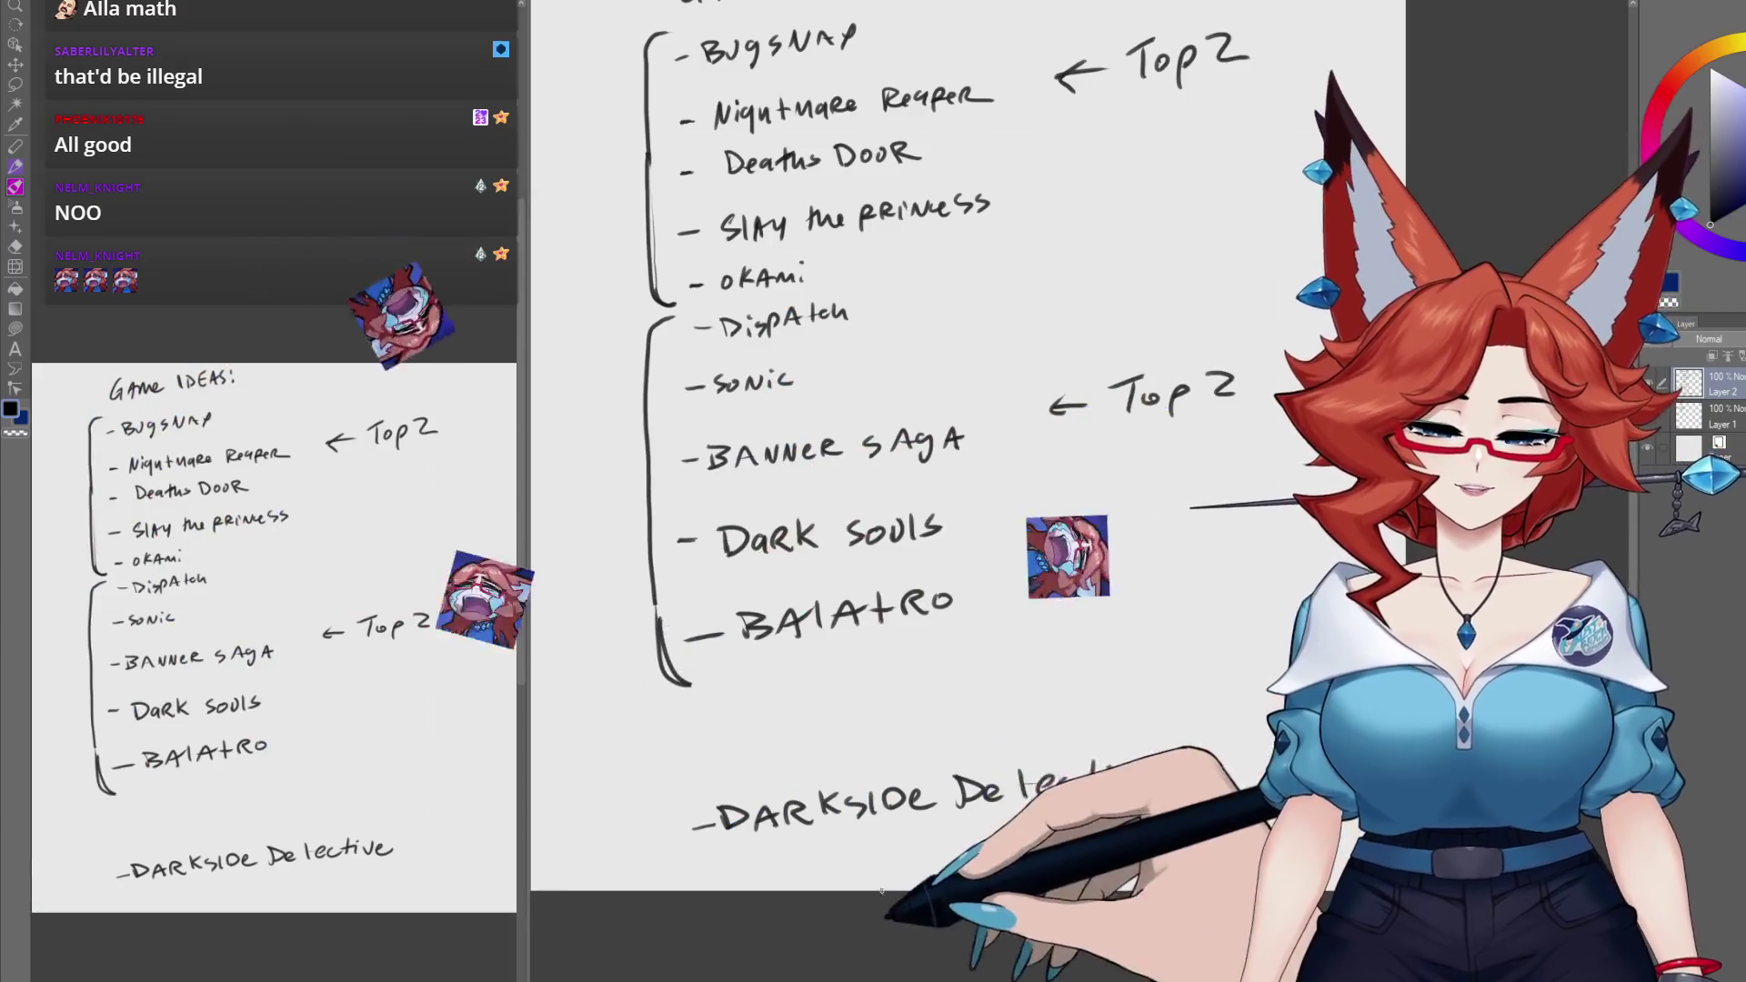
left_click_drag(924, 855, 859, 855)
scroll(859, 855, "down", 2)
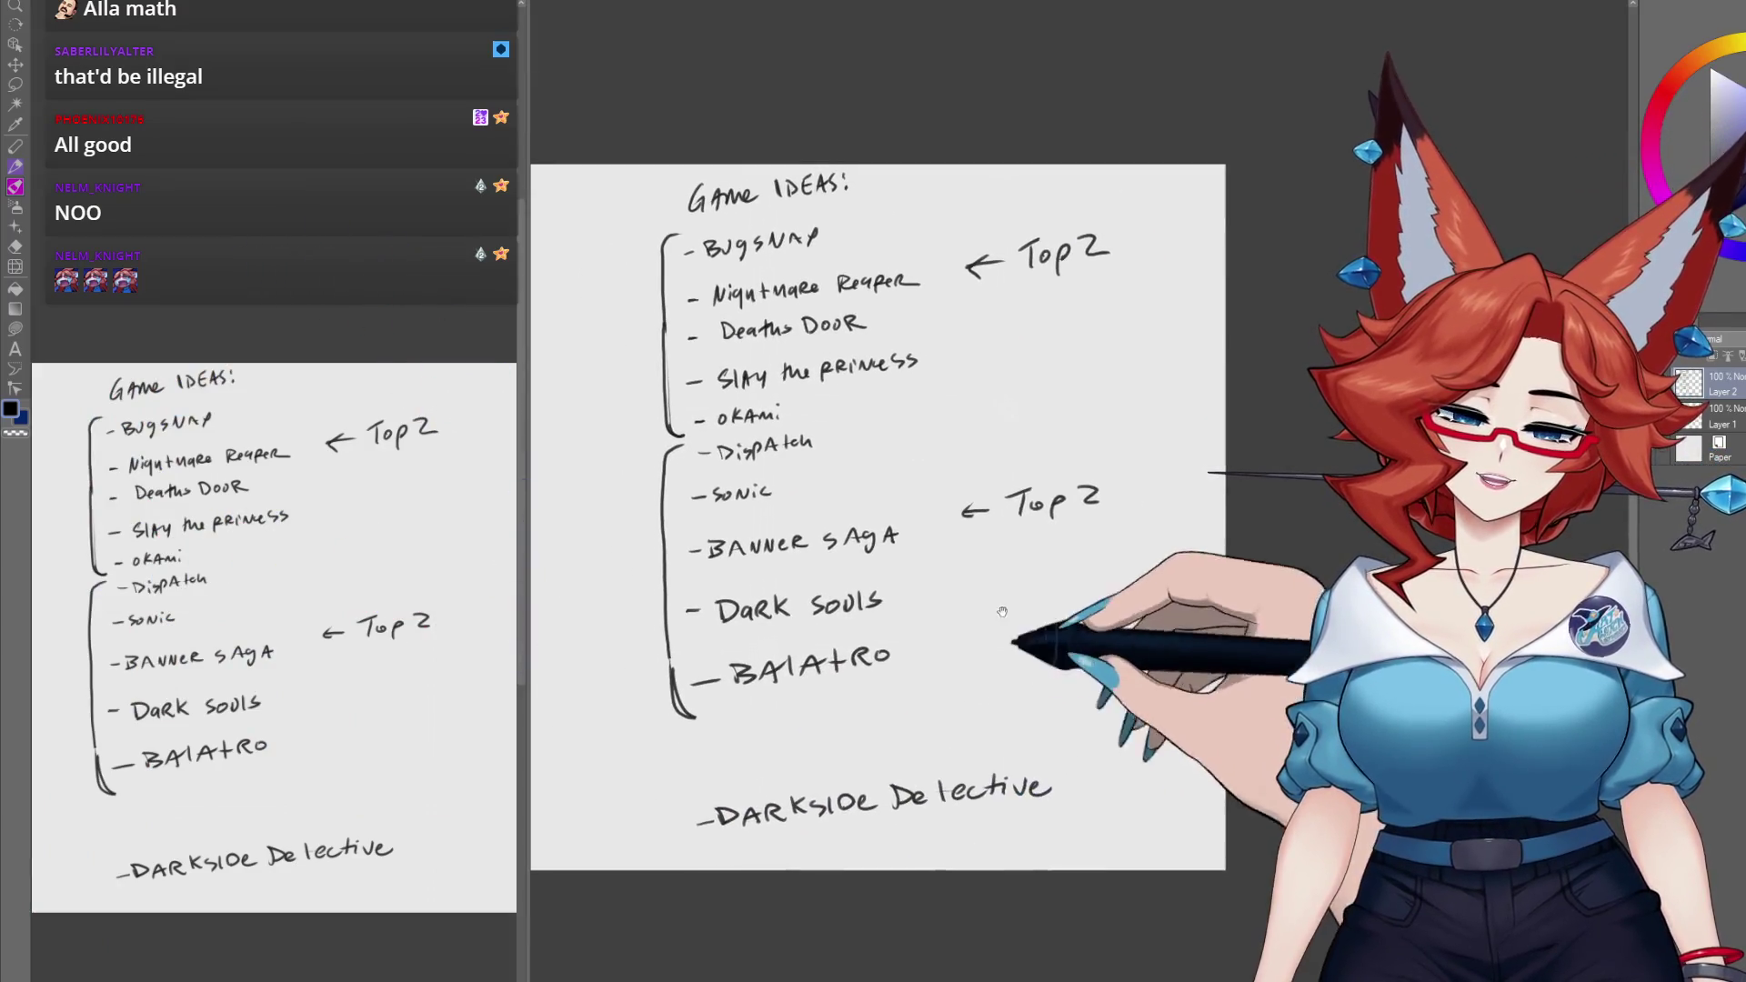
mouse_move(914, 690)
left_mouse_down()
mouse_move(947, 594)
mouse_move(933, 608)
left_mouse_up()
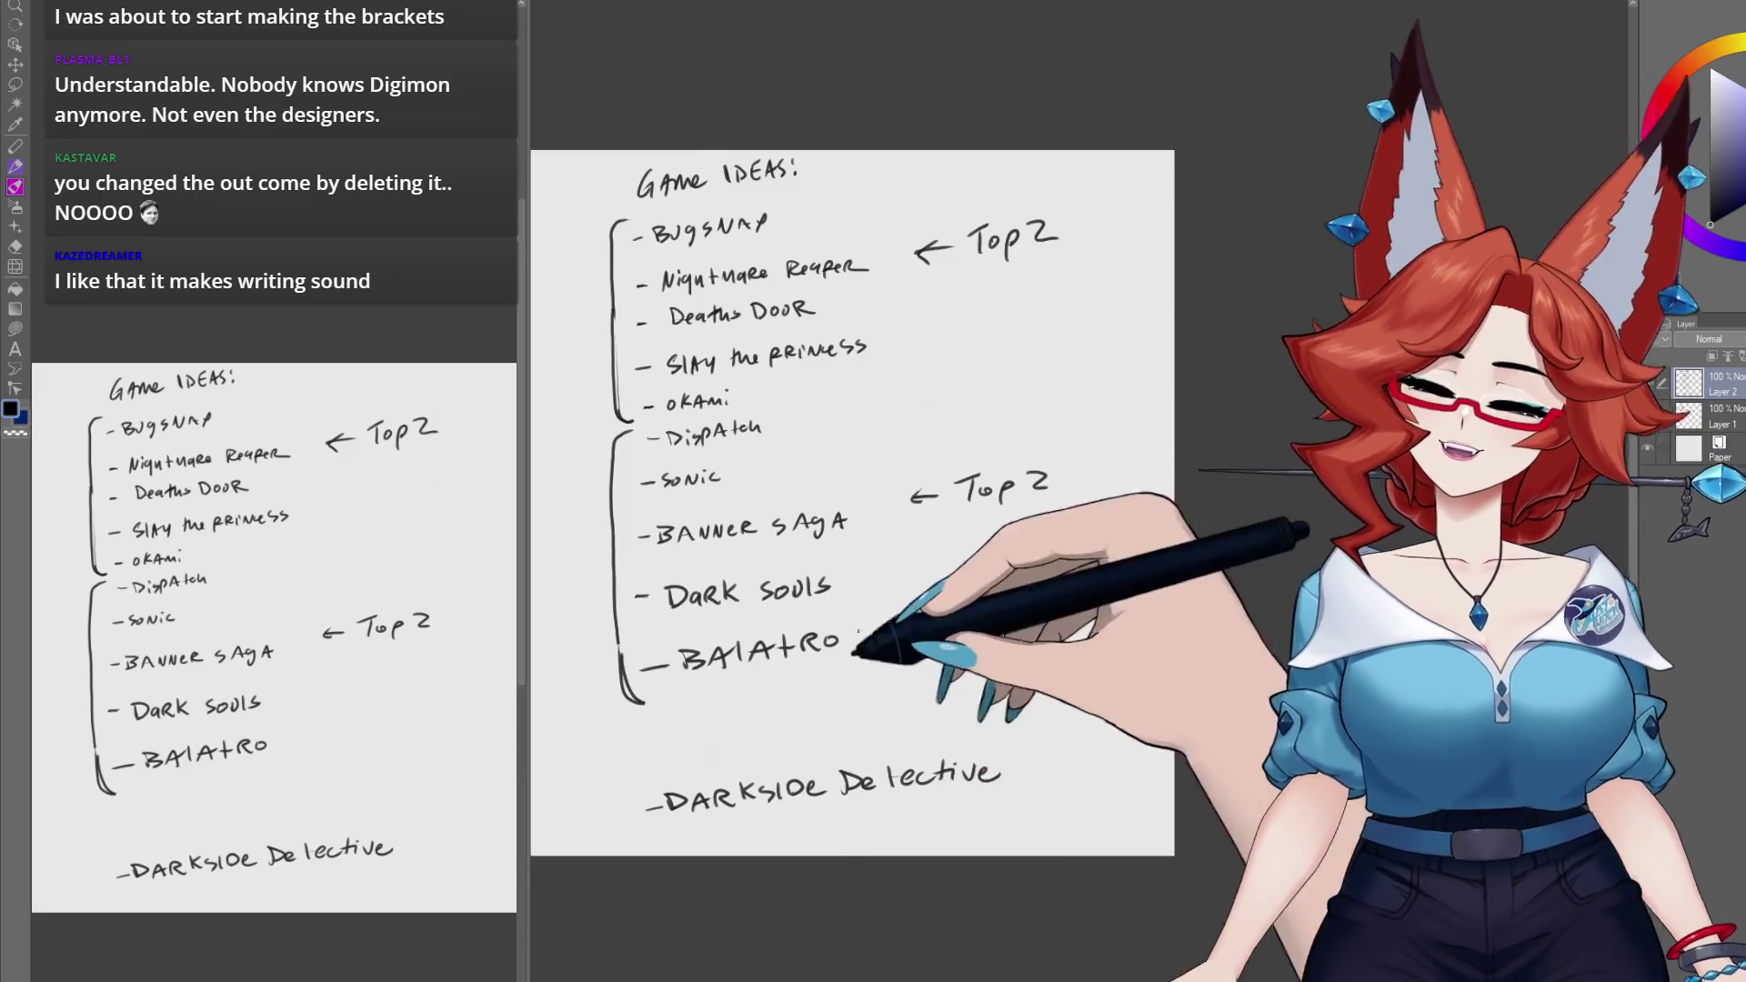
left_click_drag(777, 714, 788, 711)
scroll(788, 710, "up", 3)
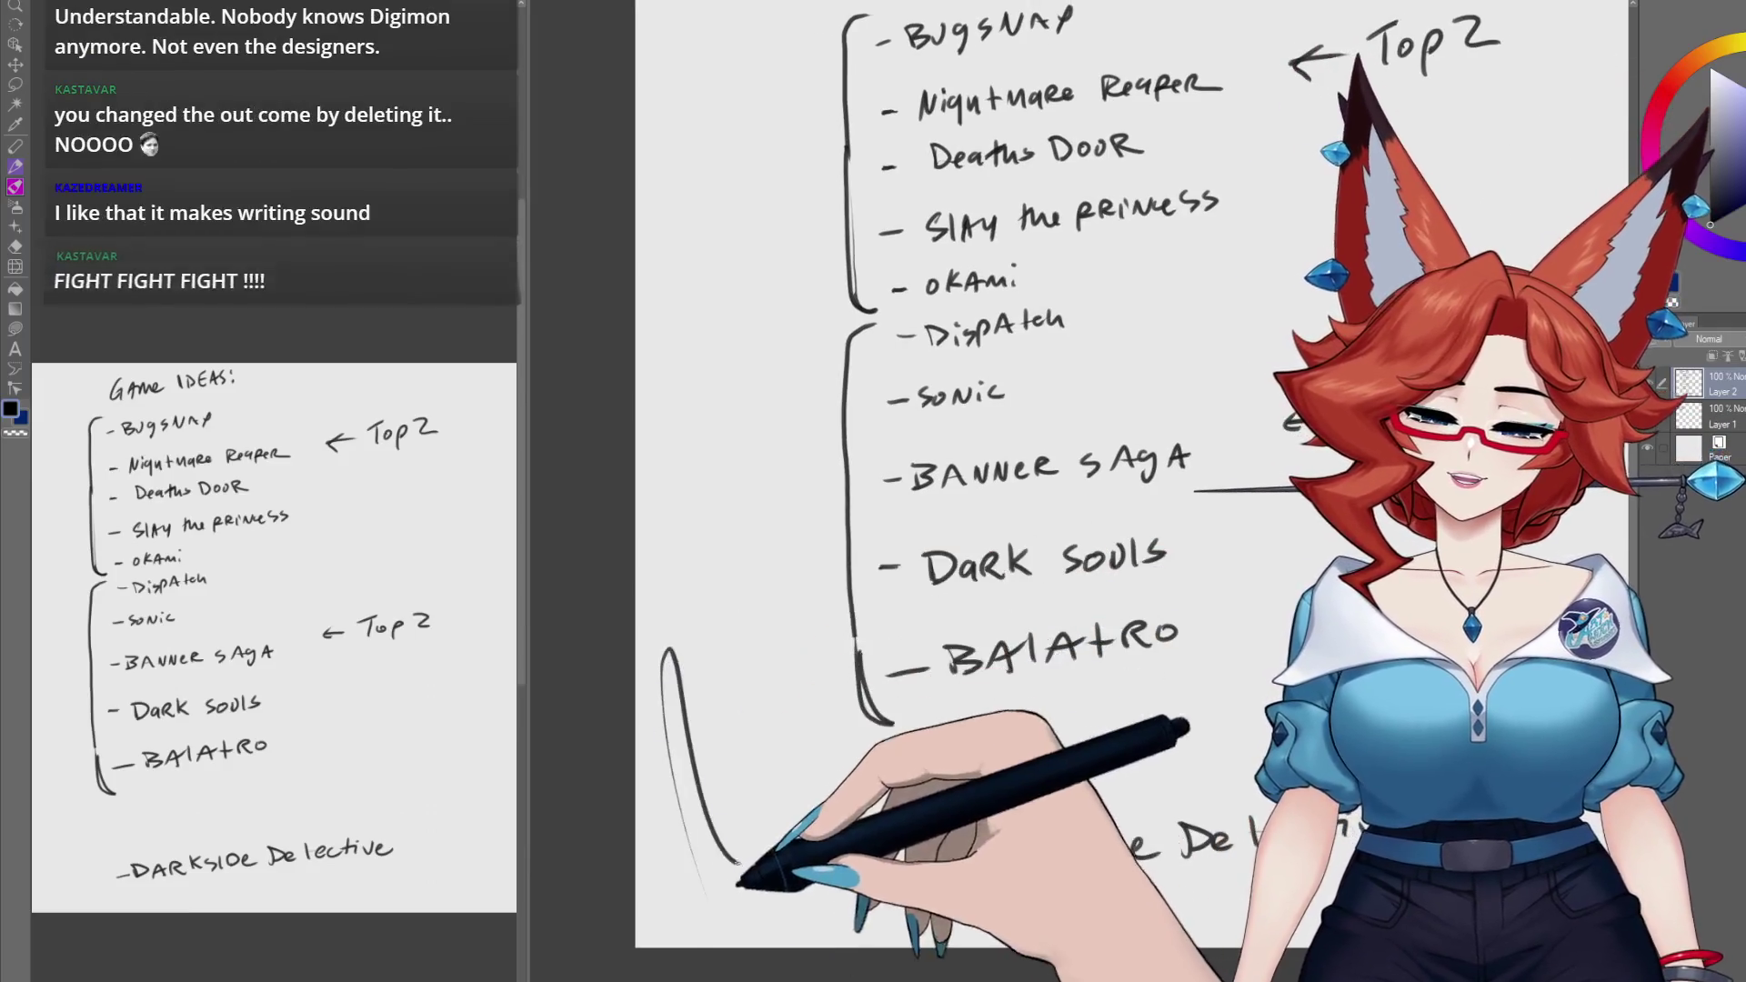
mouse_move(727, 855)
left_mouse_down()
mouse_move(701, 488)
mouse_move(746, 514)
mouse_move(768, 347)
mouse_move(767, 370)
mouse_move(725, 269)
mouse_move(777, 769)
left_mouse_up()
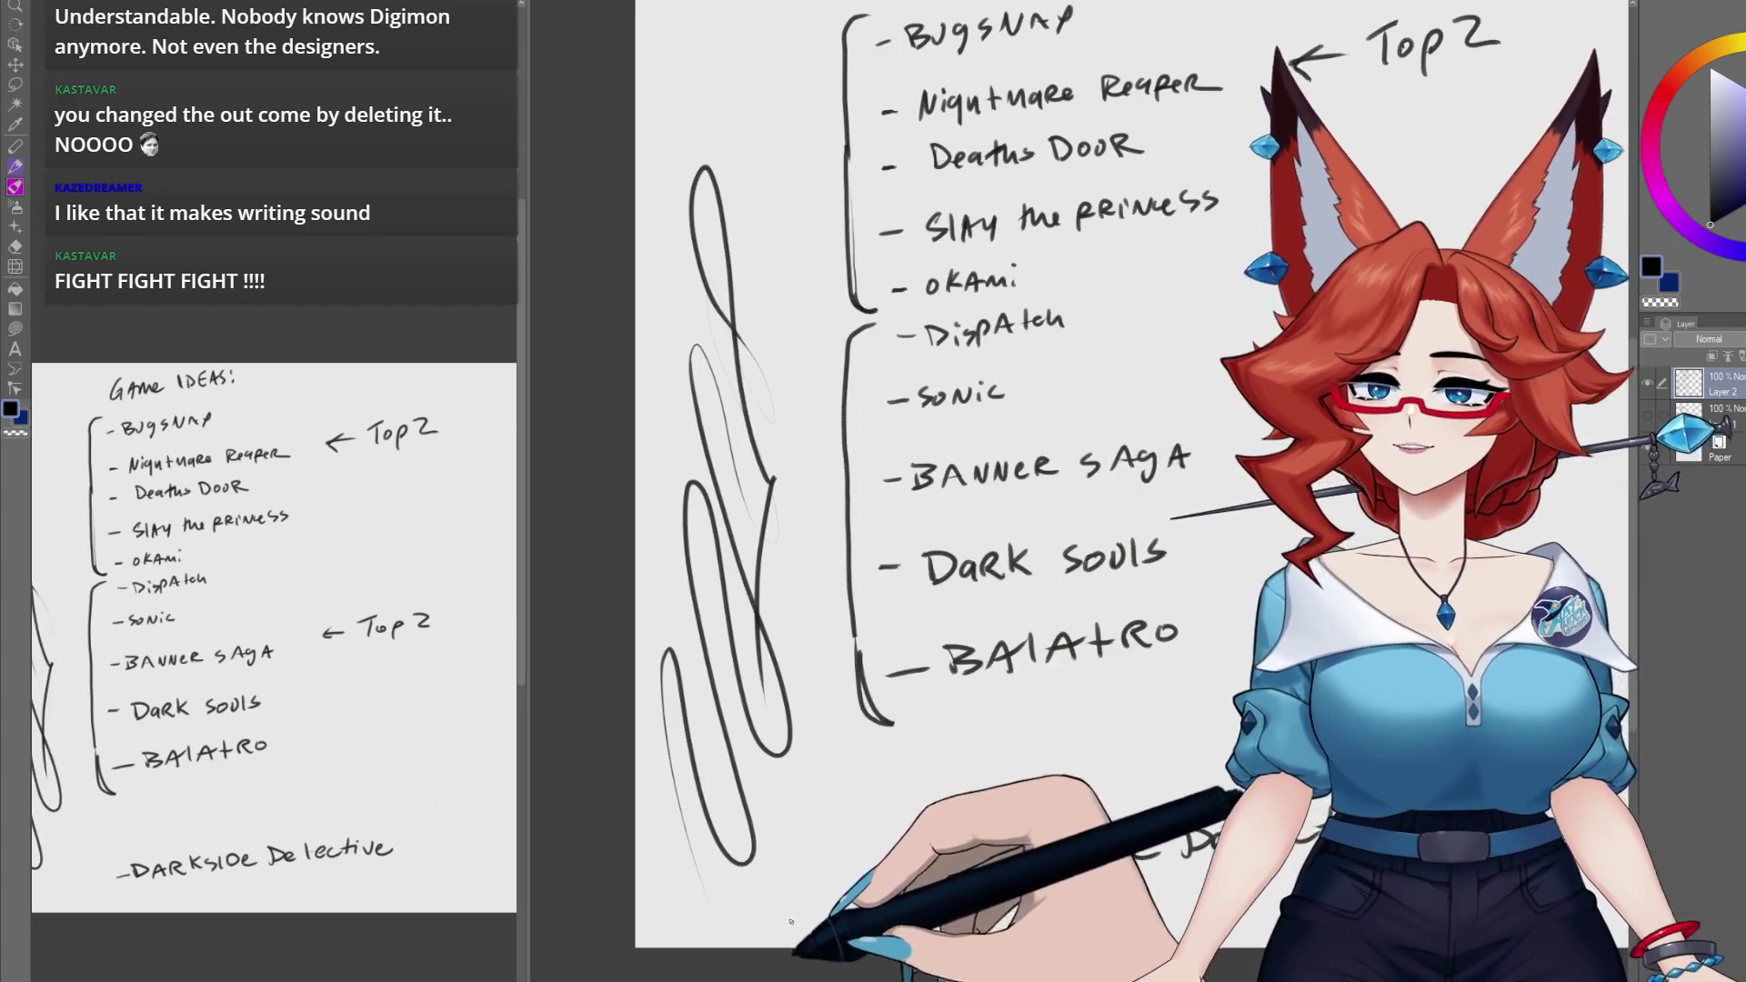
left_click_drag(849, 838, 805, 822)
mouse_move(784, 605)
left_mouse_down()
mouse_move(643, 927)
mouse_move(740, 150)
mouse_move(765, 770)
left_mouse_up()
key("Delete")
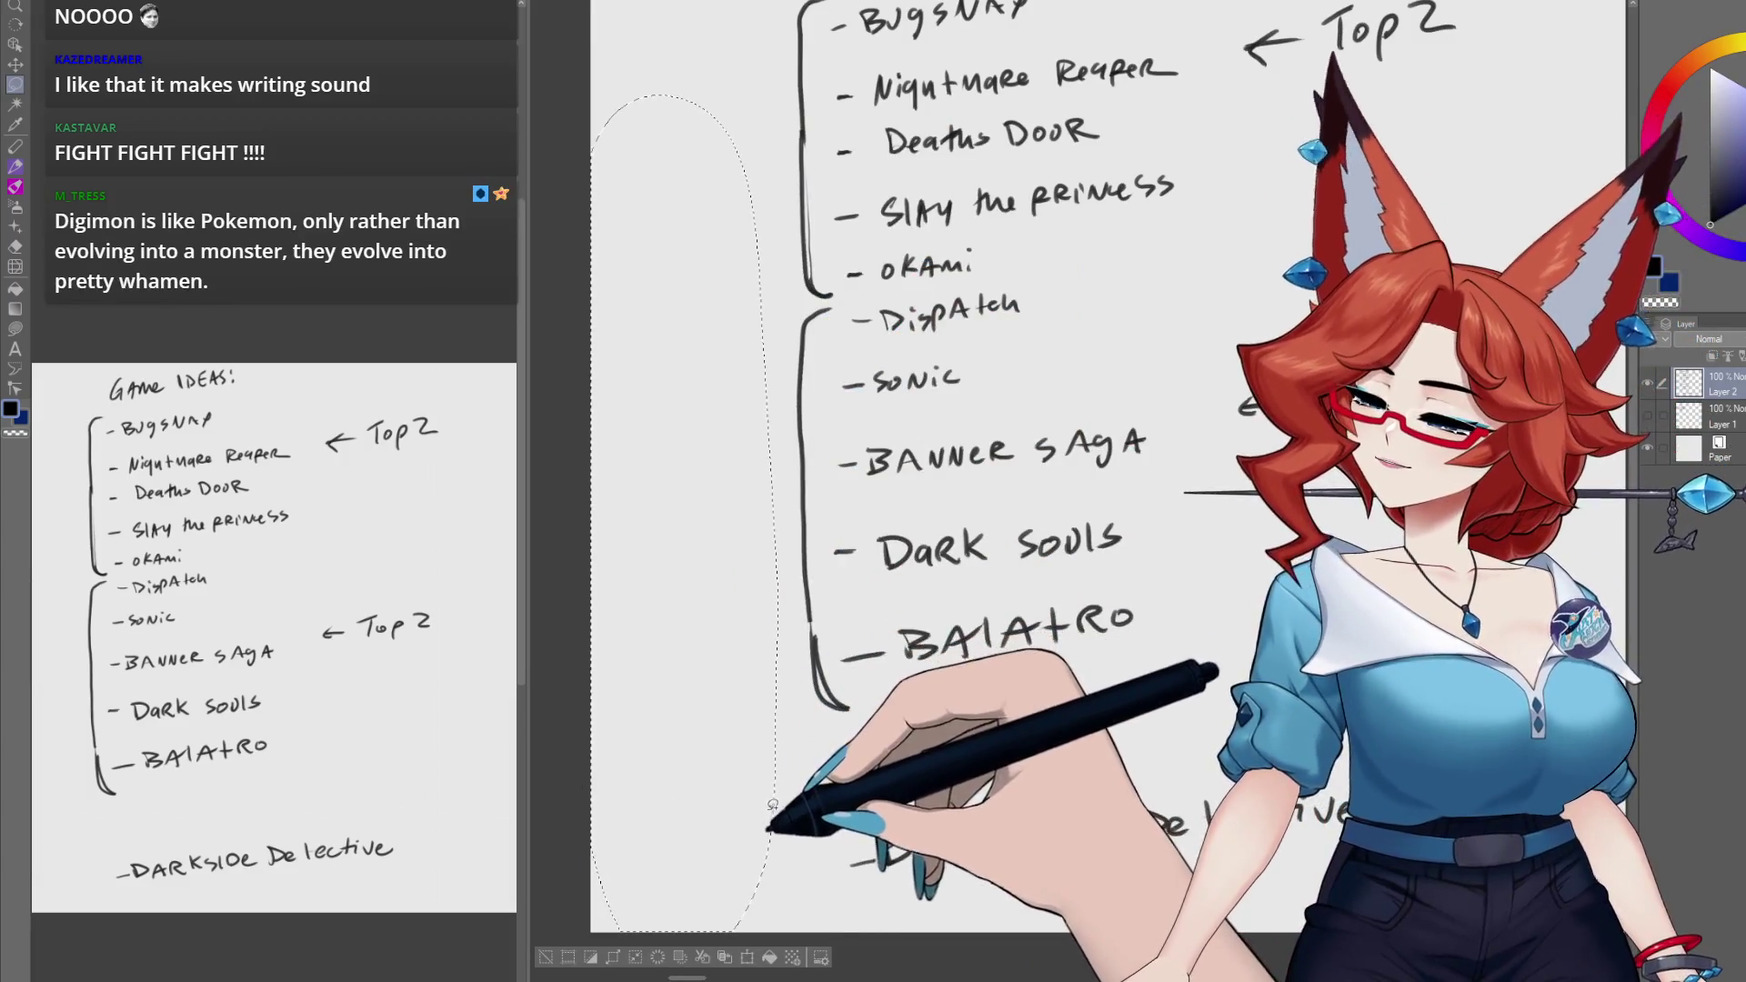
key("ctrl+d")
left_click_drag(1062, 658, 921, 686)
scroll(921, 686, "down", 2)
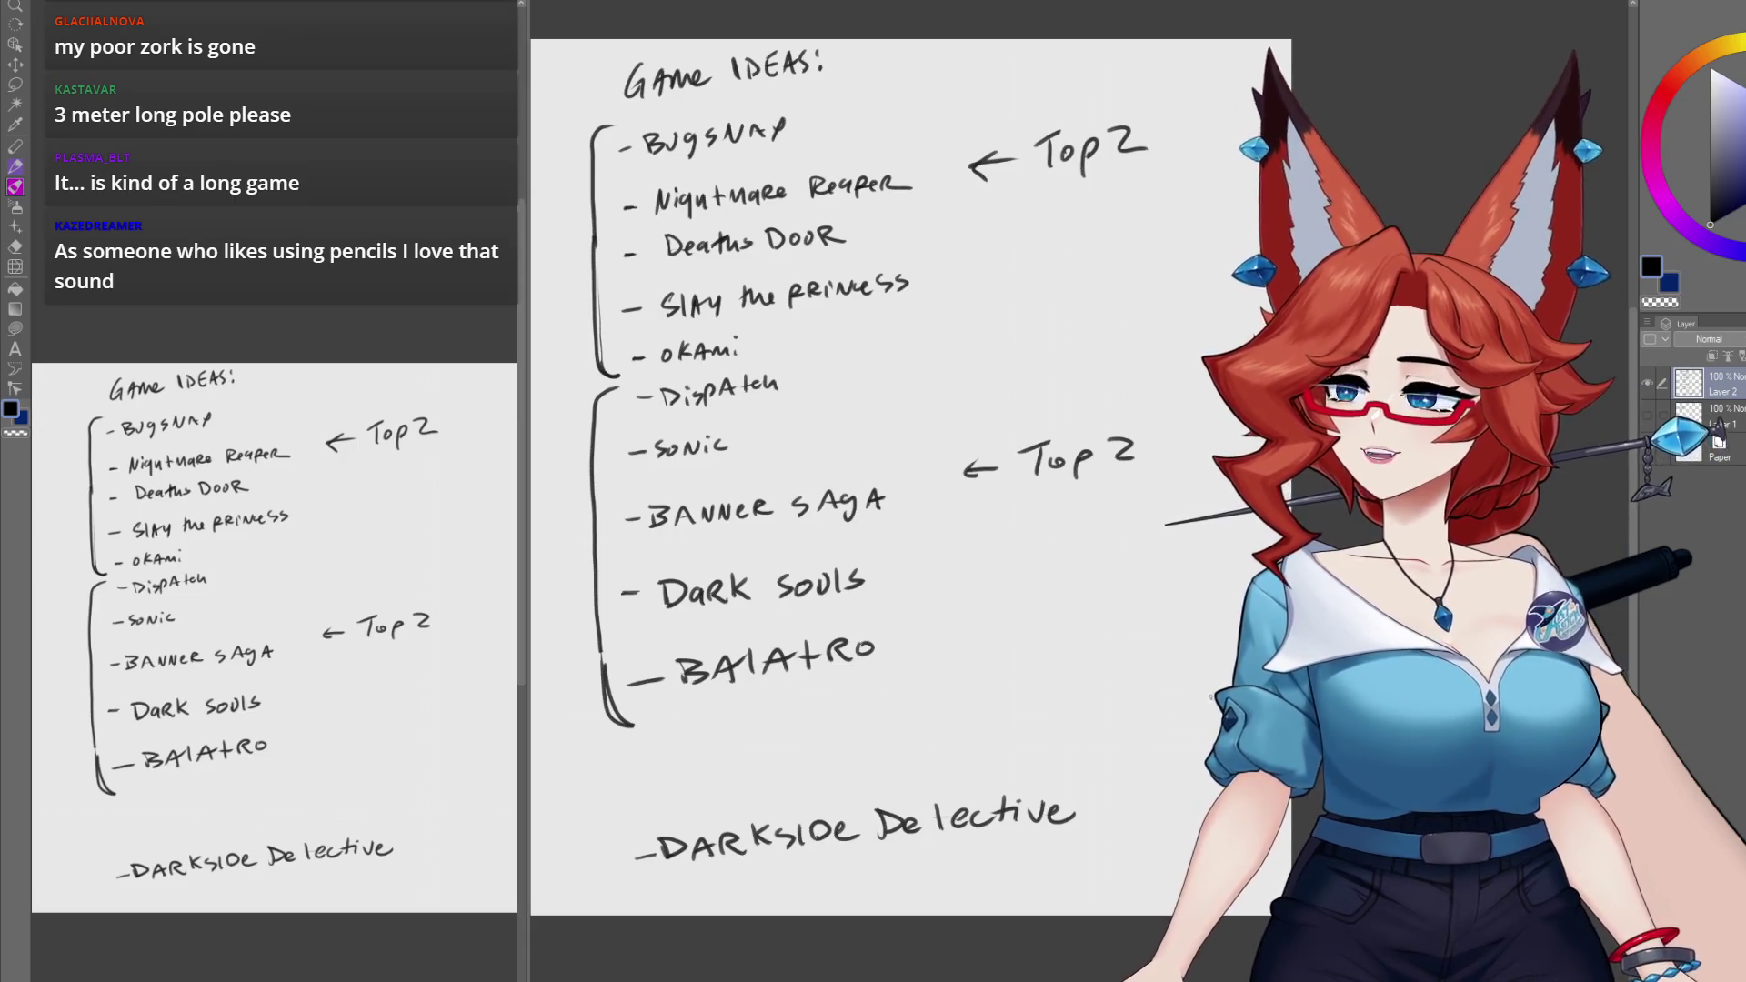
scroll(917, 529, "up", 3)
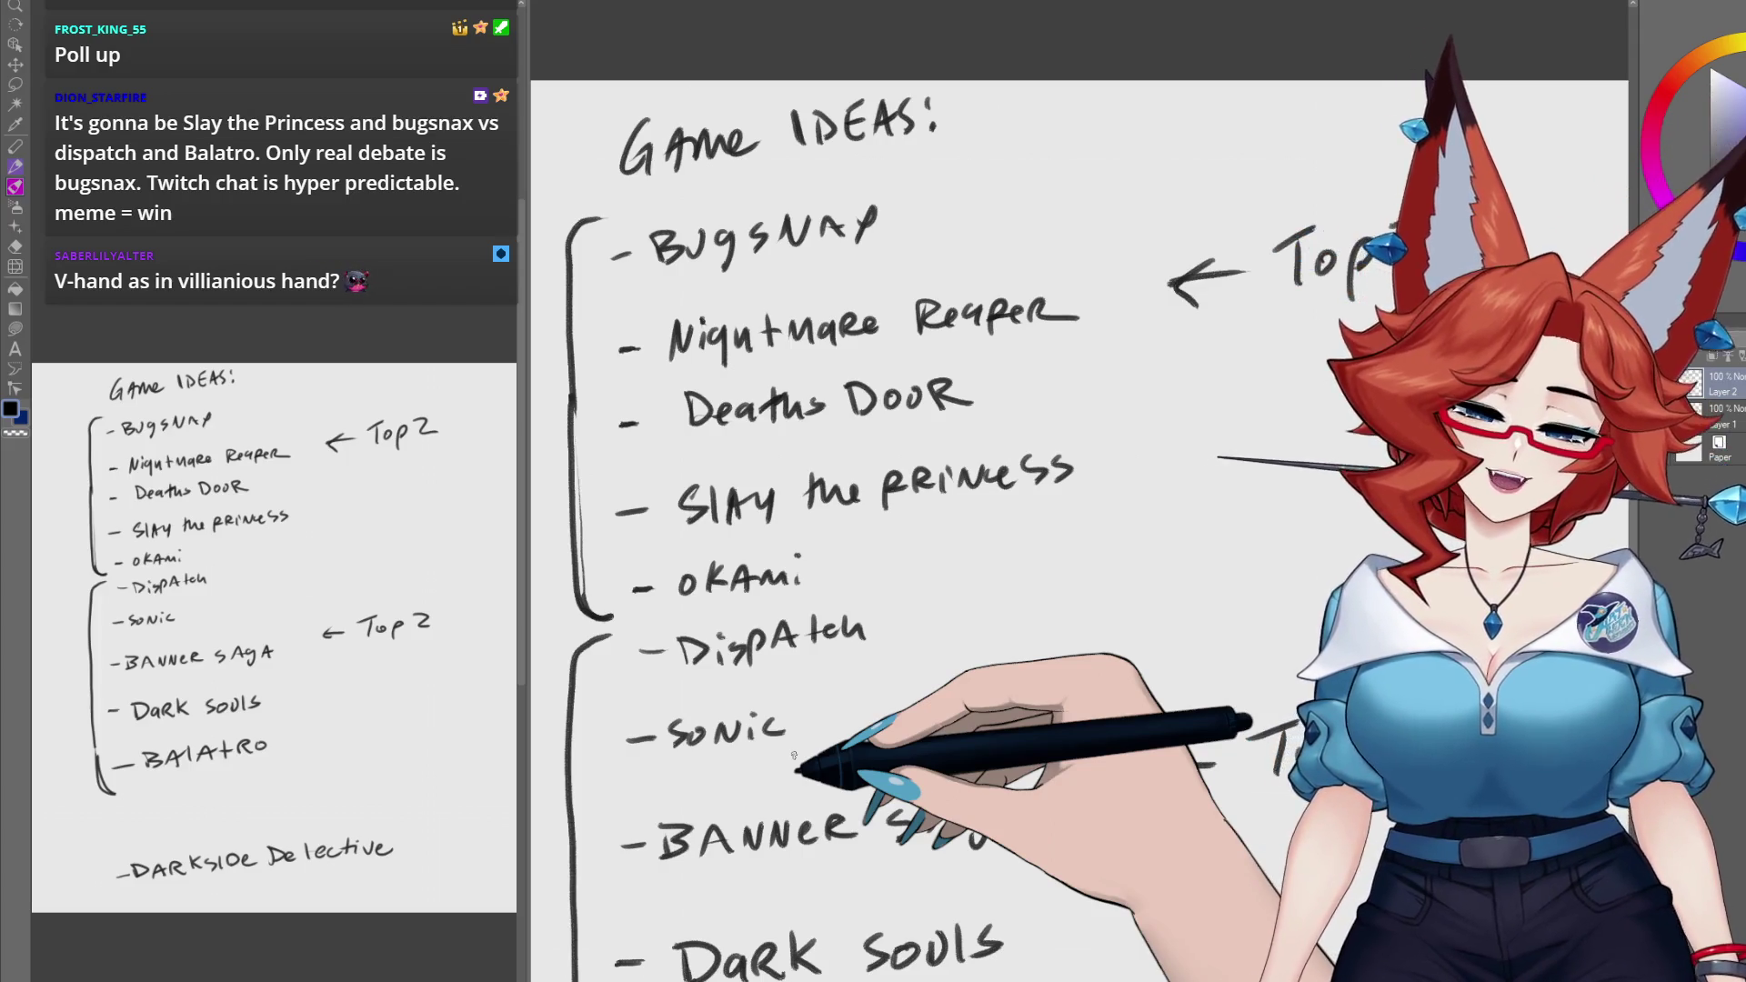
left_click_drag(849, 561, 990, 564)
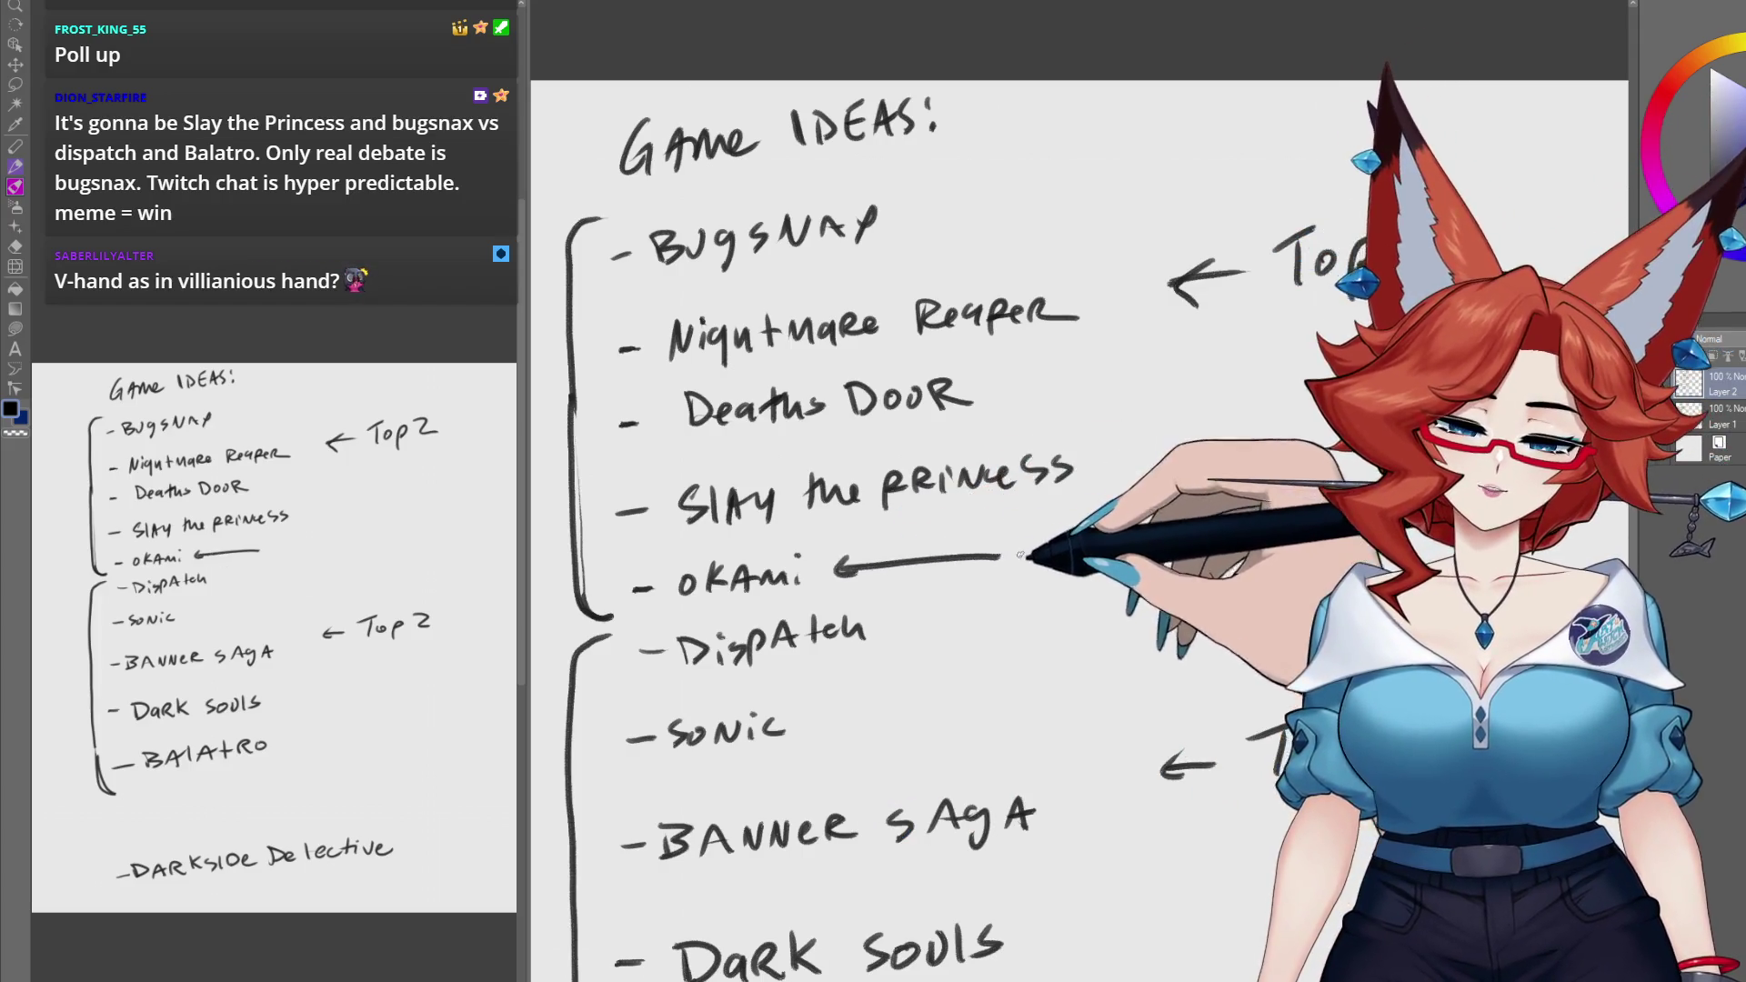
key("ctrl+z")
key("ctrl+z")
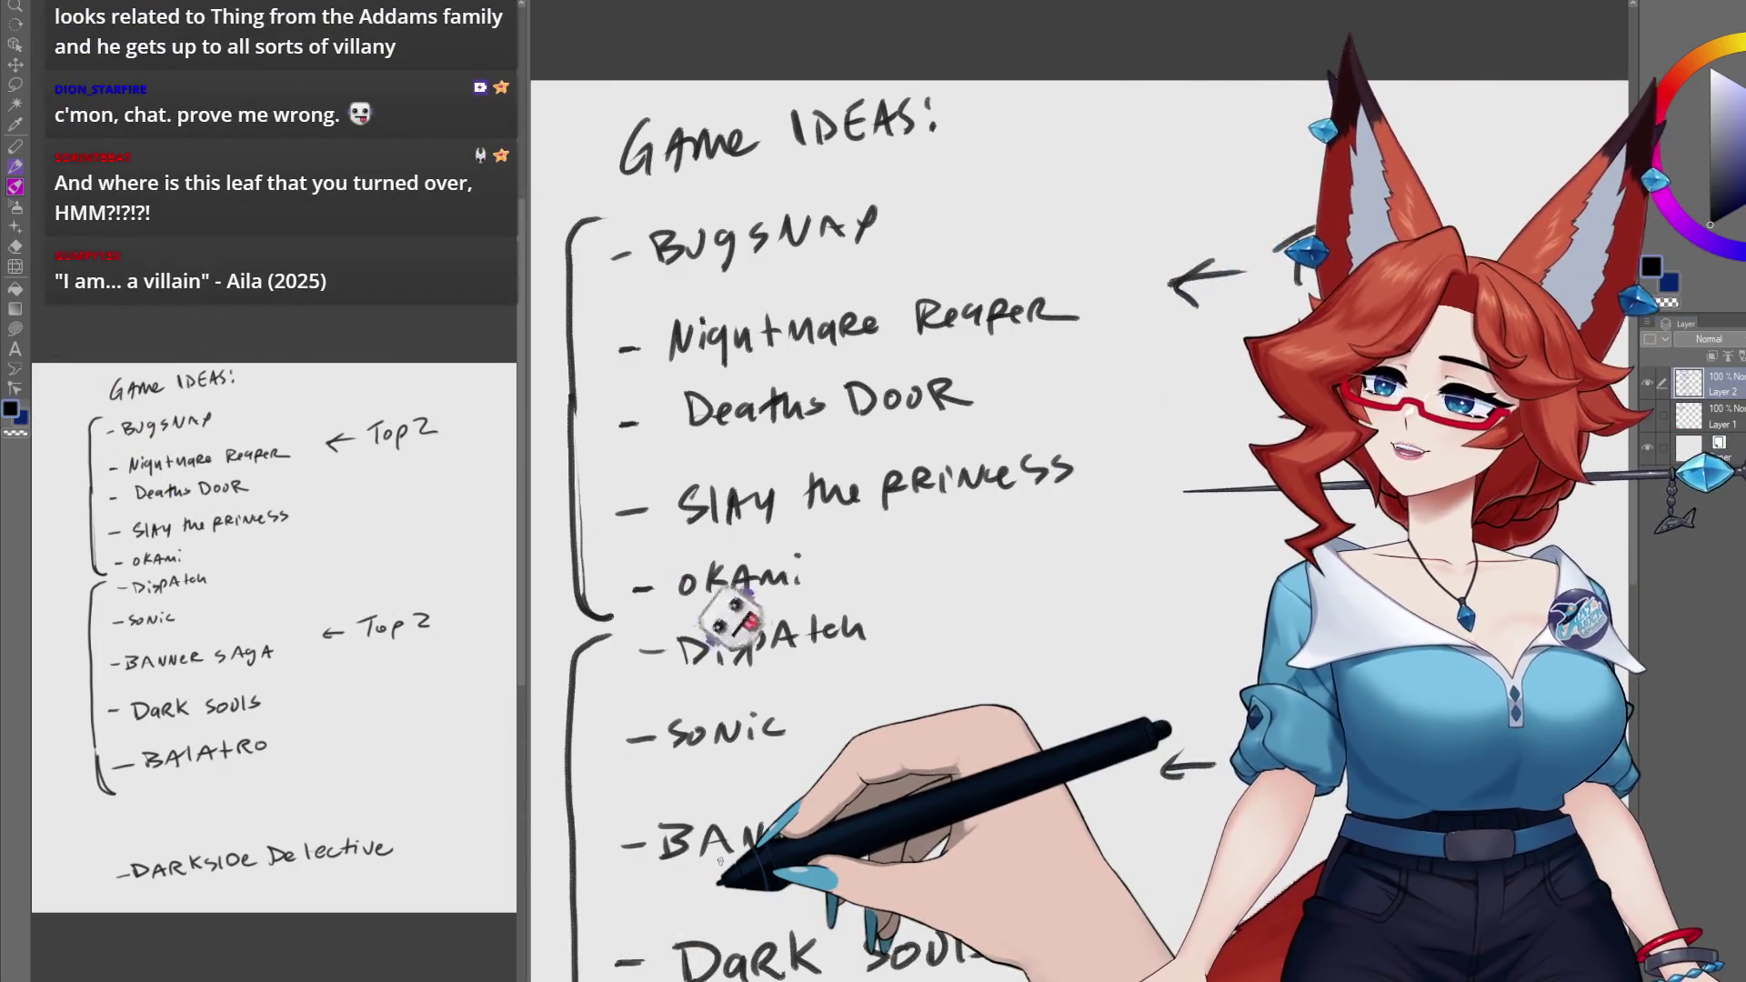
Step: Draw a small leaf with a midrib and stem between the two Top 2 notes
scroll(1001, 455, "up", 2)
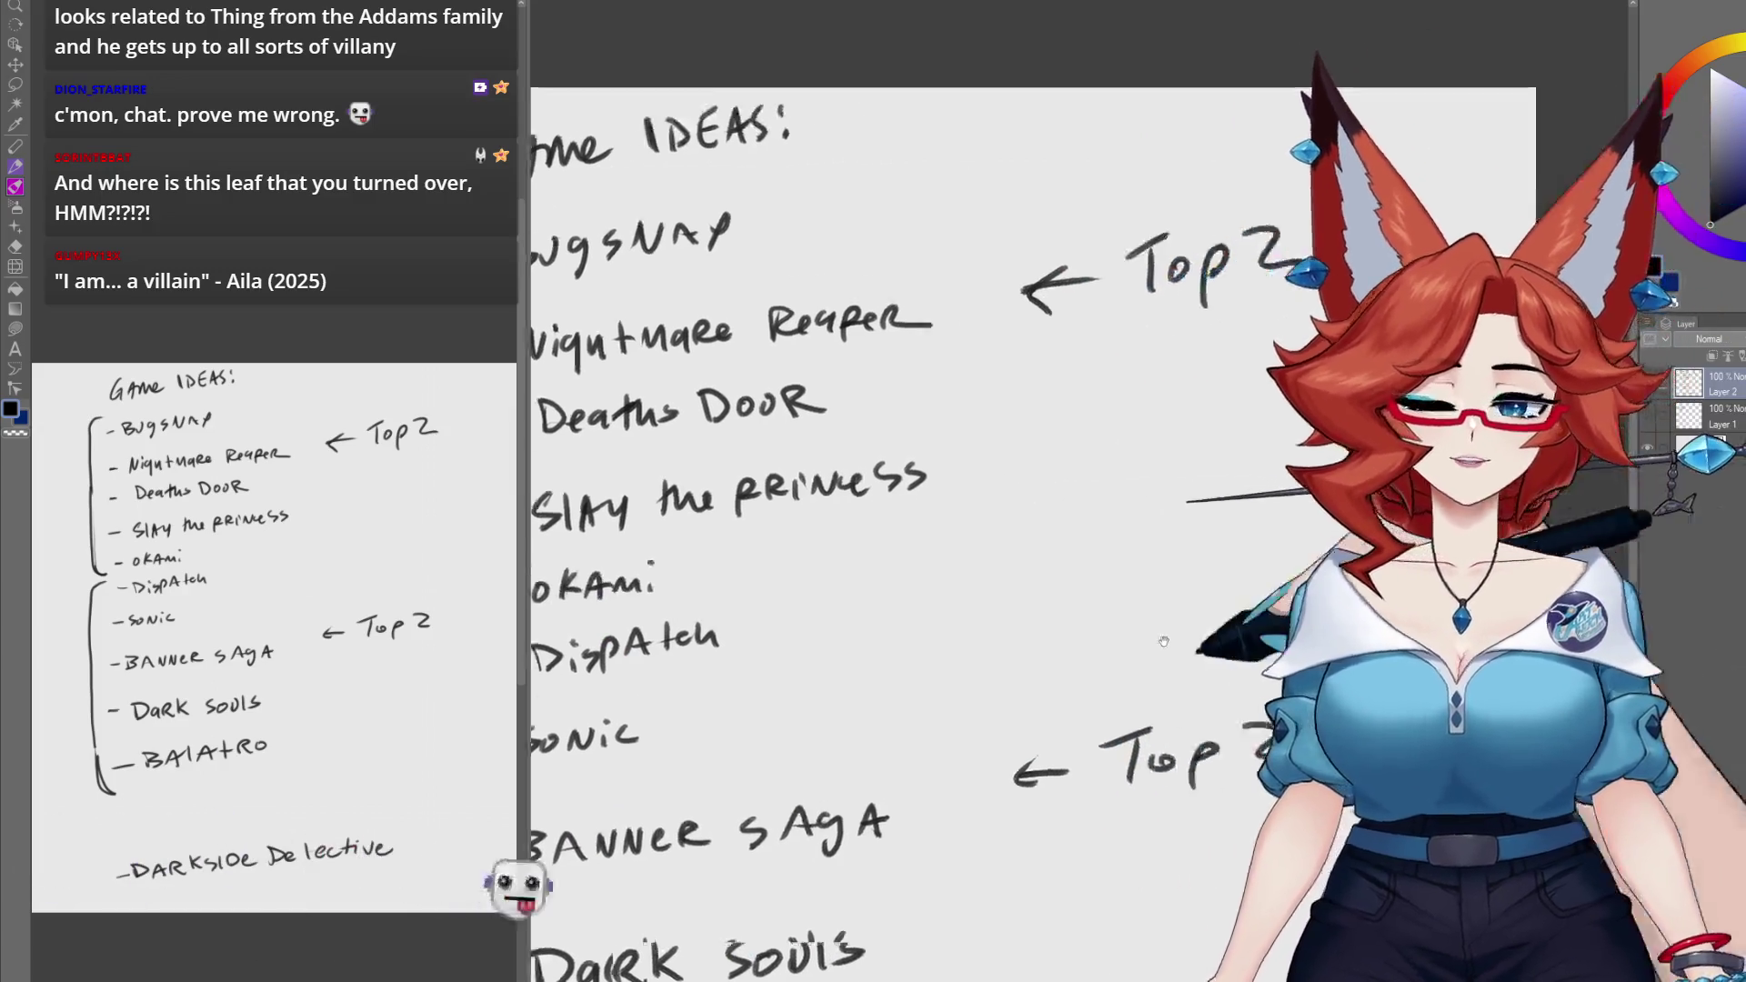
mouse_move(905, 564)
left_mouse_down()
mouse_move(1012, 425)
mouse_move(1021, 491)
mouse_move(927, 570)
left_mouse_up()
left_click_drag(959, 498, 905, 589)
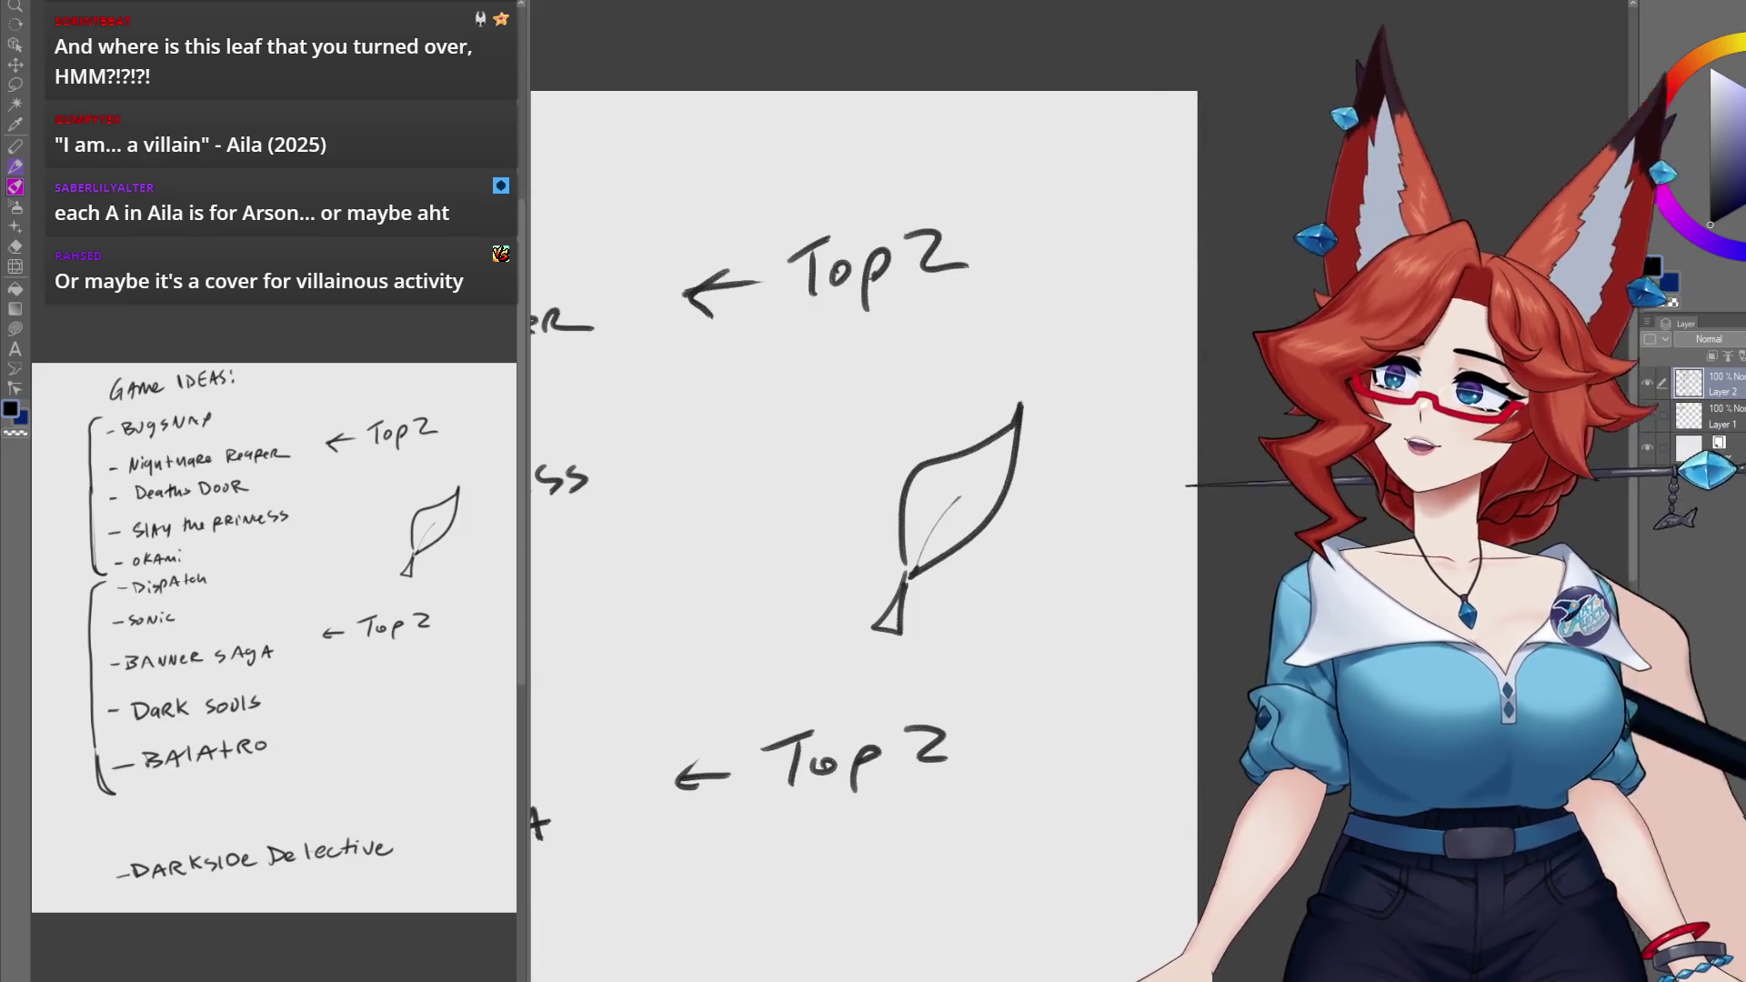
Step: Draw stars before Slay the princess and okami to mark them as picks
scroll(886, 622, "left", 10)
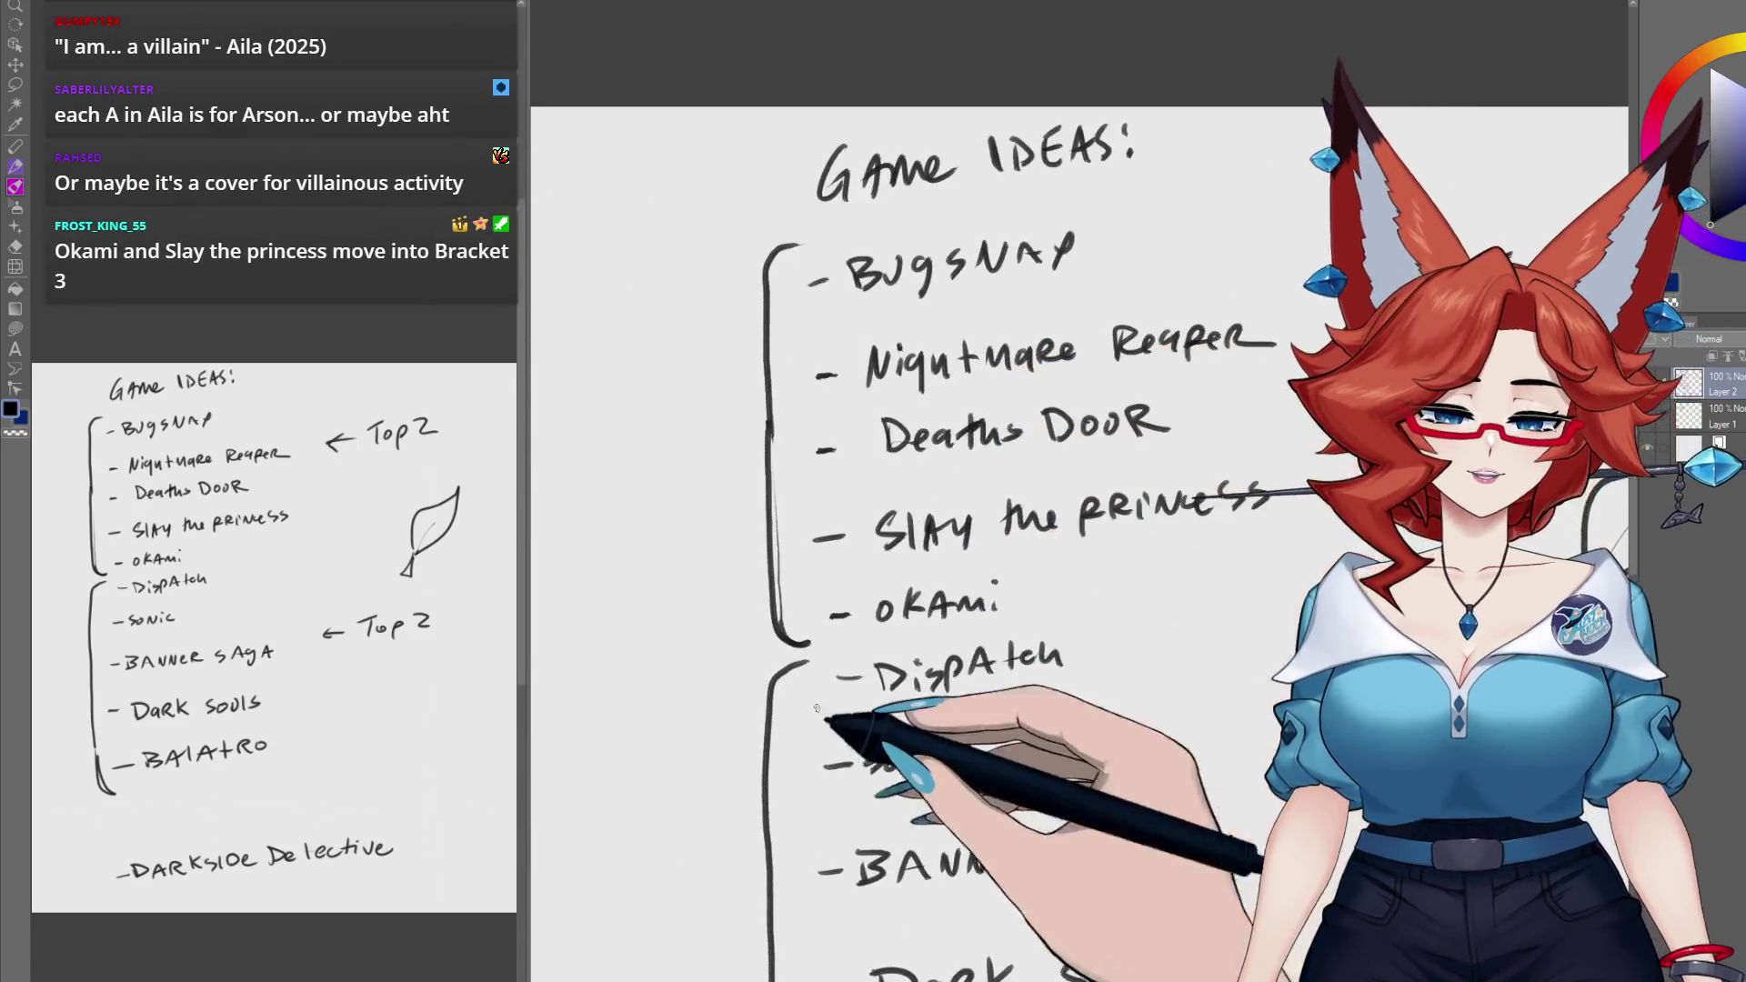
mouse_move(800, 627)
left_mouse_down()
mouse_move(845, 602)
mouse_move(829, 553)
mouse_move(864, 510)
left_mouse_up()
mouse_move(1246, 977)
left_mouse_down()
mouse_move(1117, 645)
mouse_move(1090, 645)
left_mouse_up()
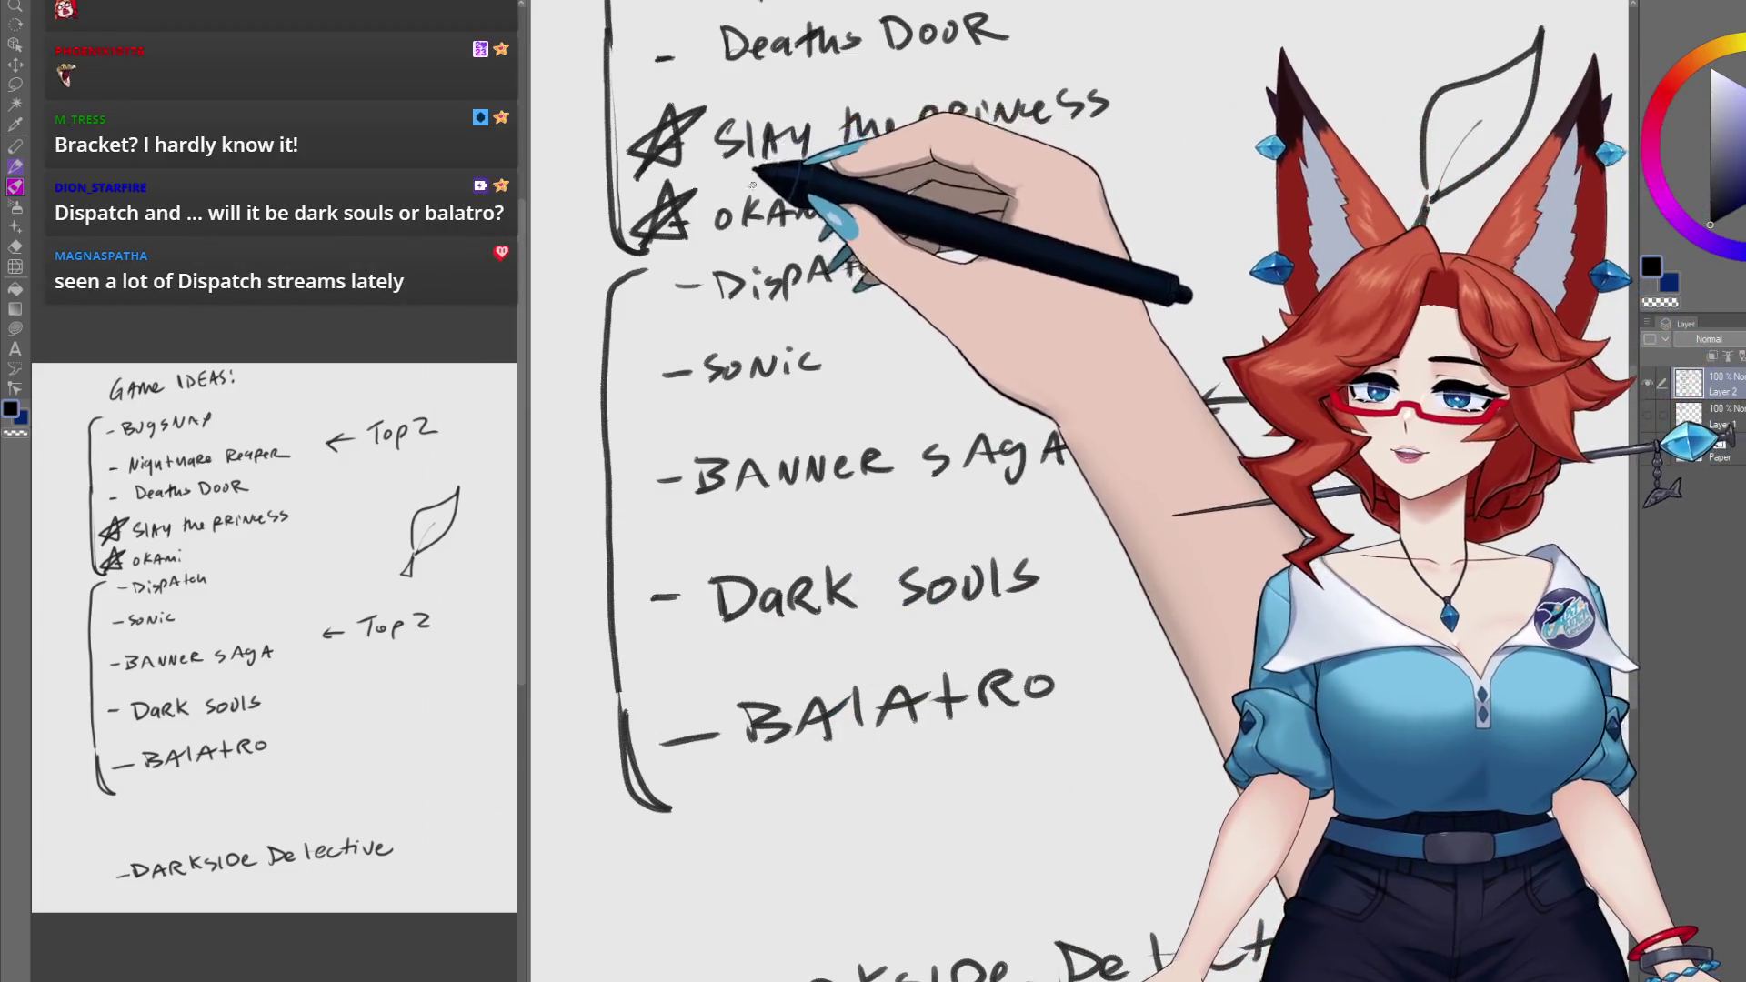
Step: Bring the full game list back into view and star Dispatch as a top pick
scroll(791, 737, "down", 3)
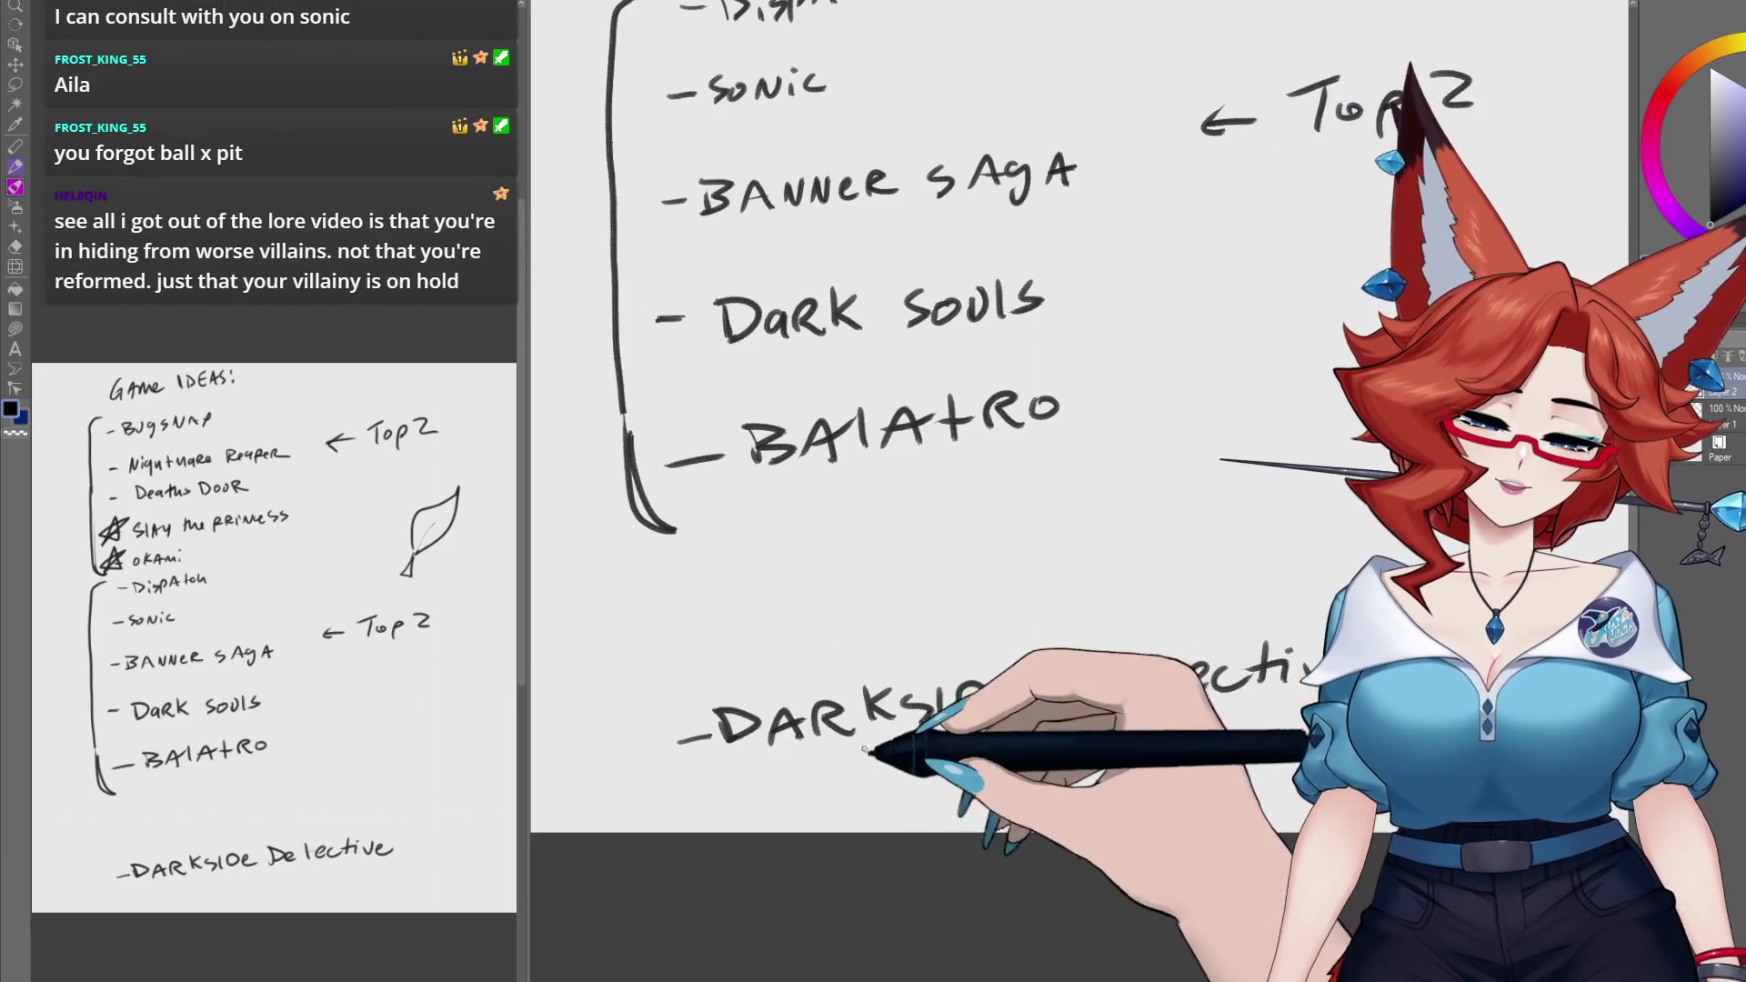
mouse_move(896, 707)
left_mouse_down()
mouse_move(887, 819)
mouse_move(868, 805)
mouse_move(815, 859)
left_mouse_up()
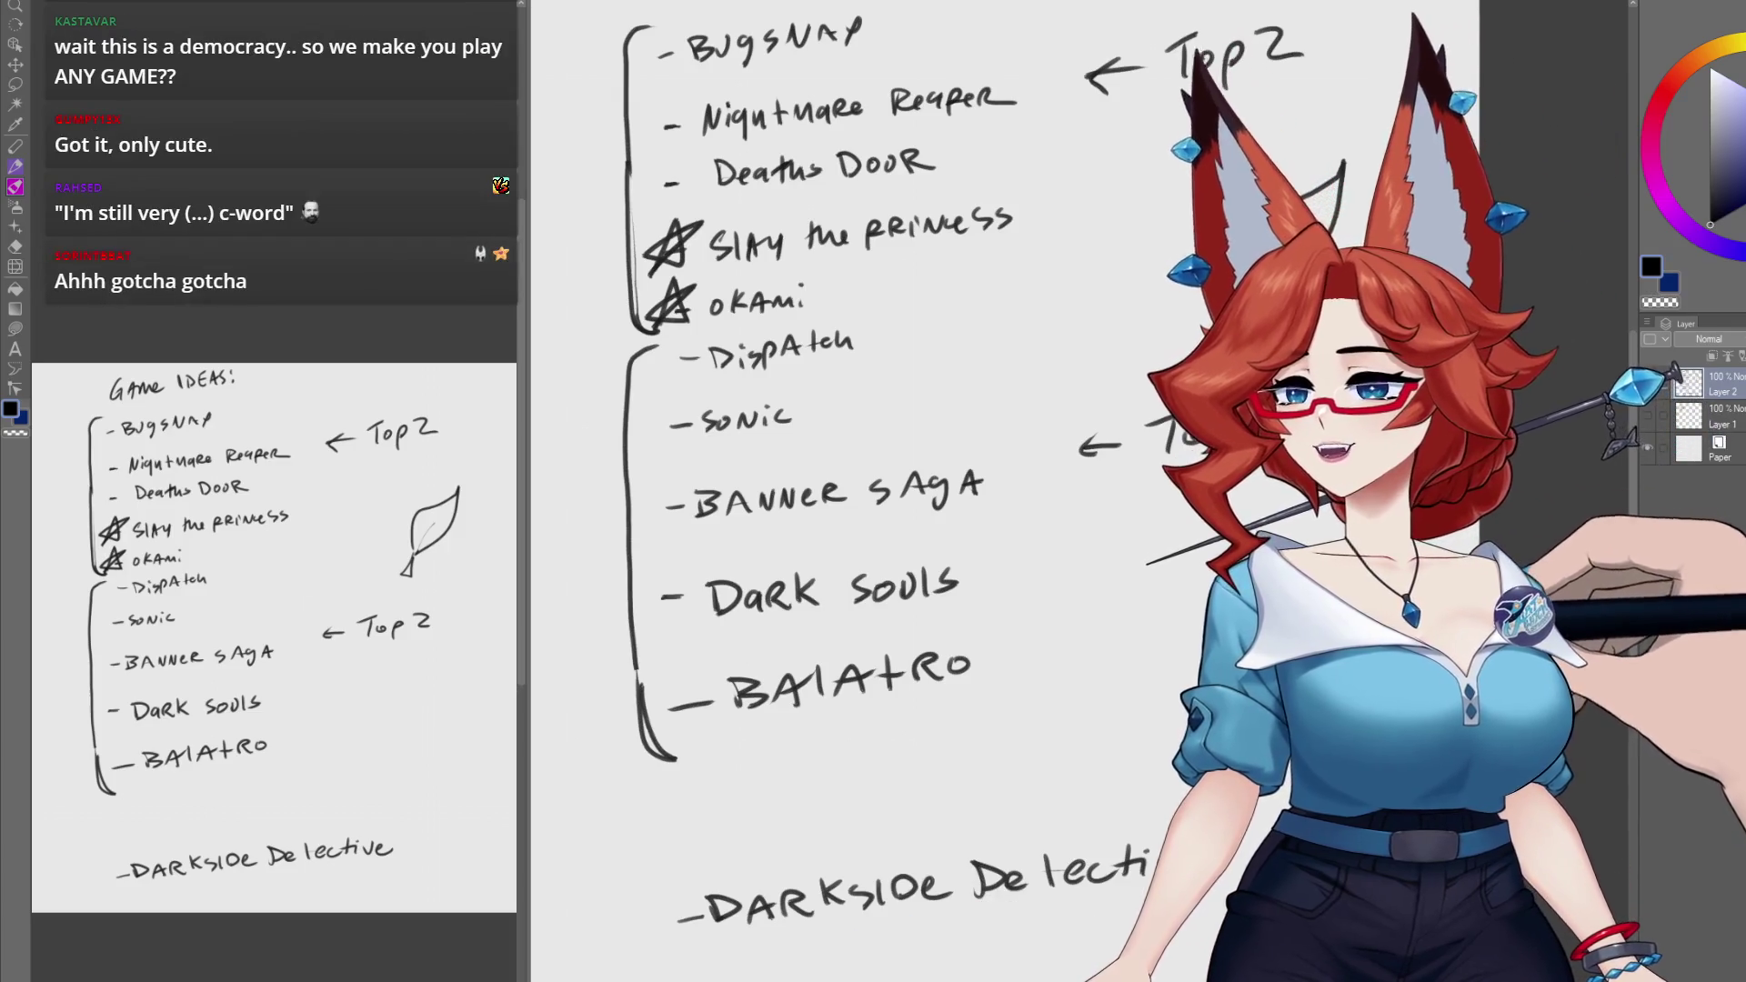
left_click_drag(651, 378, 655, 372)
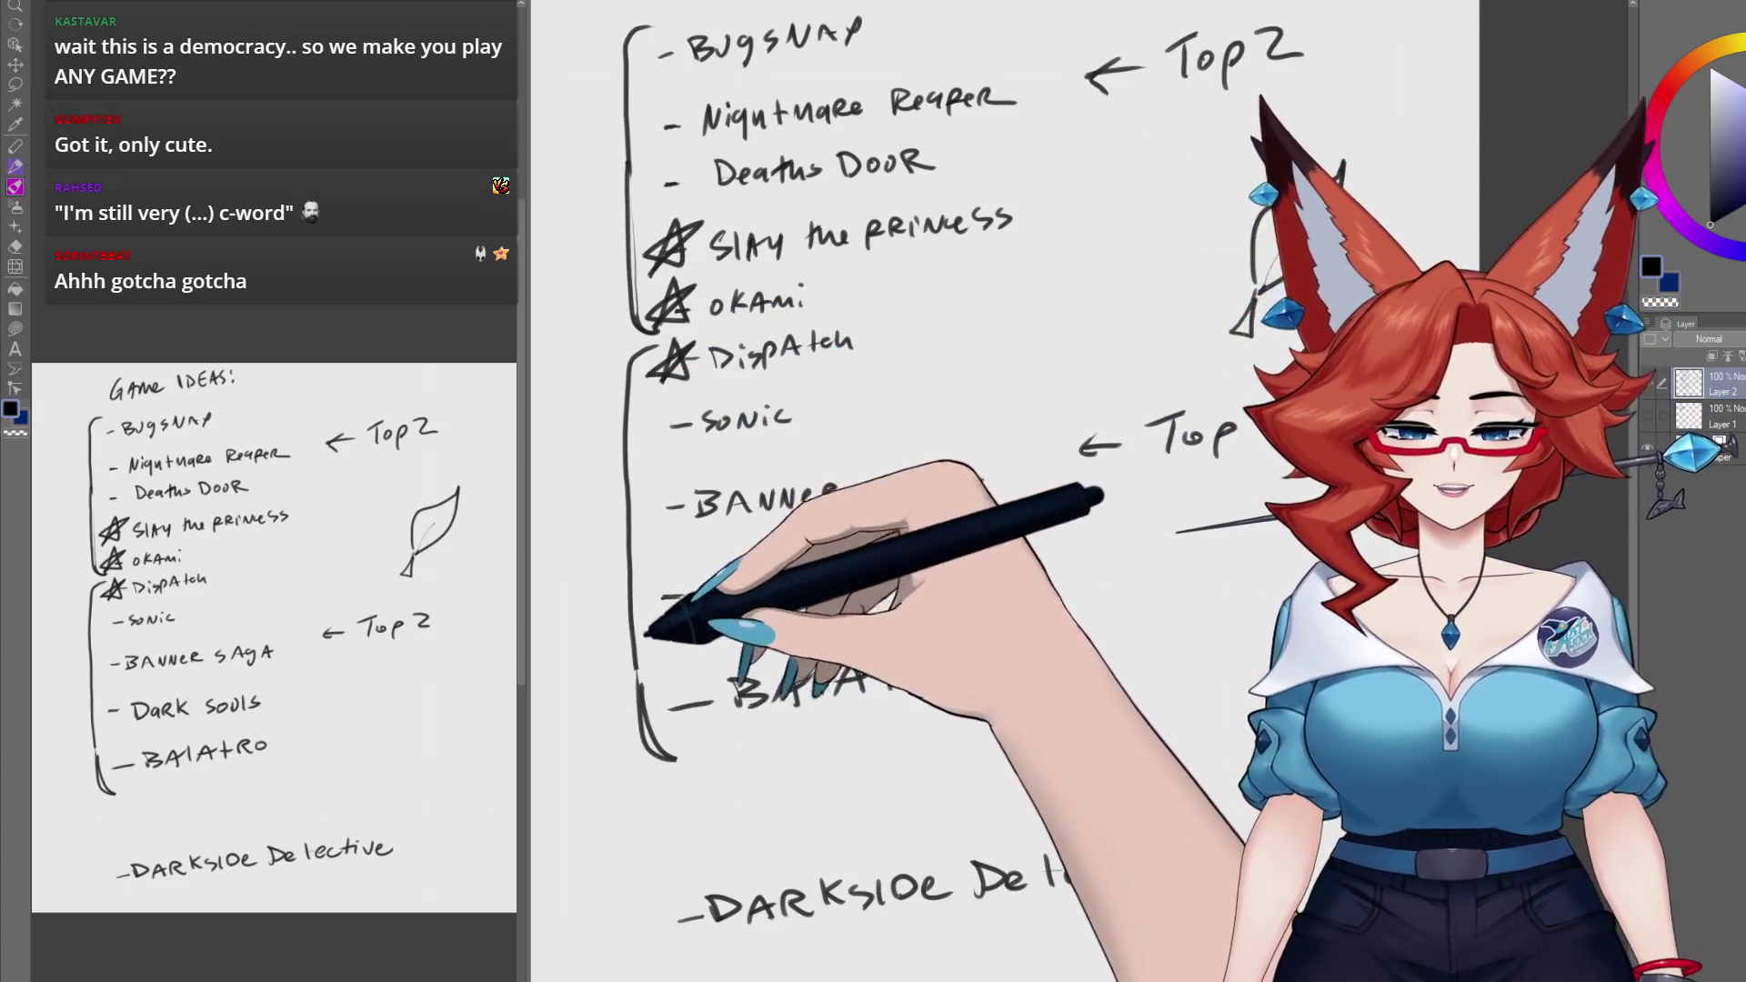
Step: Star Dark Souls as a top pick, then zoom out and recentre the whole page
mouse_move(655, 619)
left_mouse_down()
mouse_move(673, 591)
mouse_move(696, 623)
left_mouse_up()
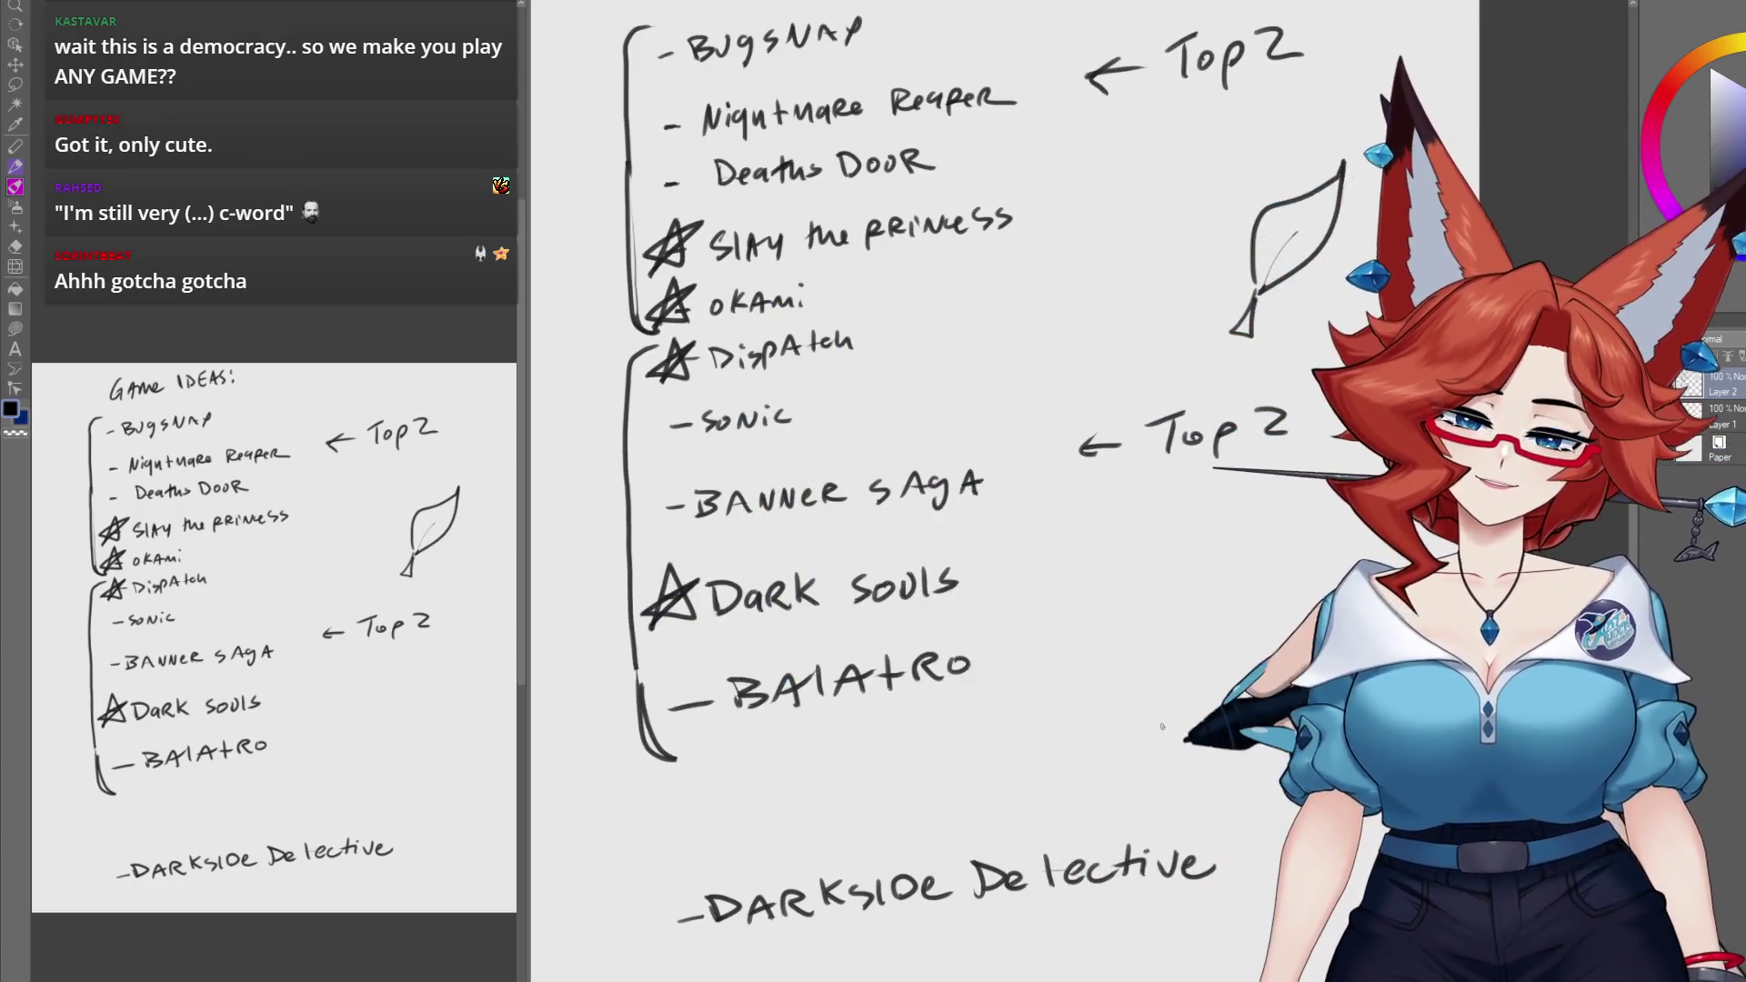
scroll(1162, 725, "down", 3)
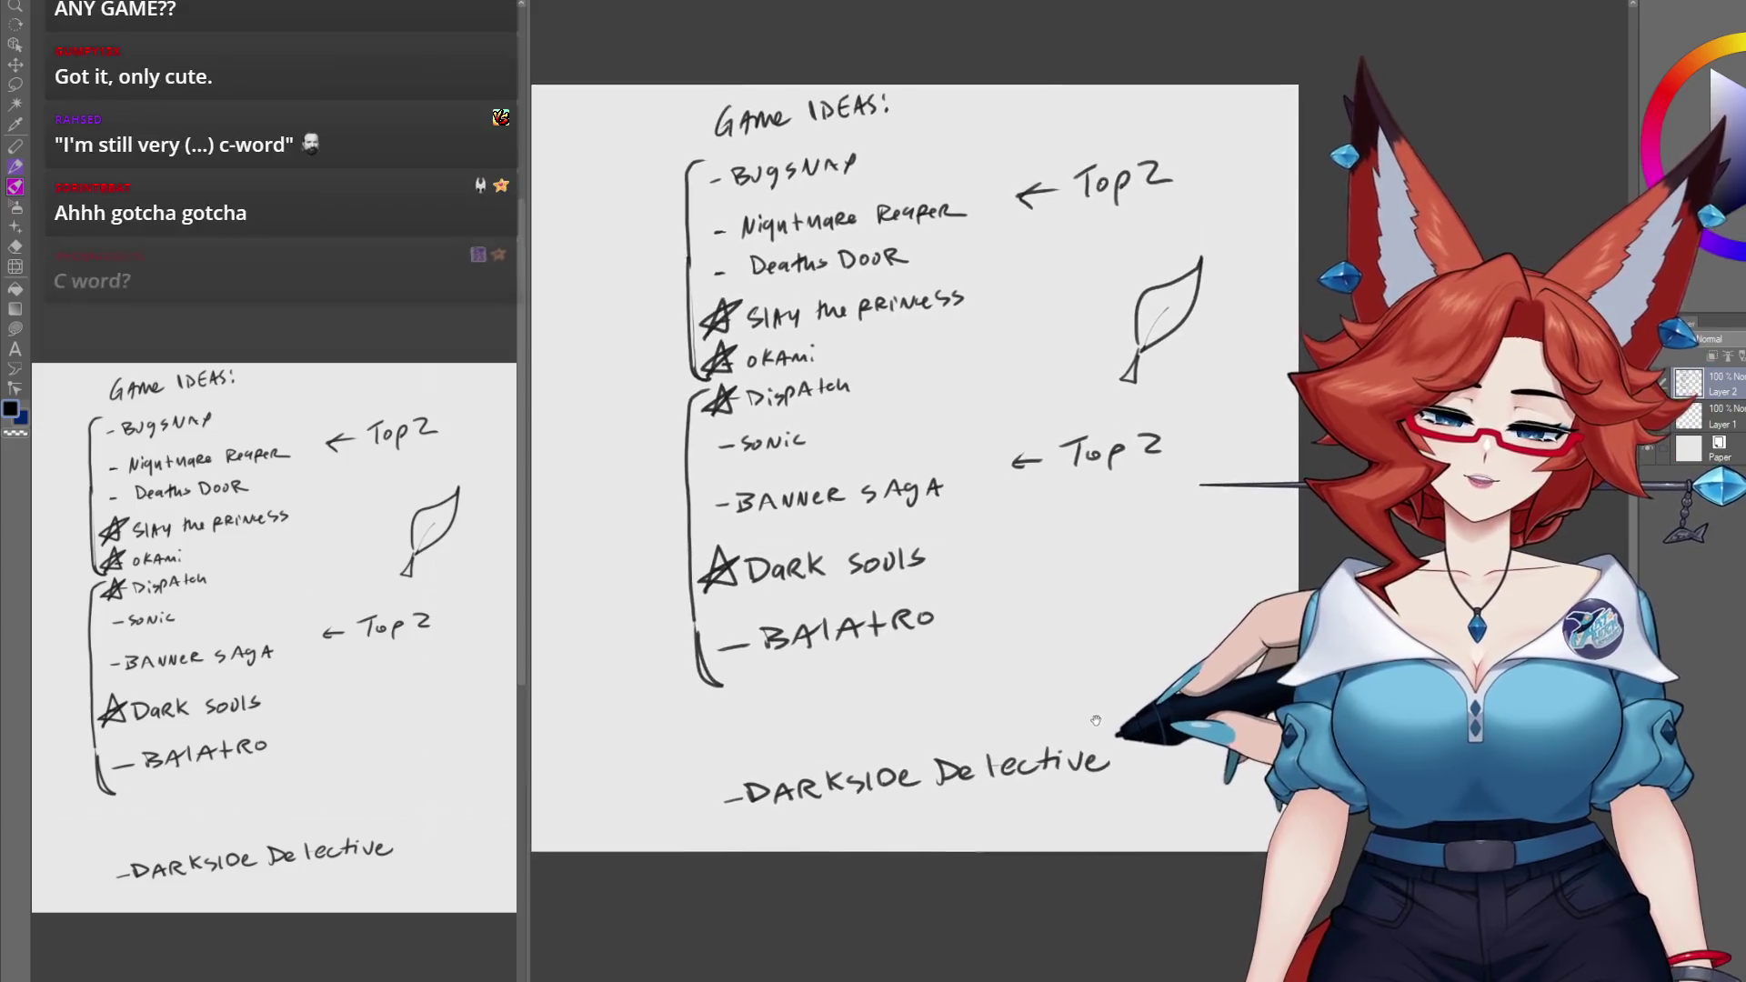
left_click_drag(1096, 720, 1098, 717)
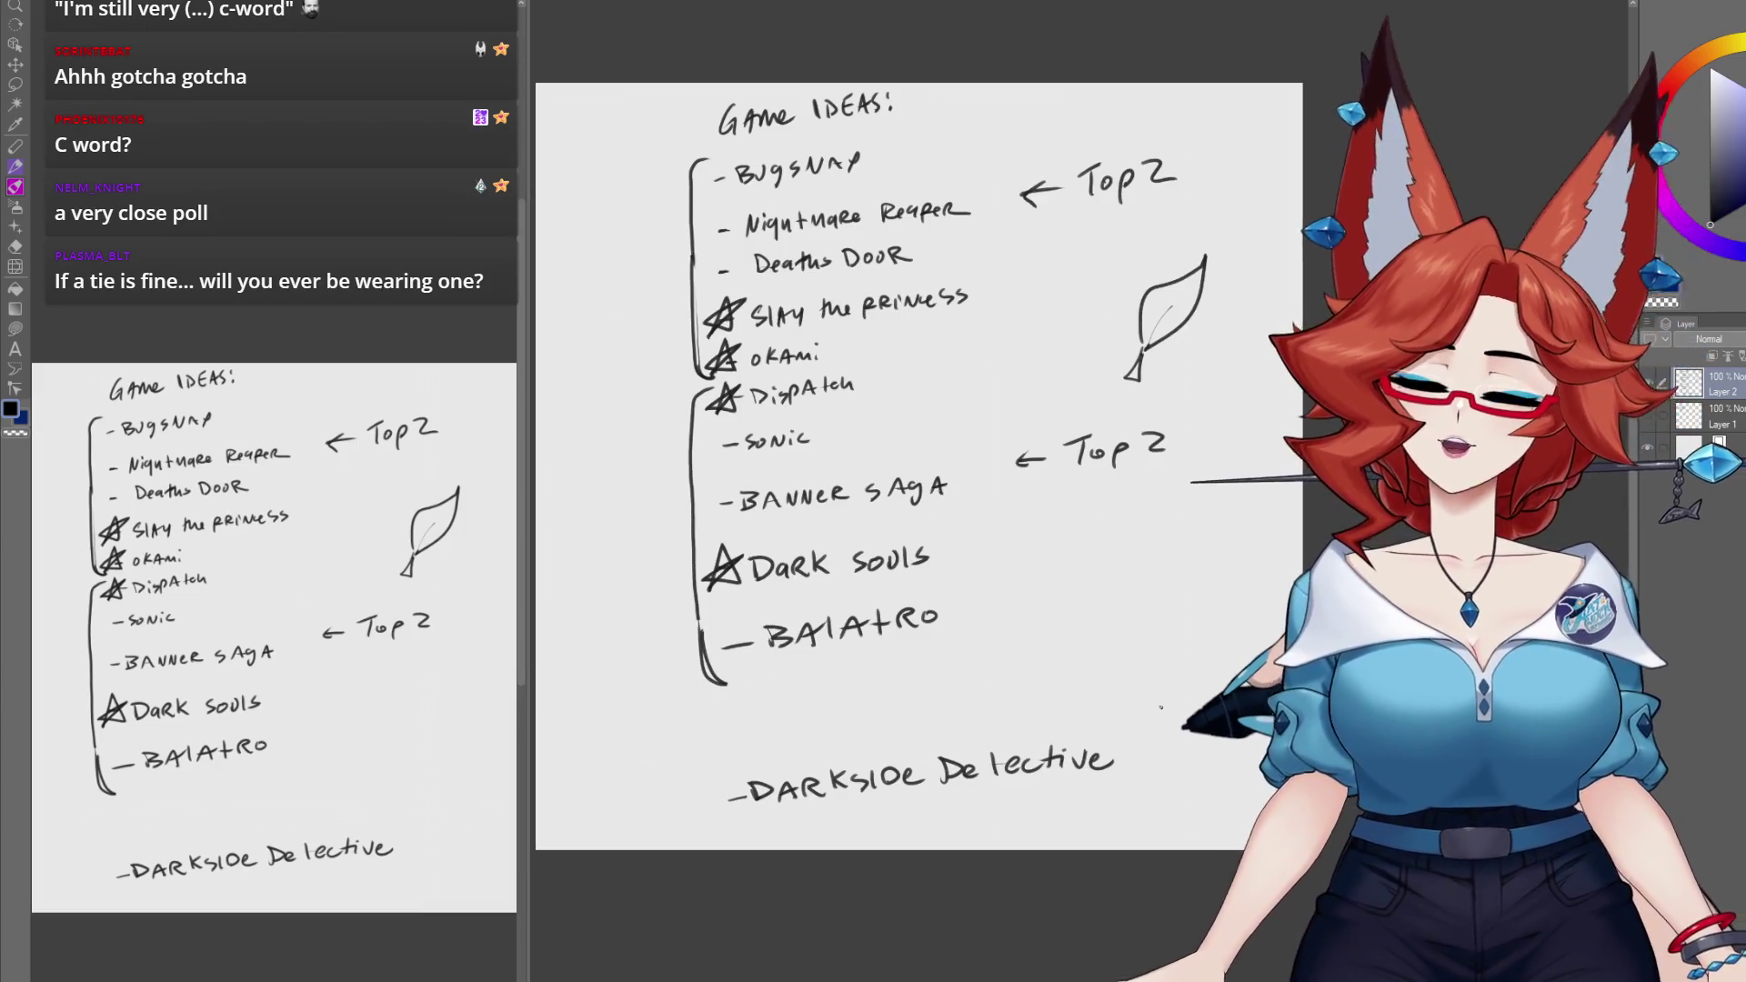
left_click_drag(1161, 707, 1218, 686)
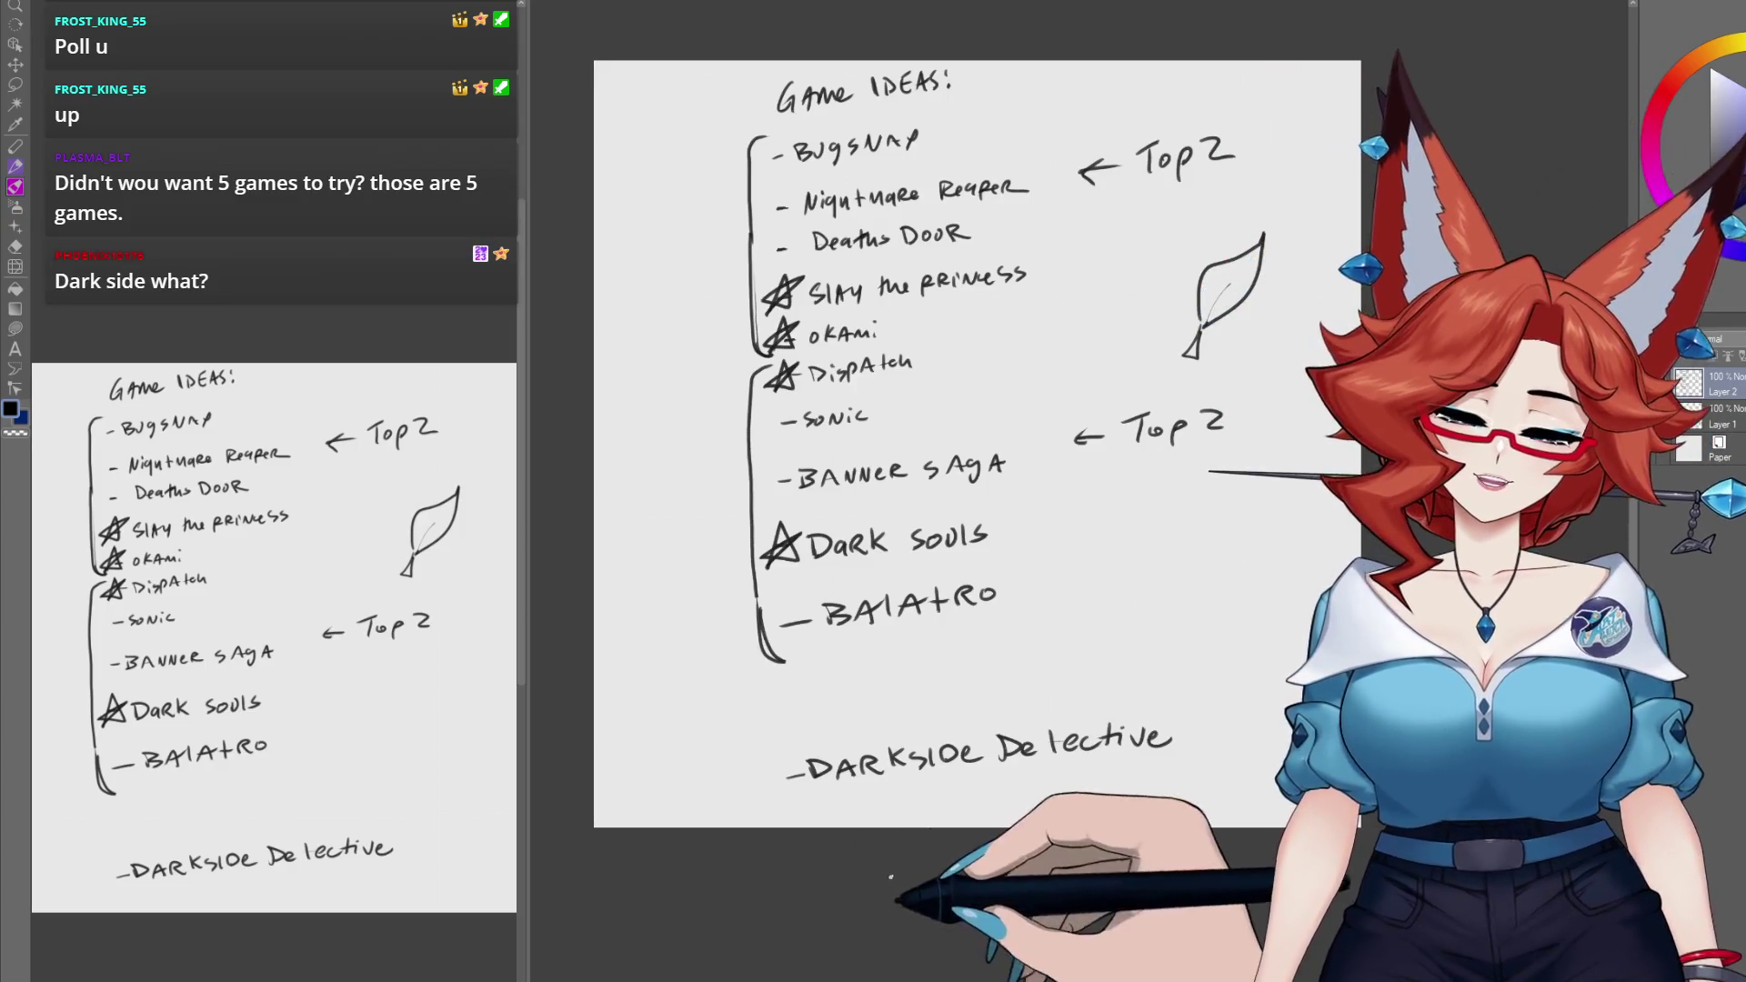
scroll(1039, 593, "up", 2)
Step: Draw the missing crossbar on the t so the last entry reads 'Detective'
left_click_drag(1040, 593, 1069, 591)
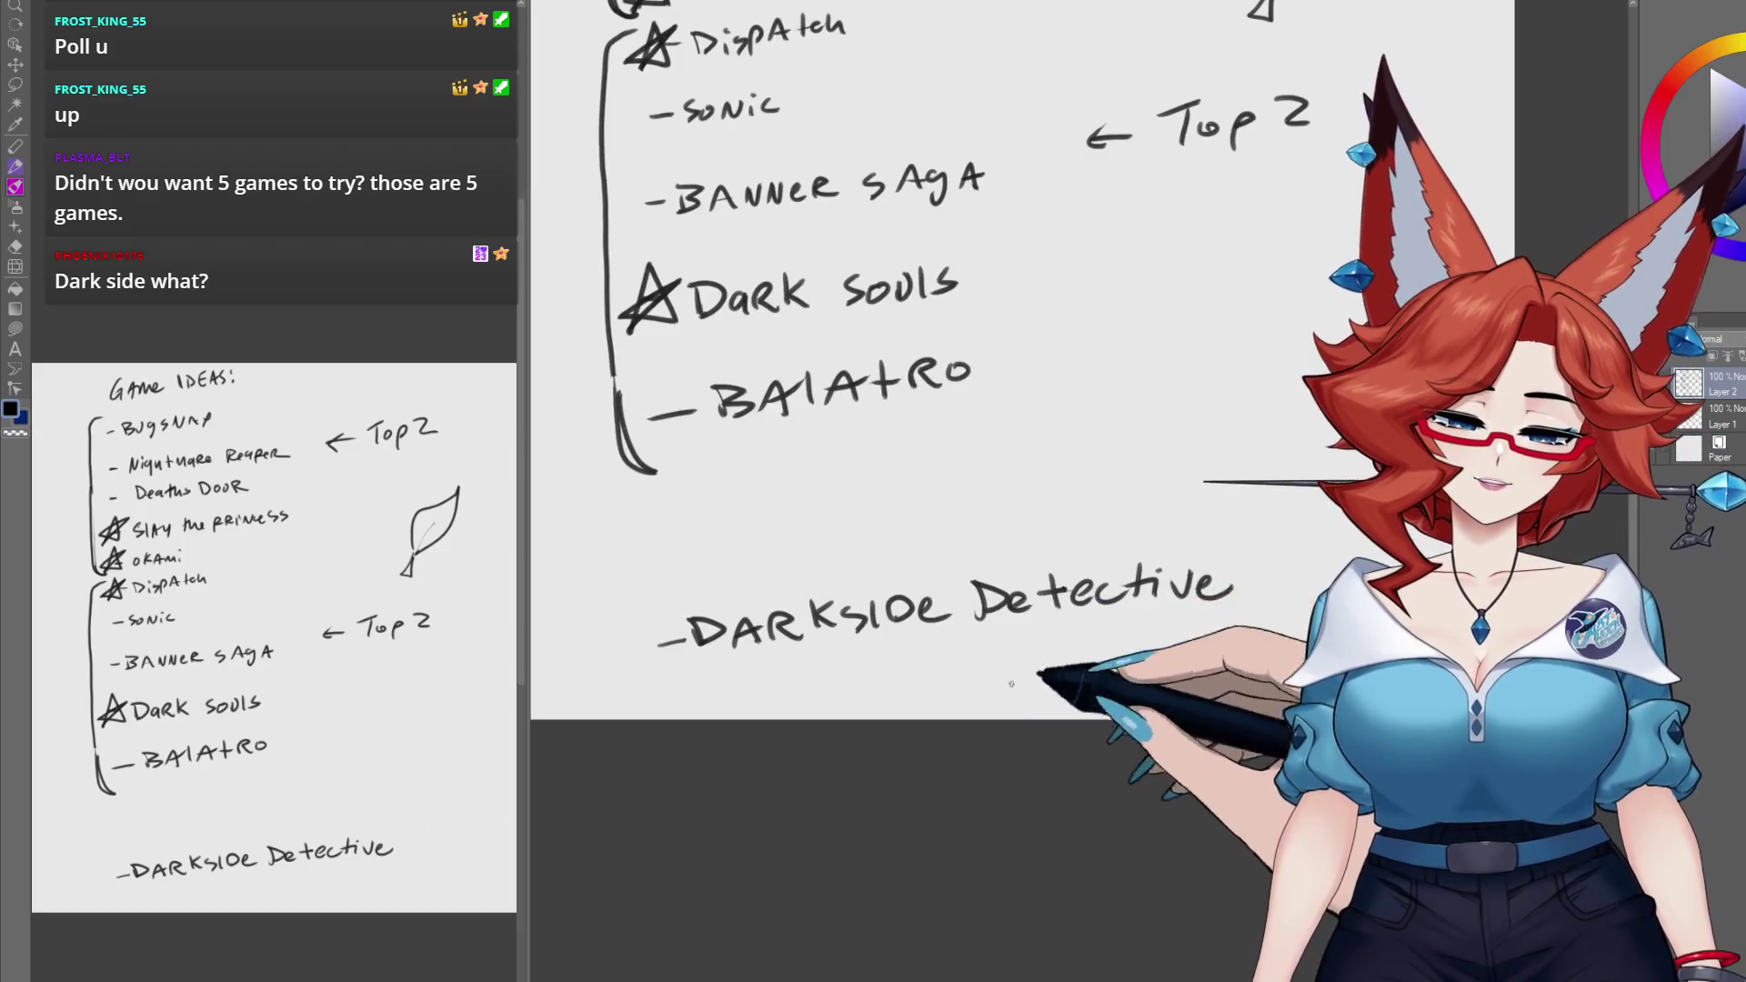
left_click_drag(969, 798, 985, 868)
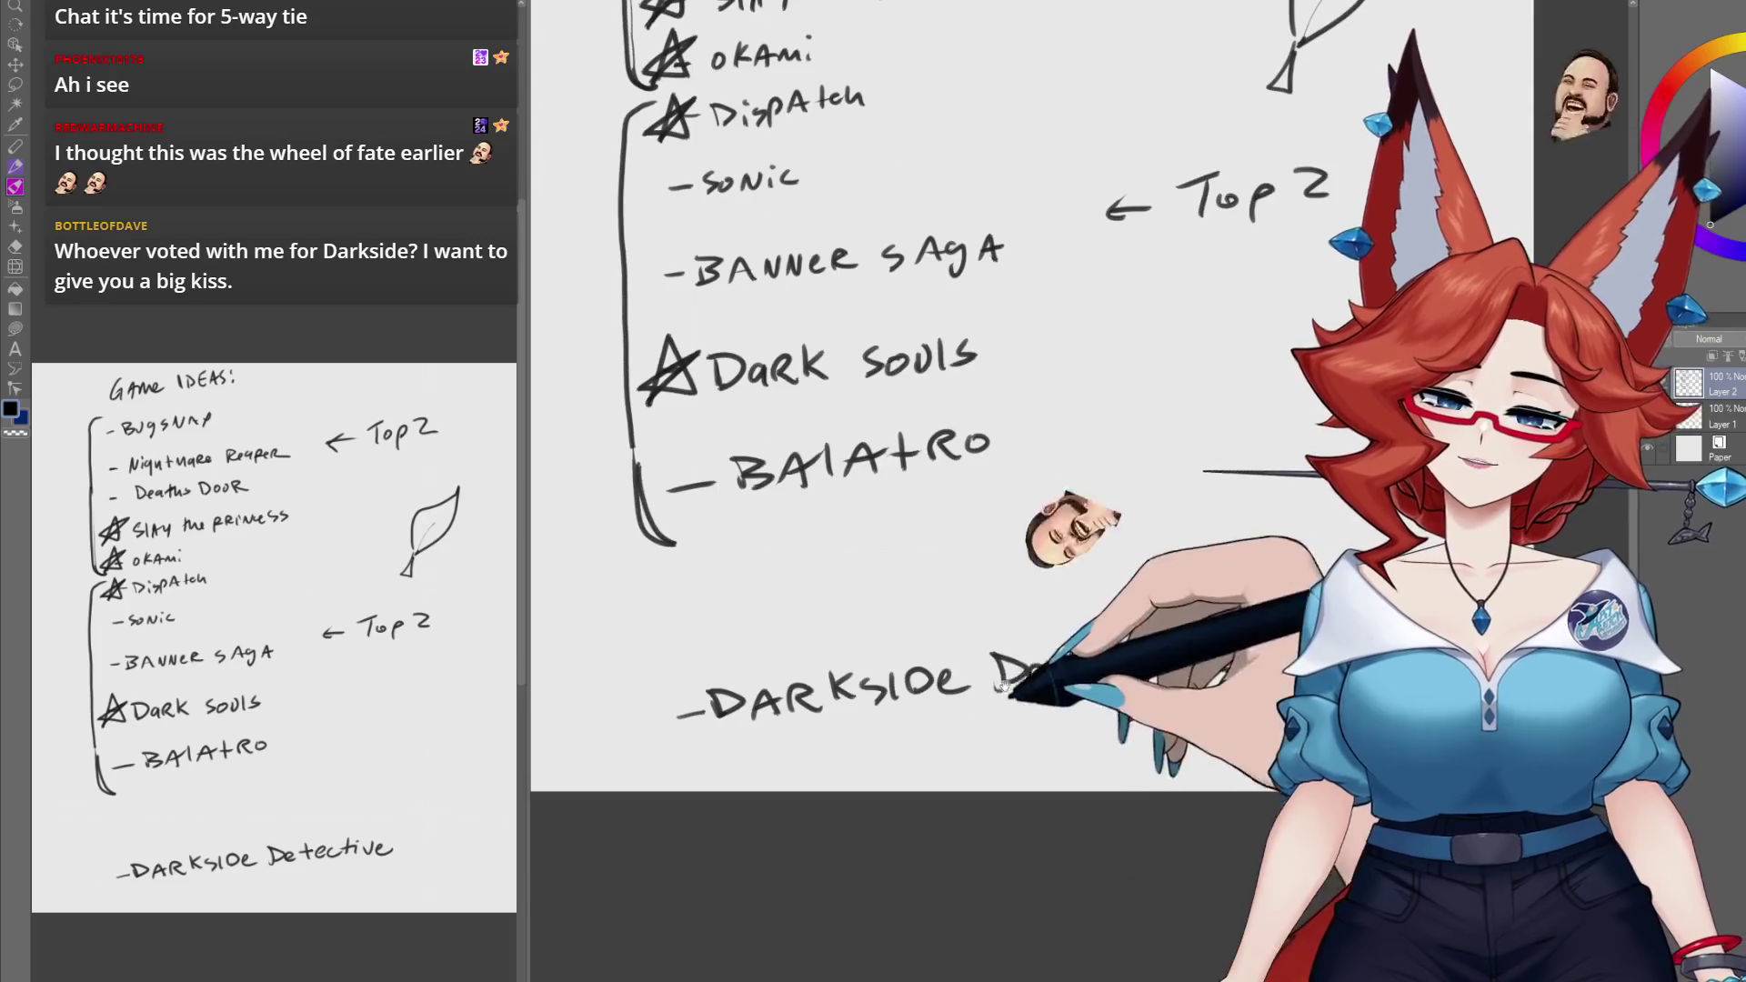
scroll(1001, 687, "up", 3)
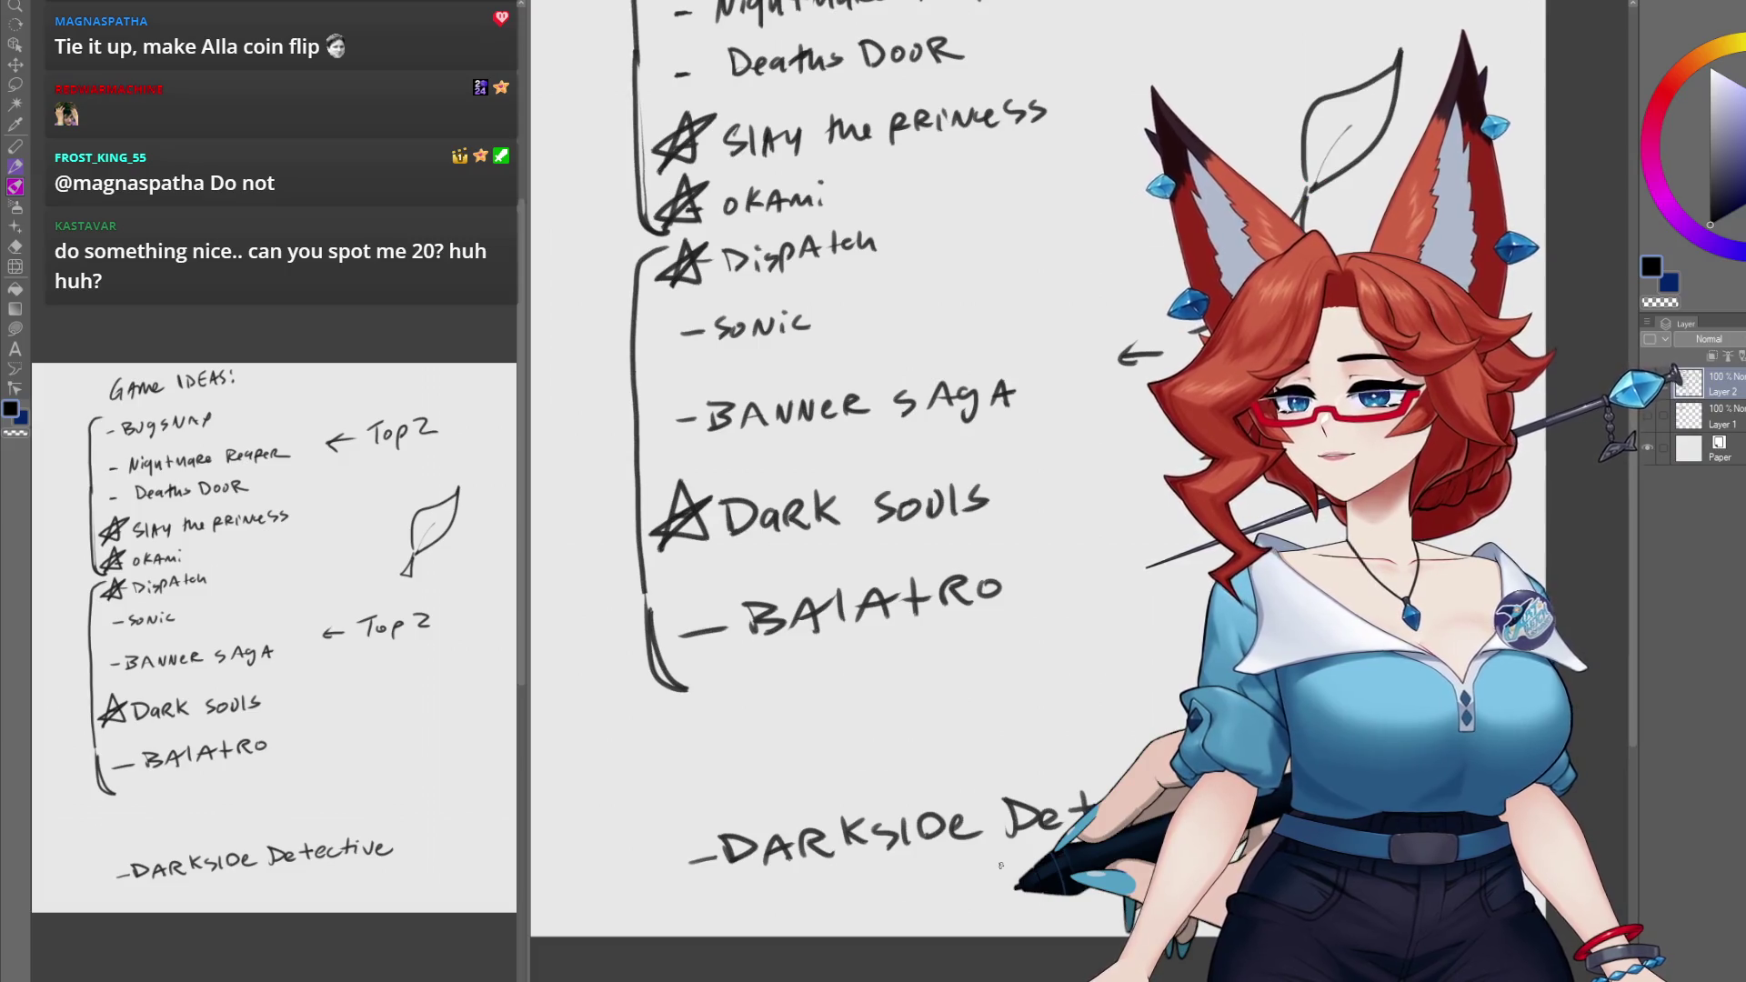
scroll(832, 588, "up", 3)
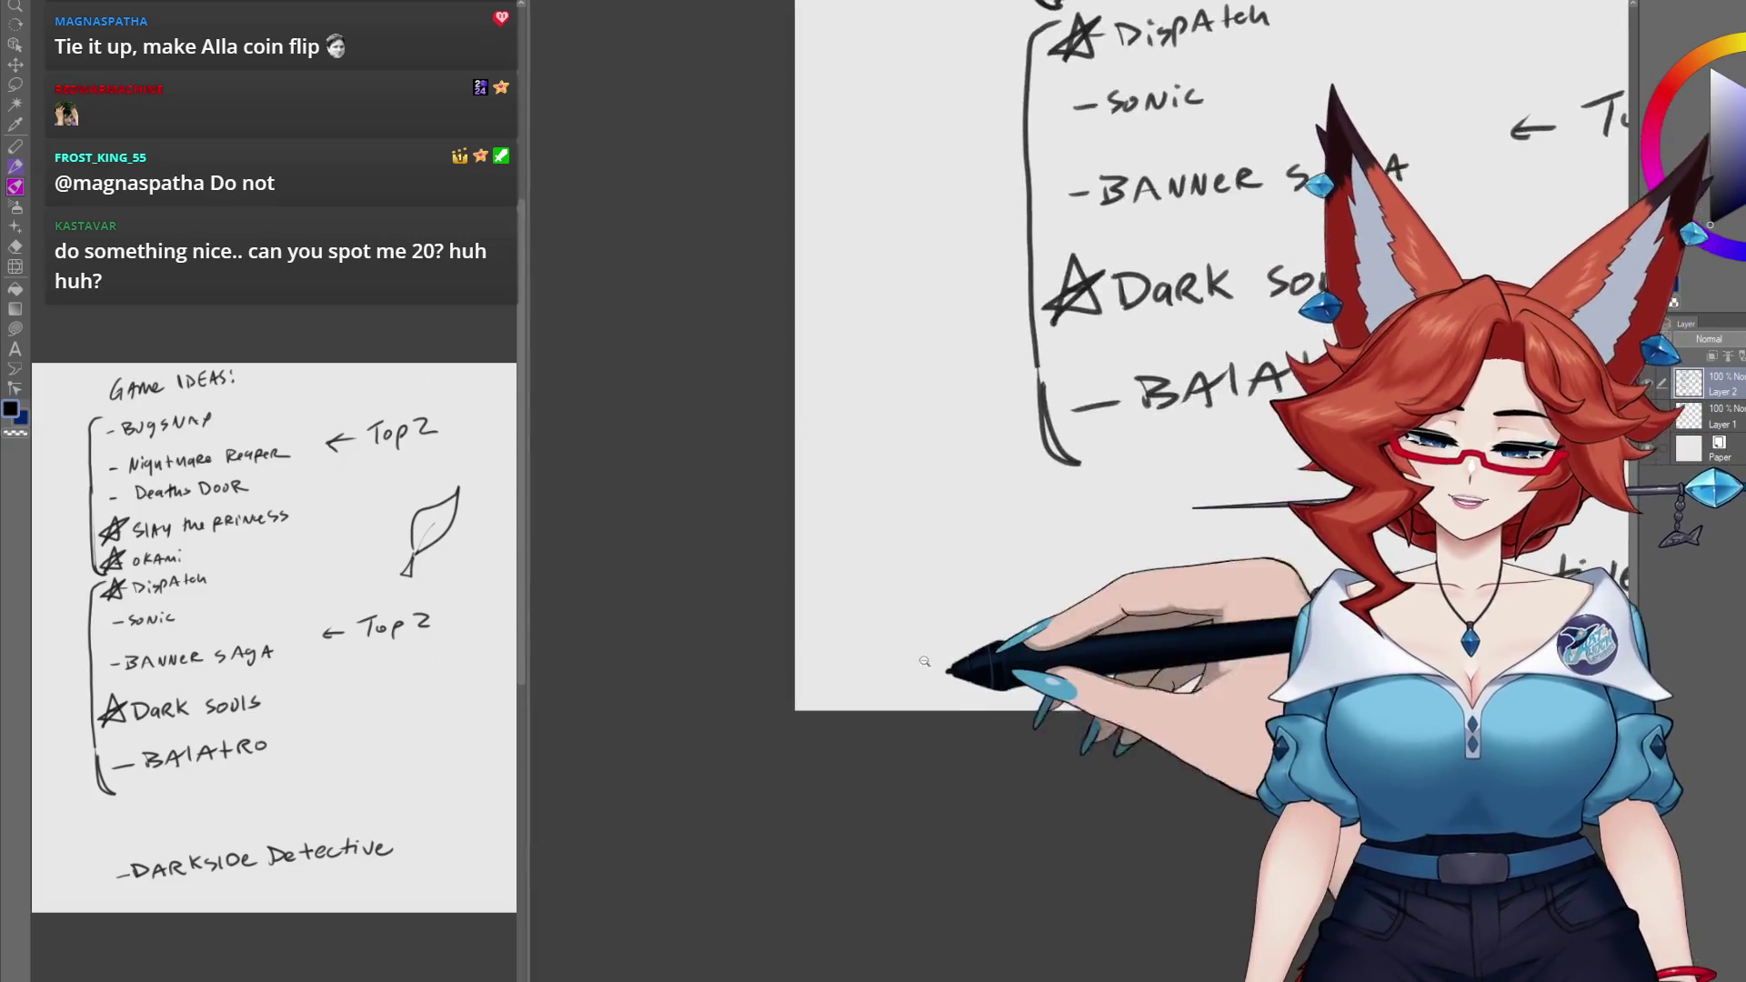
Step: Handwrite a large '20' near the bottom-left of the page
left_click_drag(778, 591, 841, 653)
left_click_drag(896, 575, 894, 582)
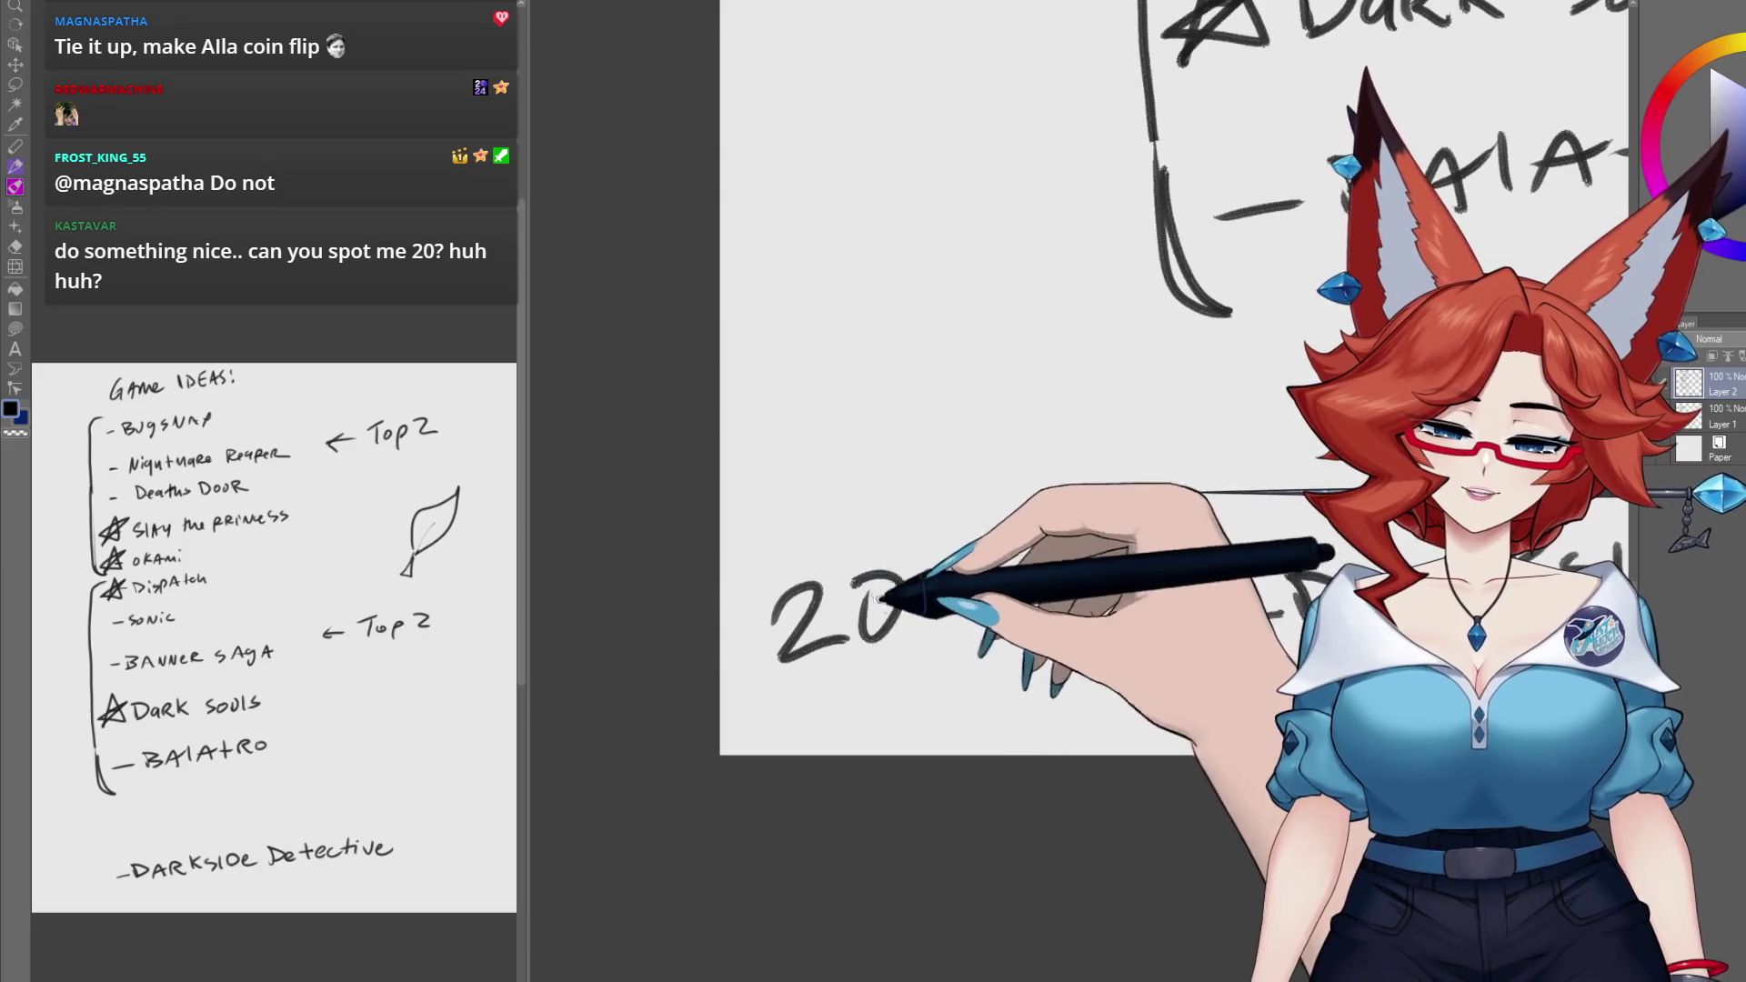
scroll(929, 677, "up", 2)
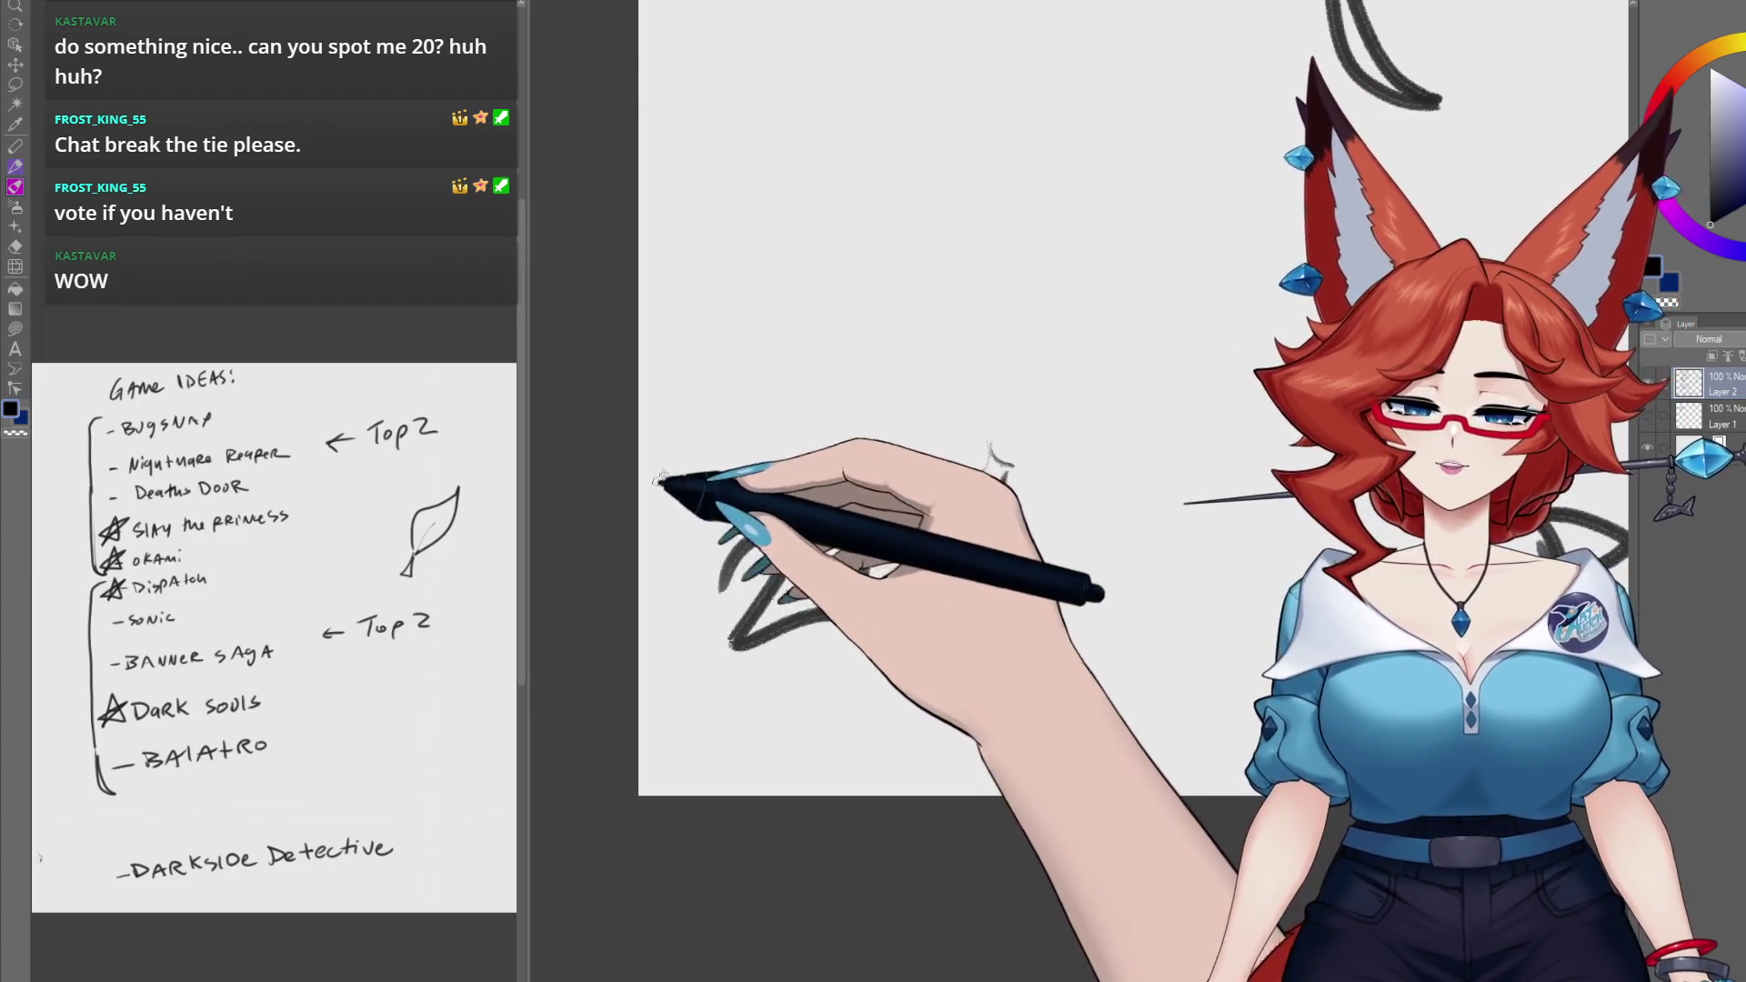
Step: Draw sparkle marks left of and below the 20, then return to the list
left_click_drag(672, 473, 689, 526)
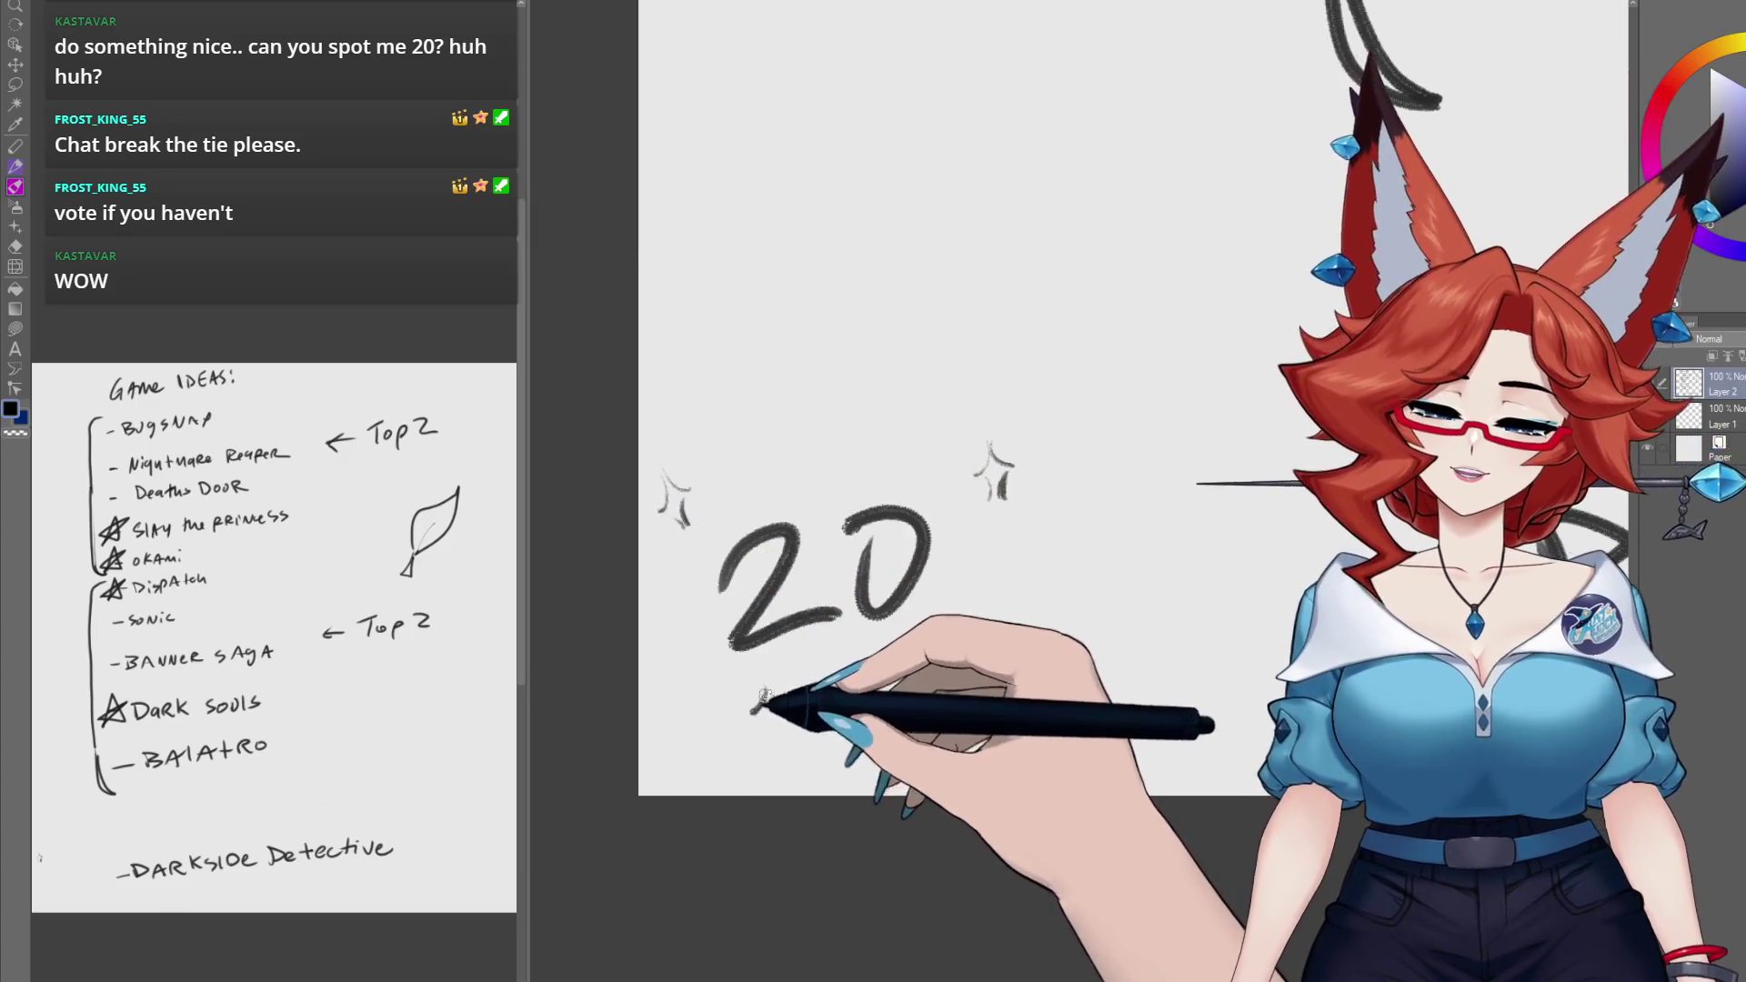
mouse_move(753, 714)
left_mouse_down()
mouse_move(784, 715)
mouse_move(782, 739)
left_mouse_up()
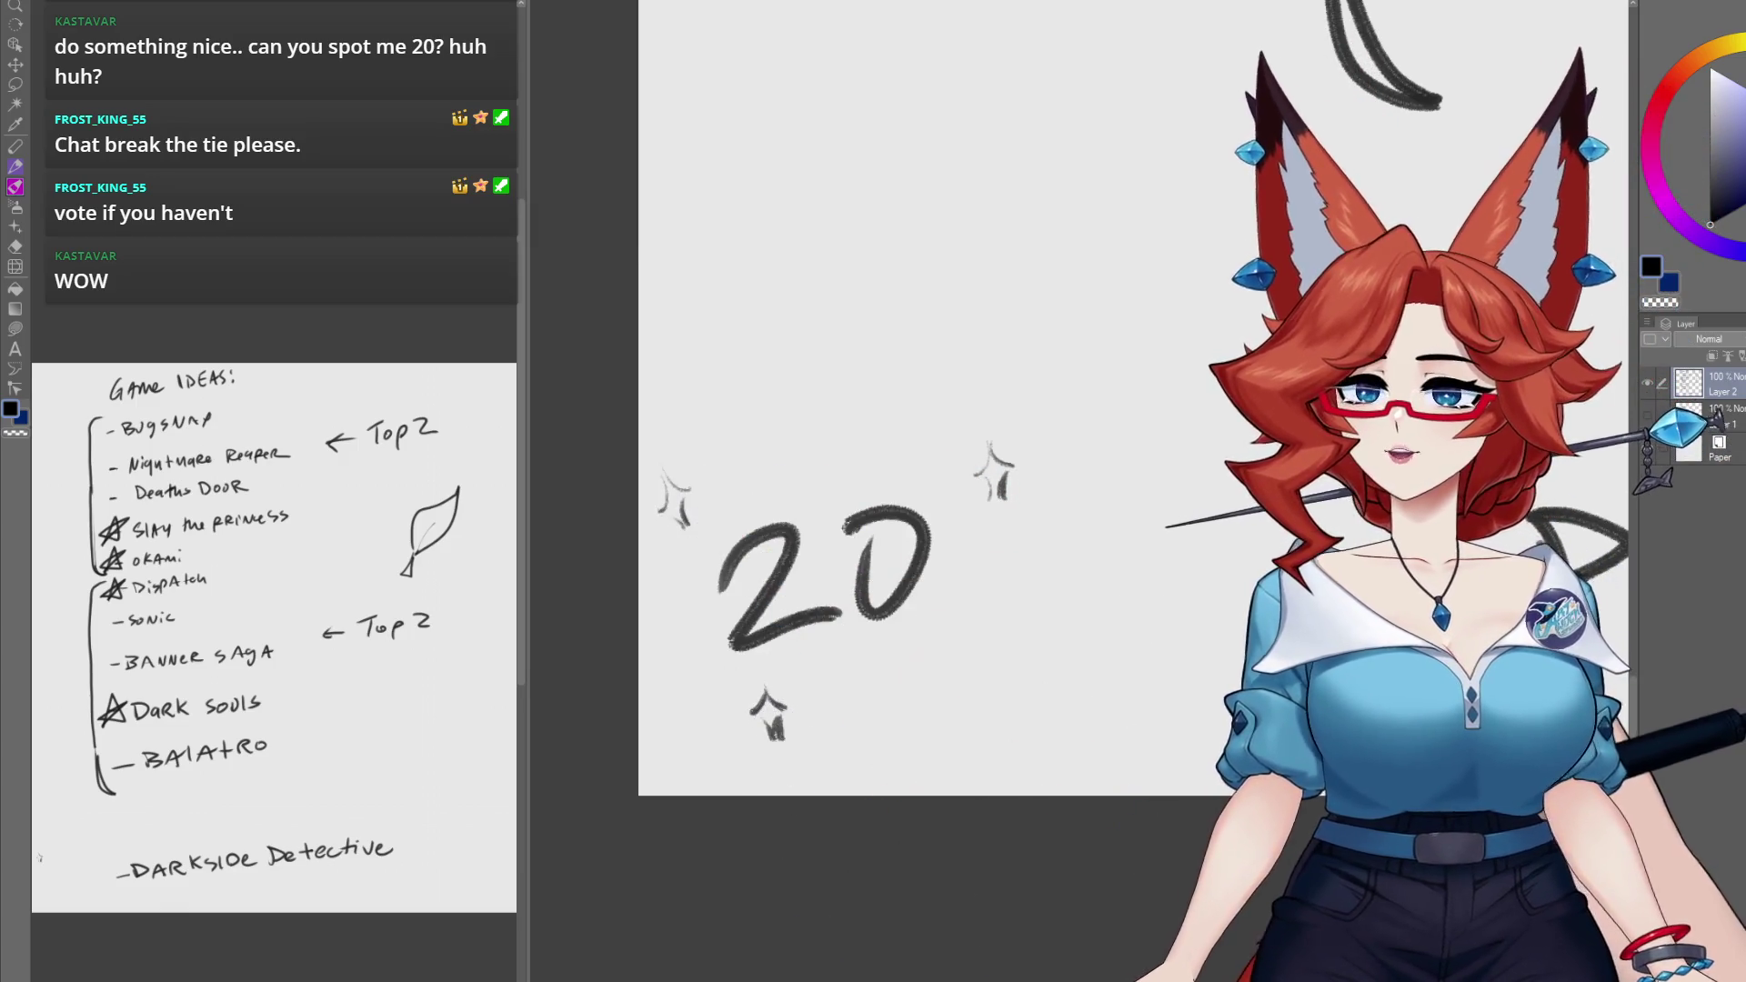
mouse_move(1240, 365)
left_mouse_down()
mouse_move(1040, 398)
mouse_move(961, 647)
mouse_move(961, 920)
mouse_move(977, 868)
left_mouse_up()
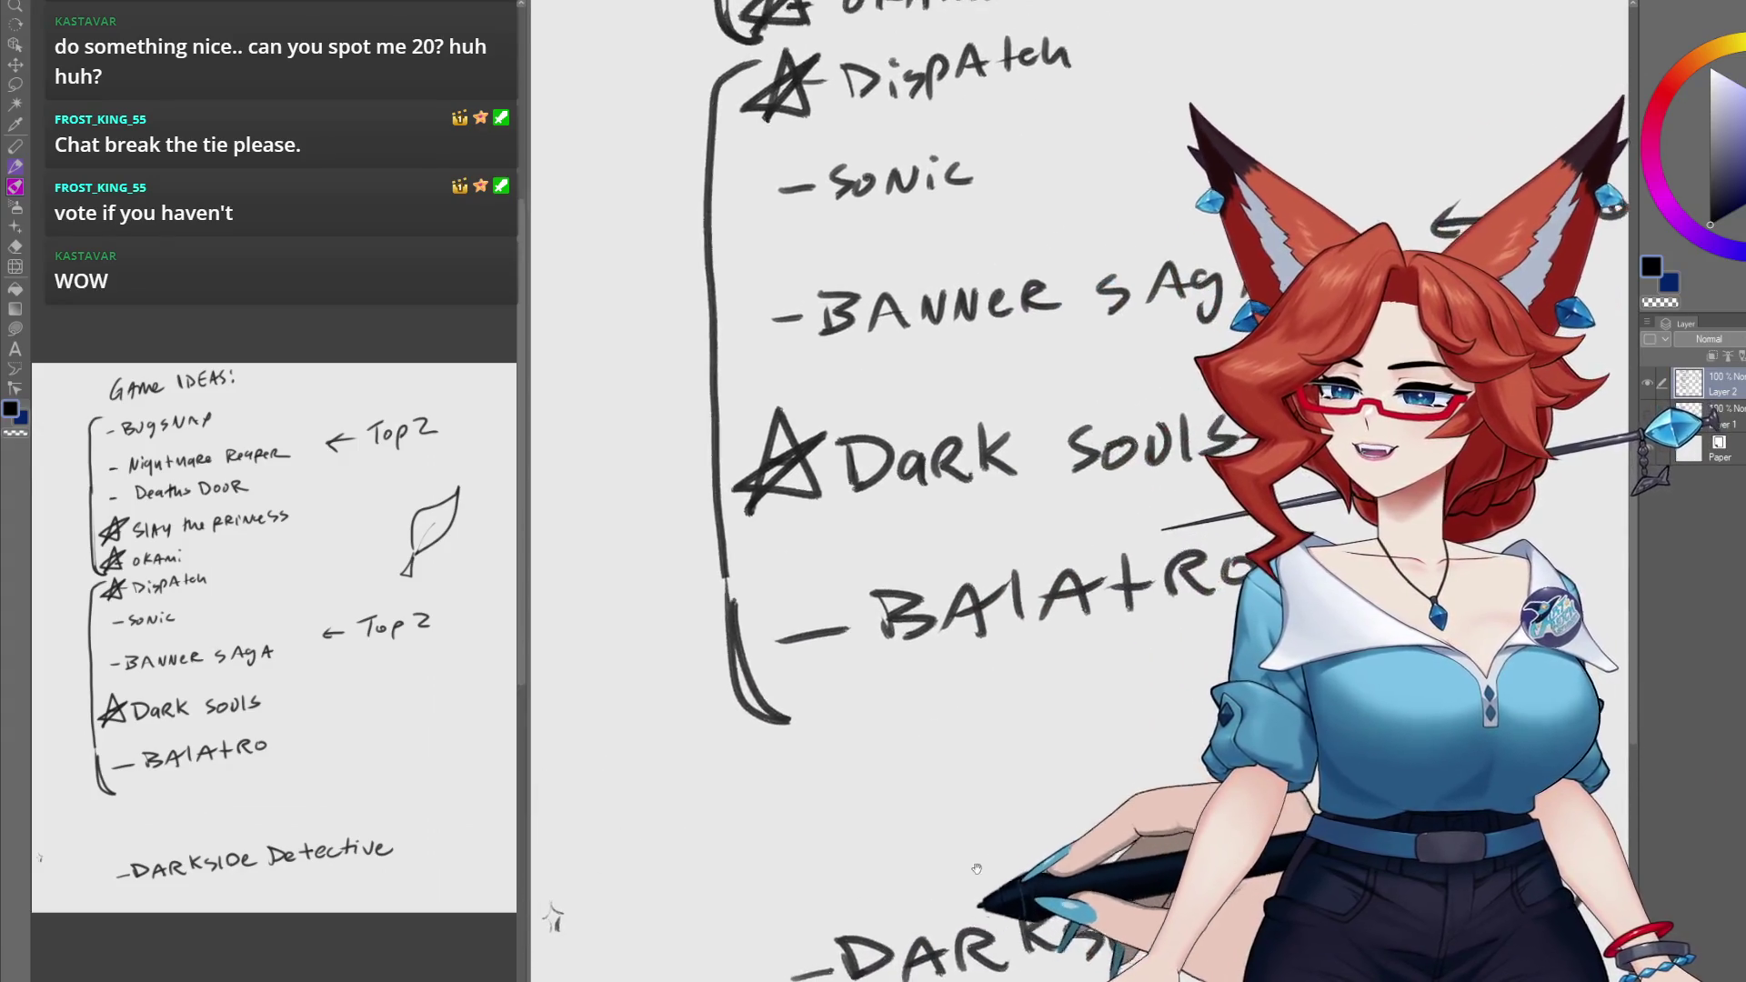
Step: Write vote counts Dark Souls 8, Dispatch 7, Slay the Princess 6, Okami 2; underline Dark Souls 8
scroll(977, 868, "down", 5)
mouse_move(967, 637)
left_mouse_down()
mouse_move(1003, 810)
mouse_move(973, 813)
left_mouse_up()
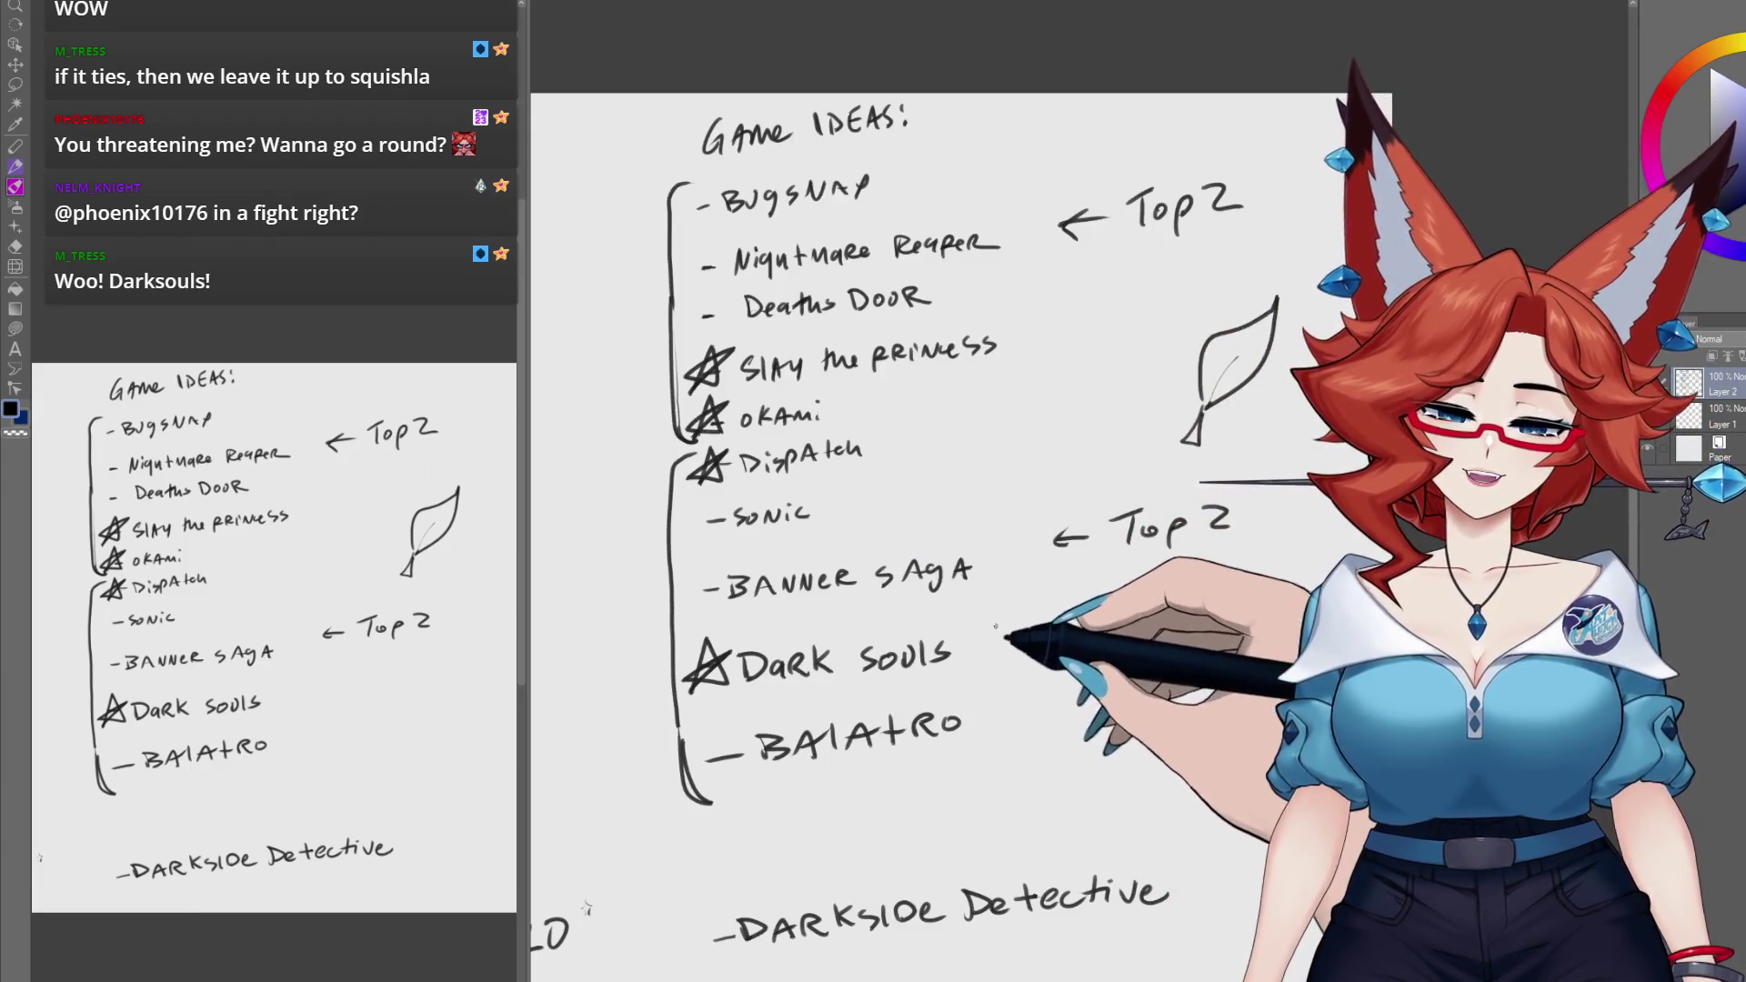
left_click_drag(1011, 622, 1008, 626)
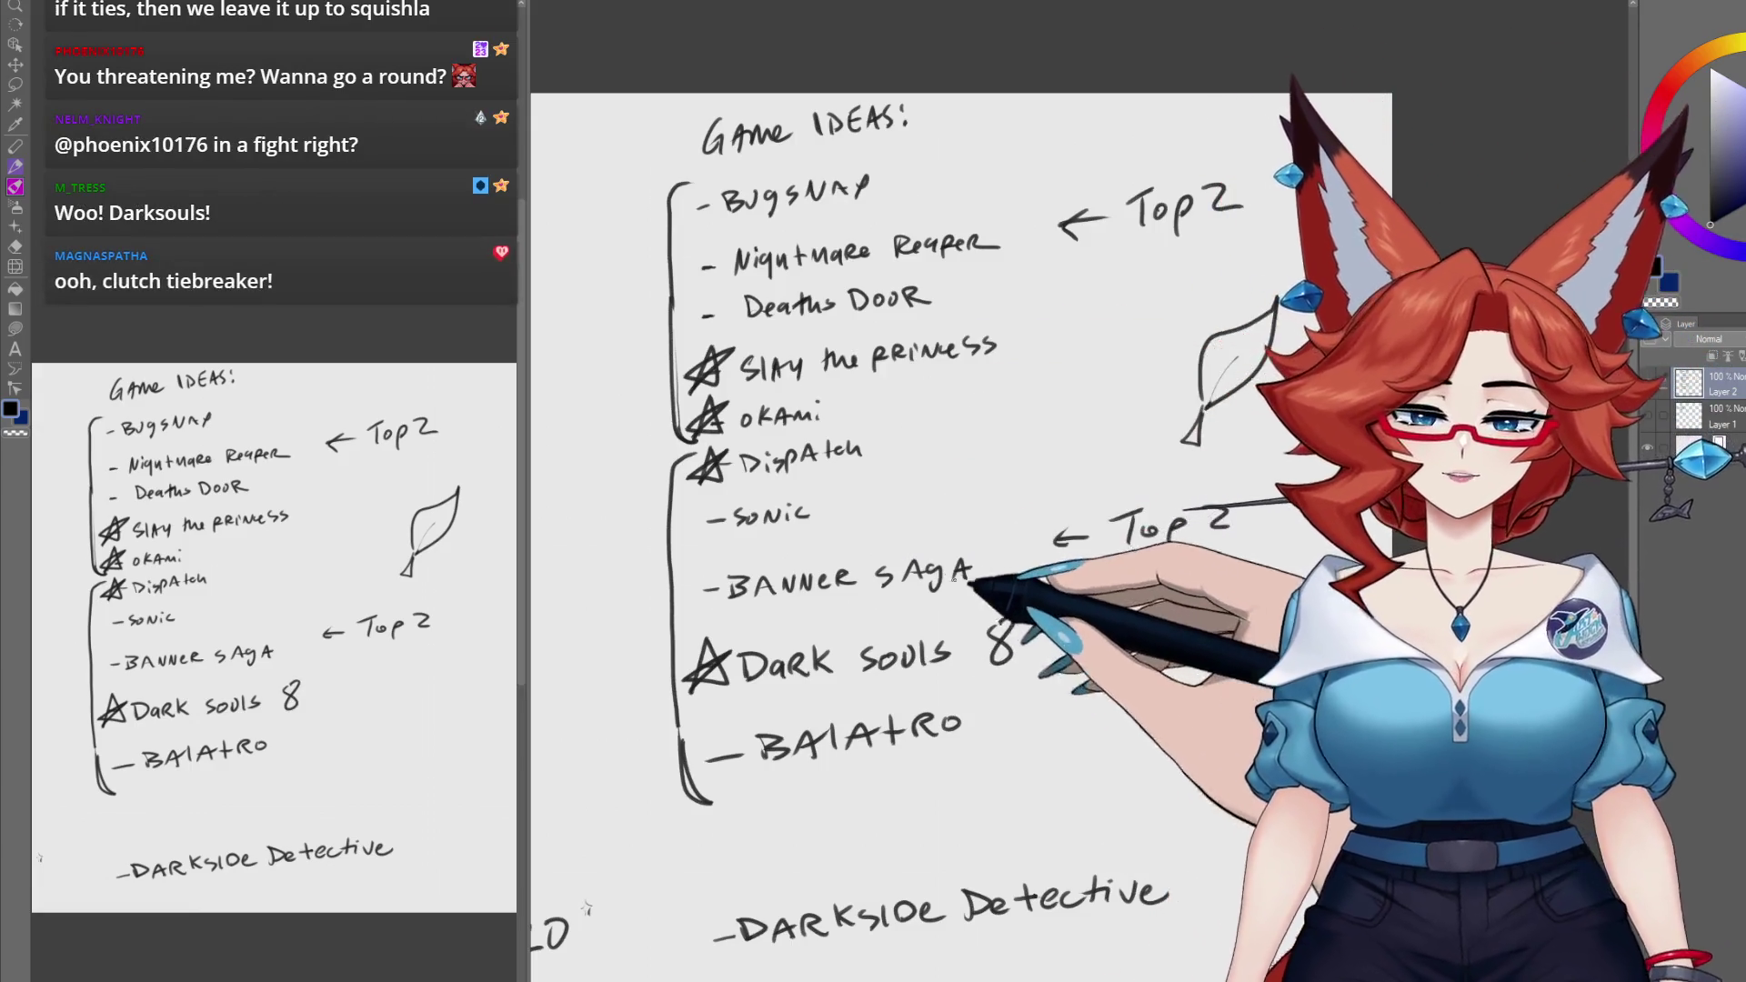
left_click_drag(903, 435, 932, 462)
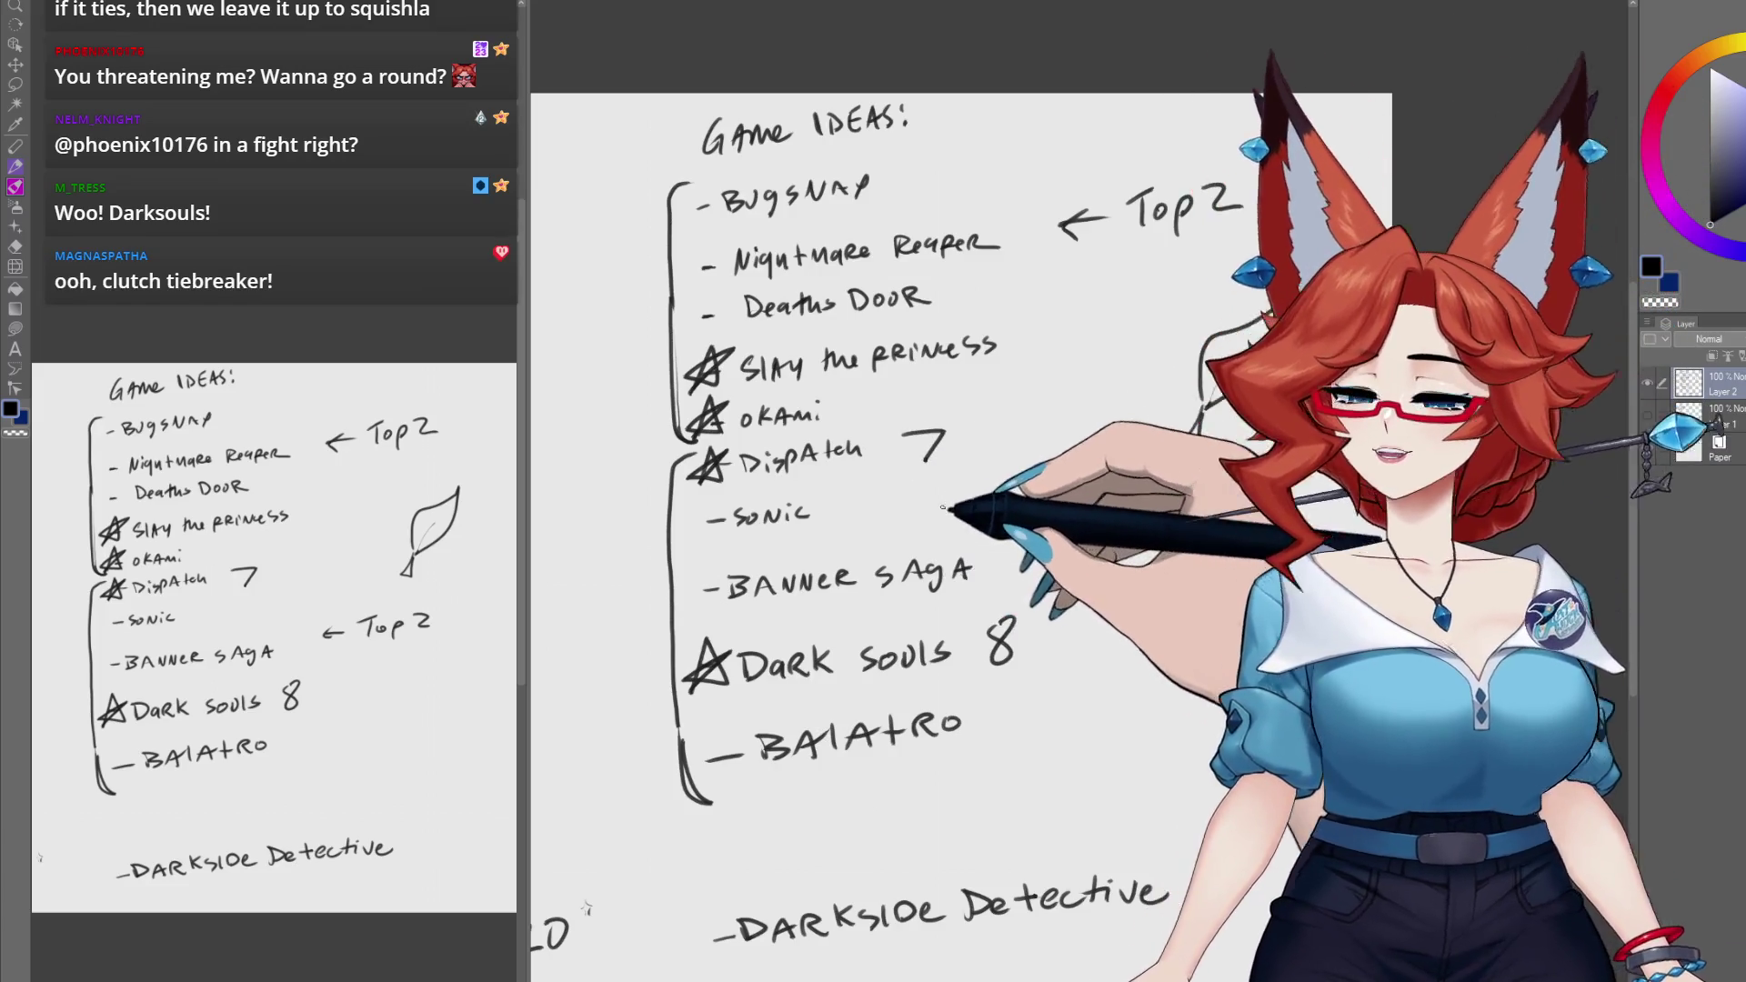
left_click_drag(1038, 328, 1031, 340)
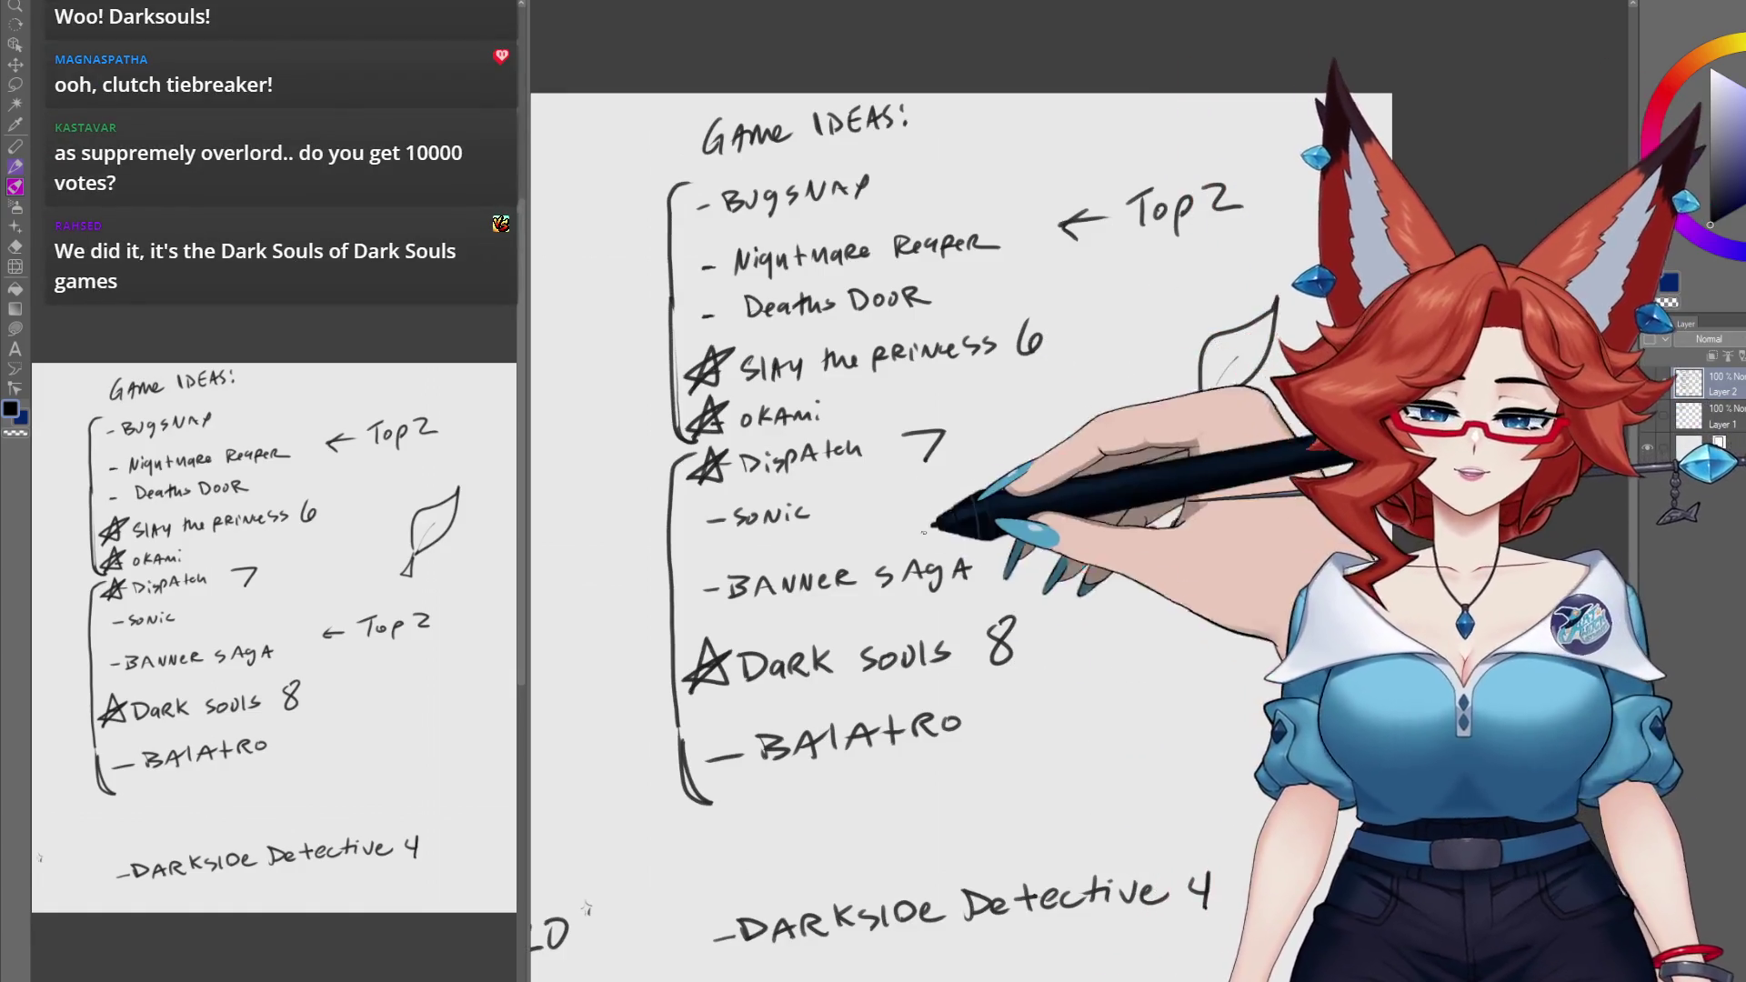
left_click_drag(850, 396, 877, 412)
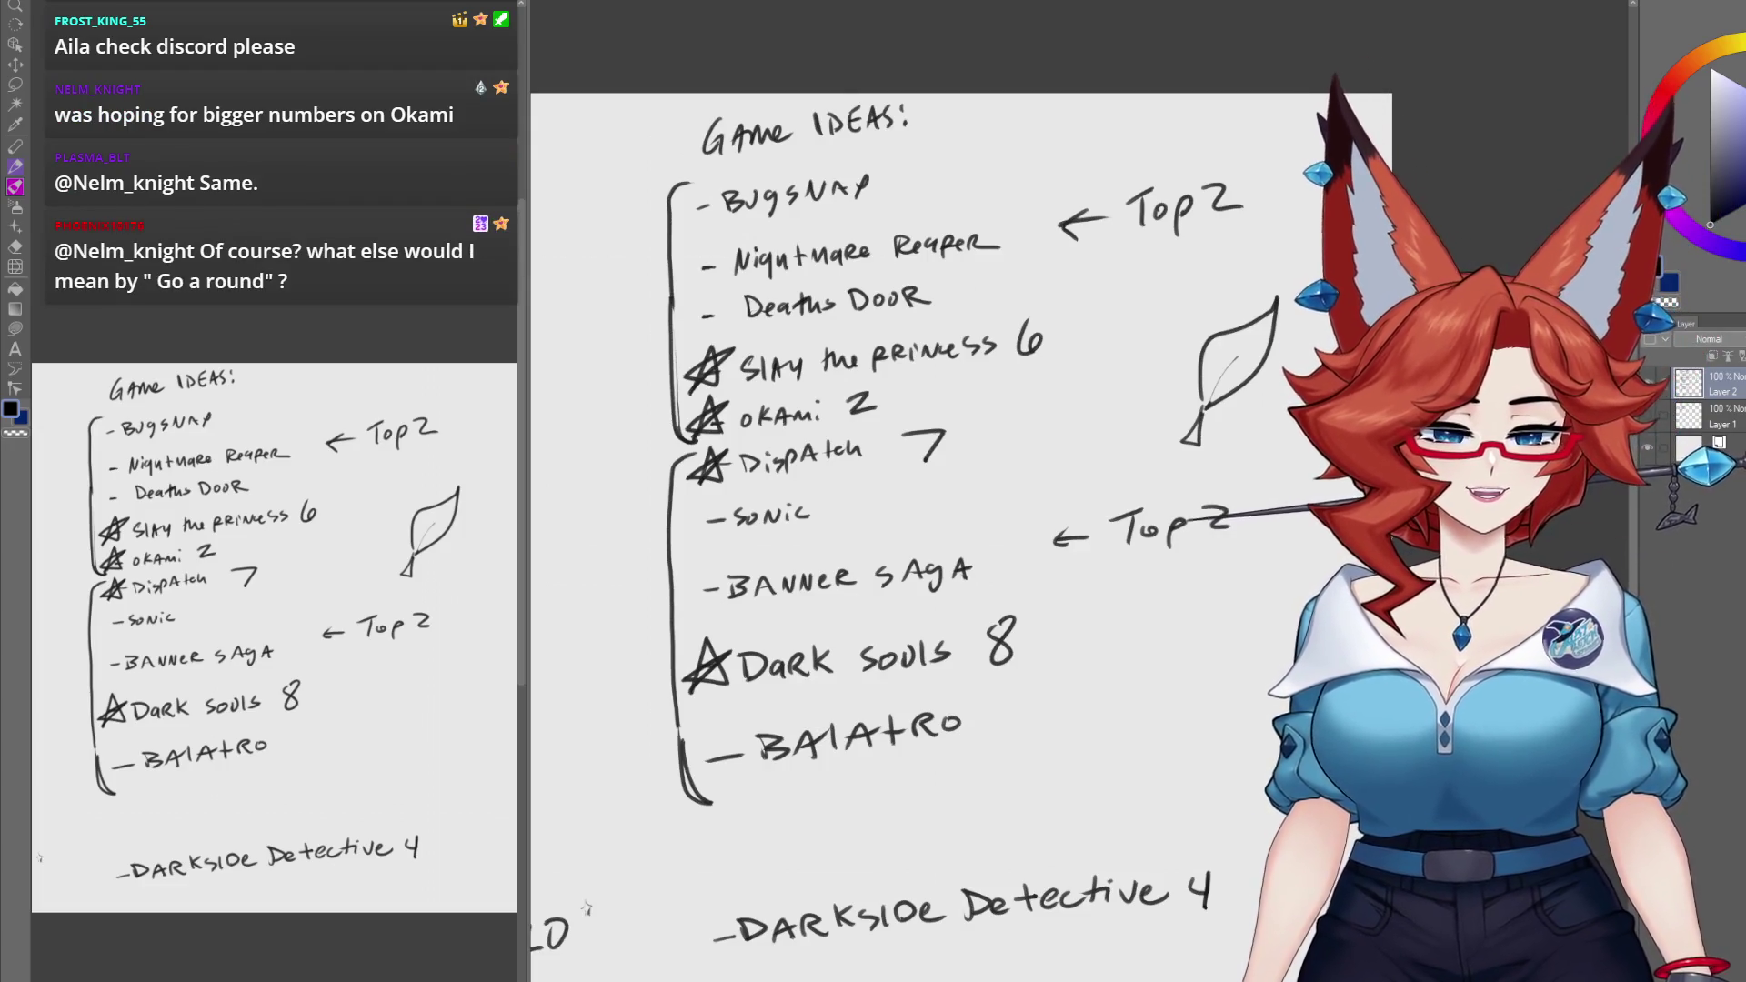
left_click_drag(727, 697, 987, 684)
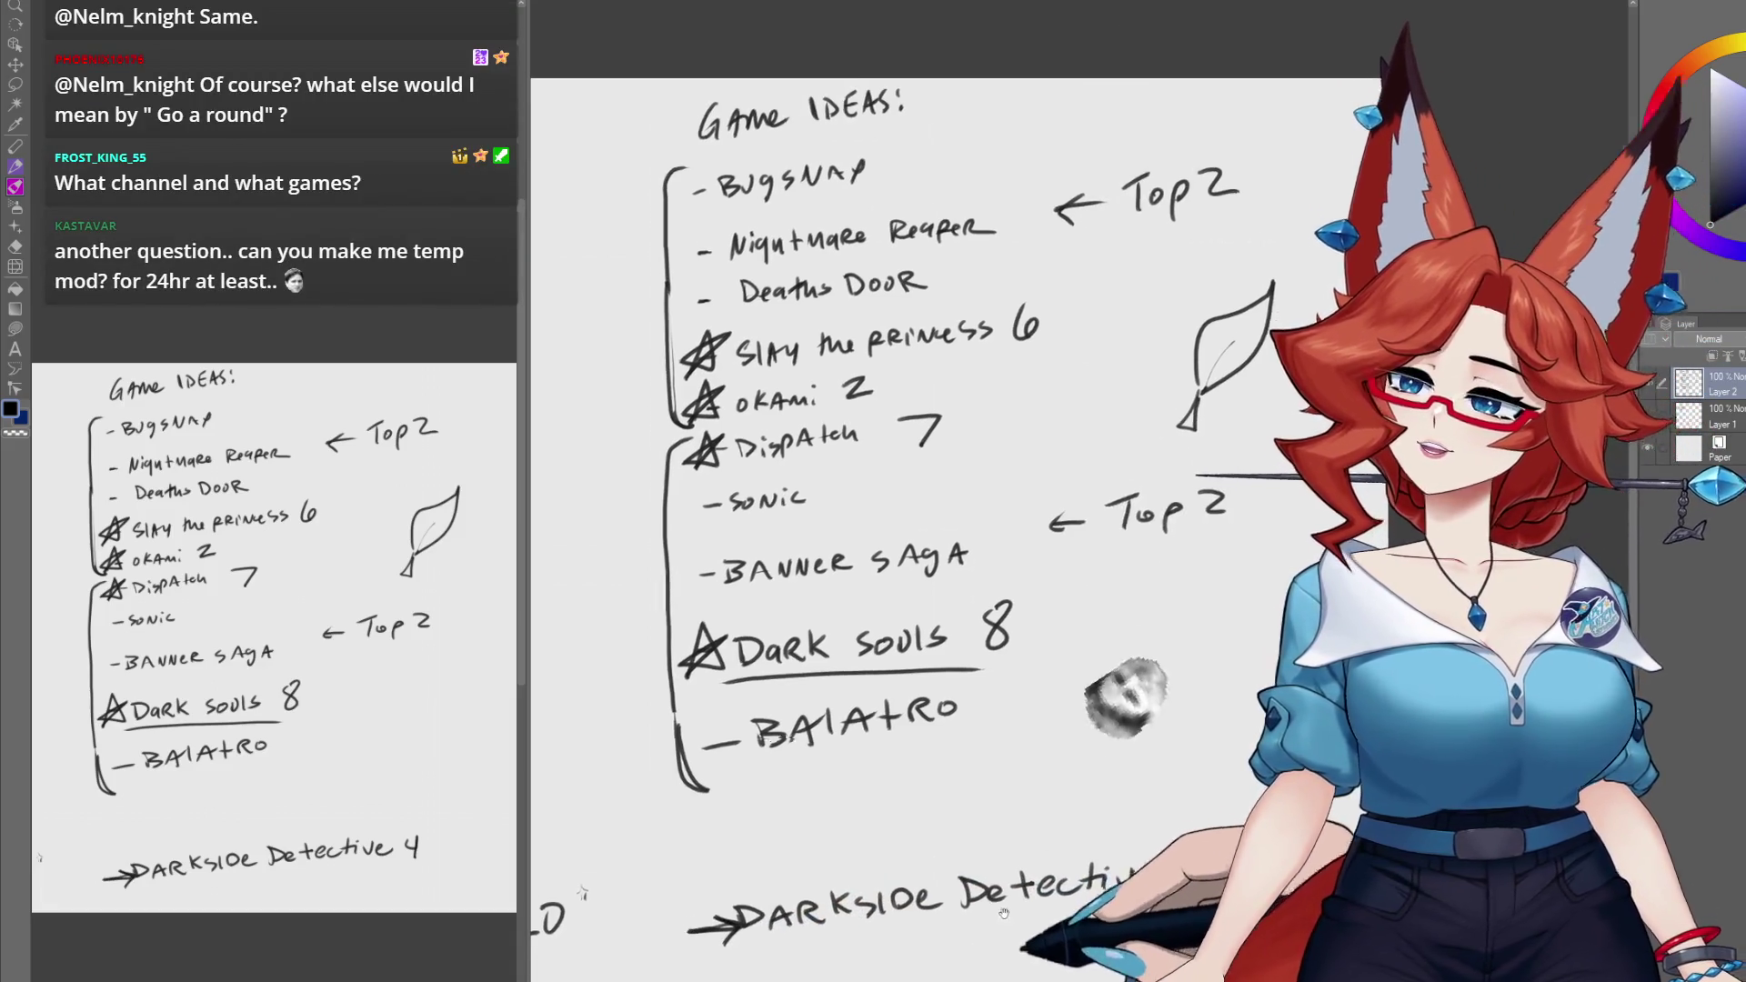
Step: Shift the view down to show more of the bottom of the Game Ideas list
left_click_drag(587, 907, 558, 851)
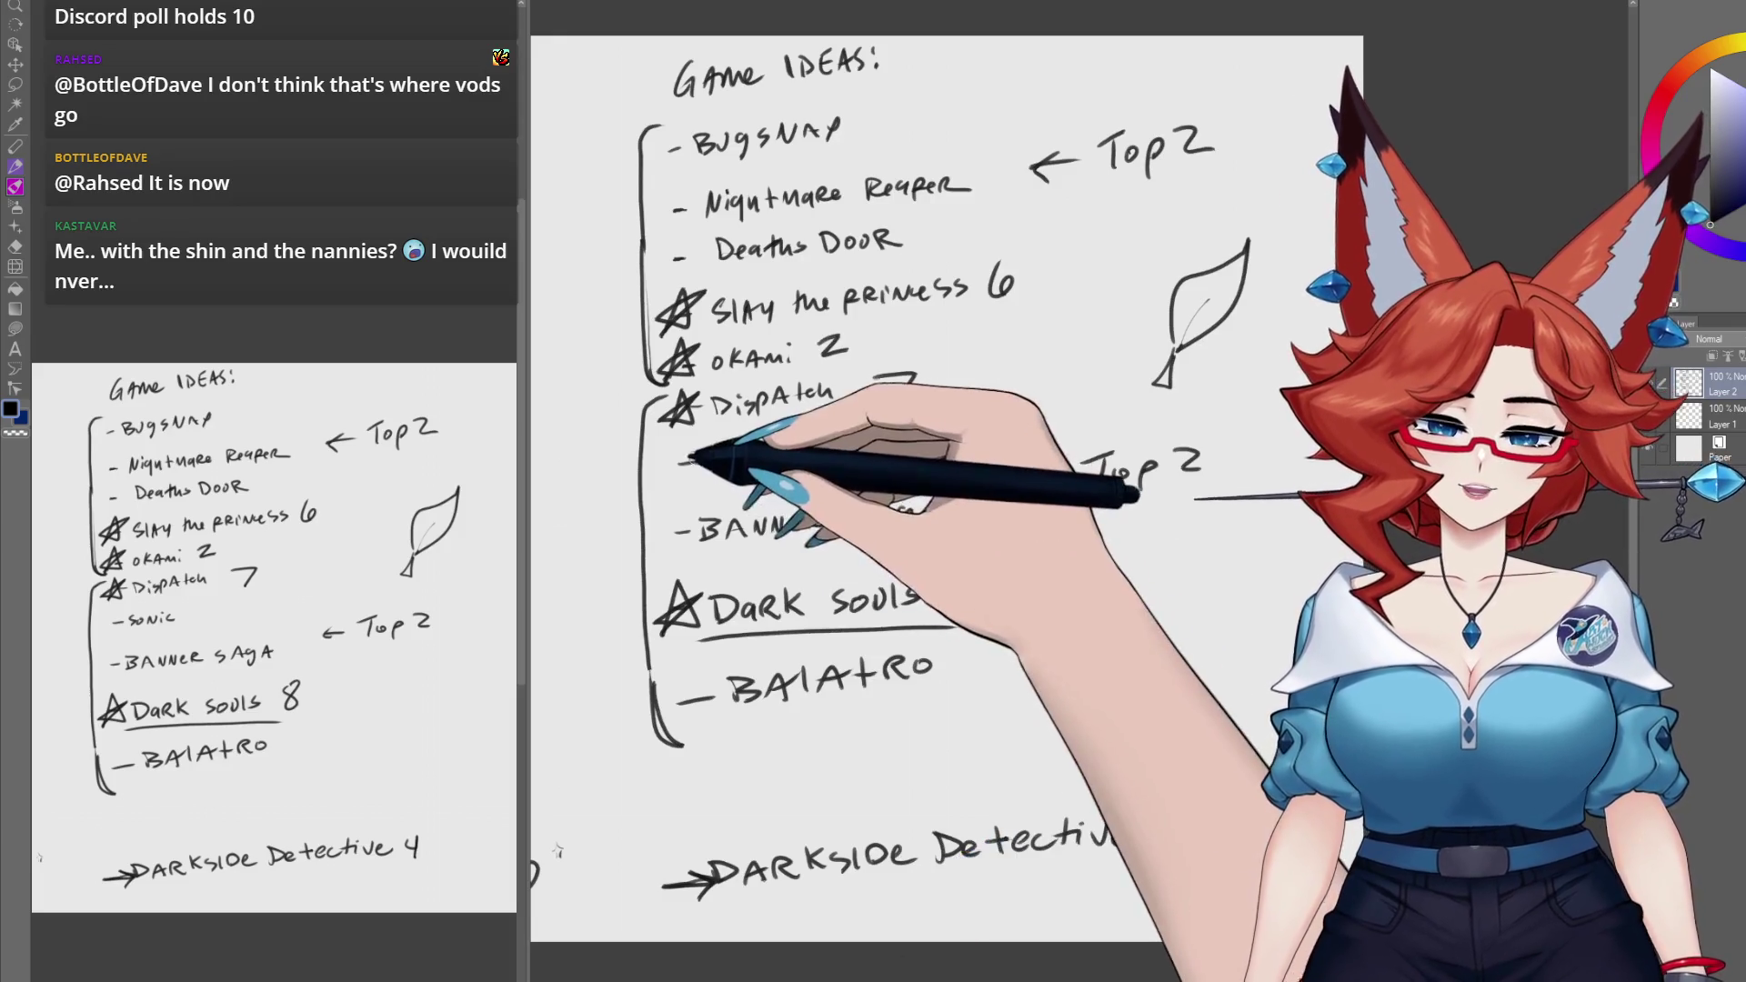
Step: Erase the -sonic entry from the list
left_click_drag(691, 466, 937, 455)
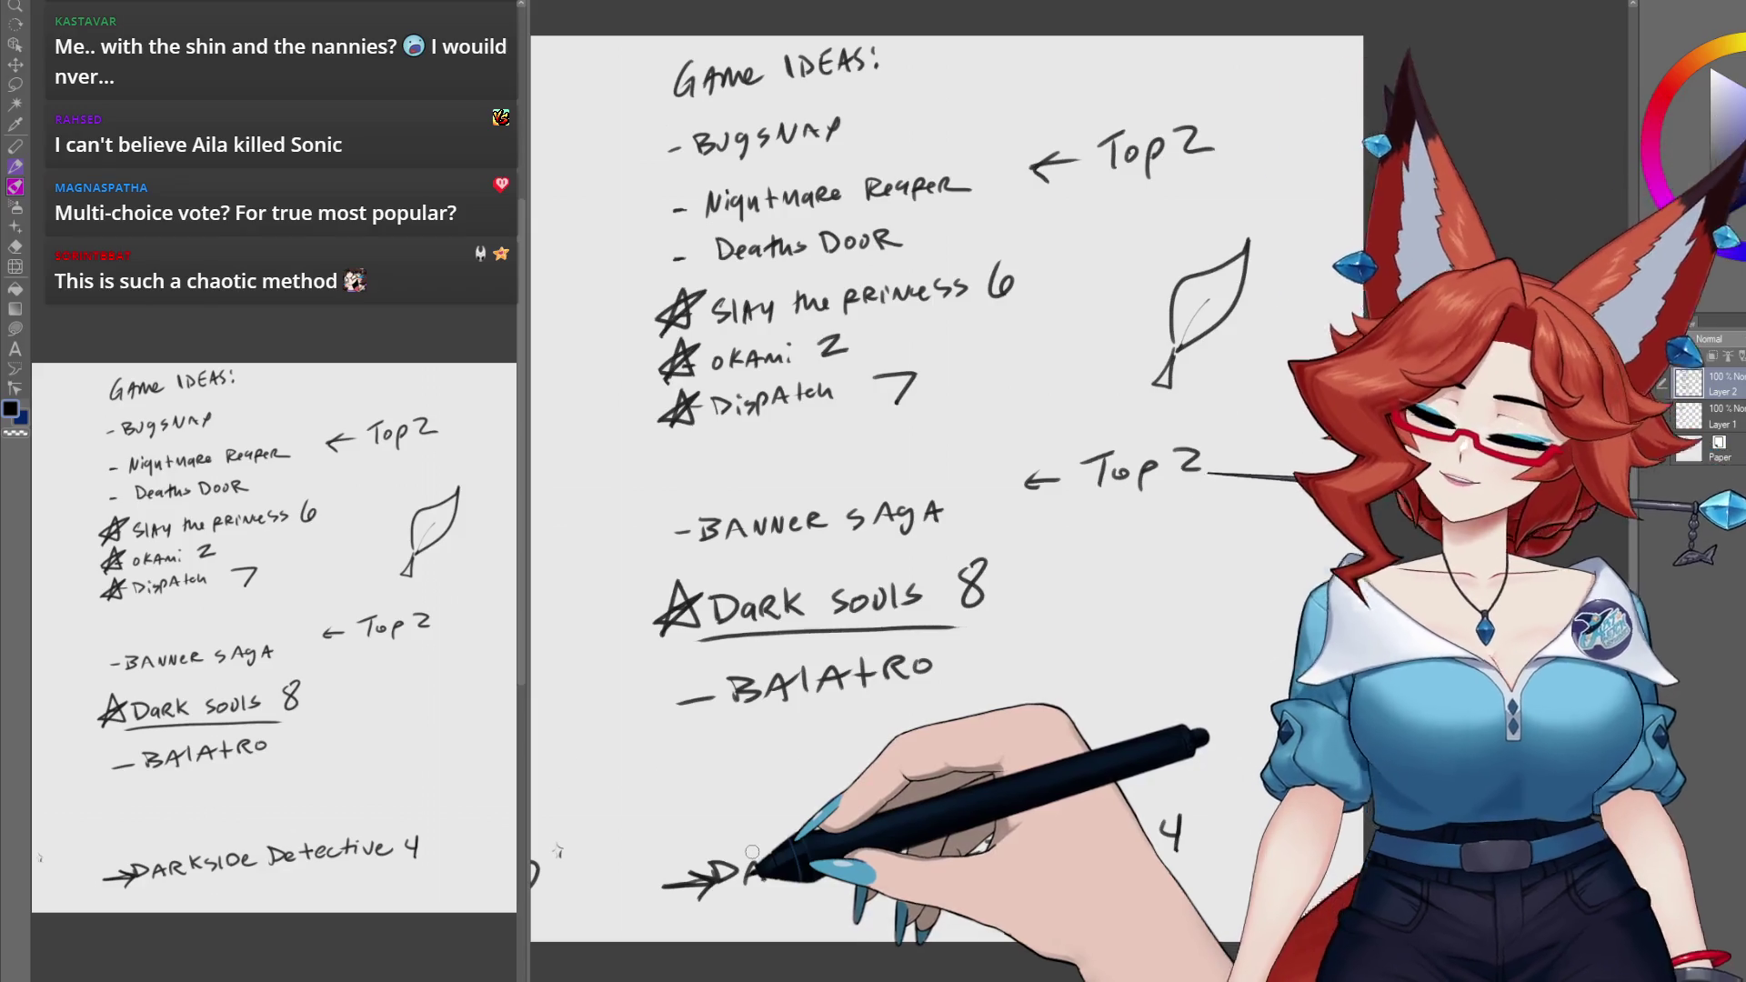
Step: Lasso the Darkside Detective 4 line and move it up under Balatro
key("m")
left_click_drag(1204, 810, 1046, 941)
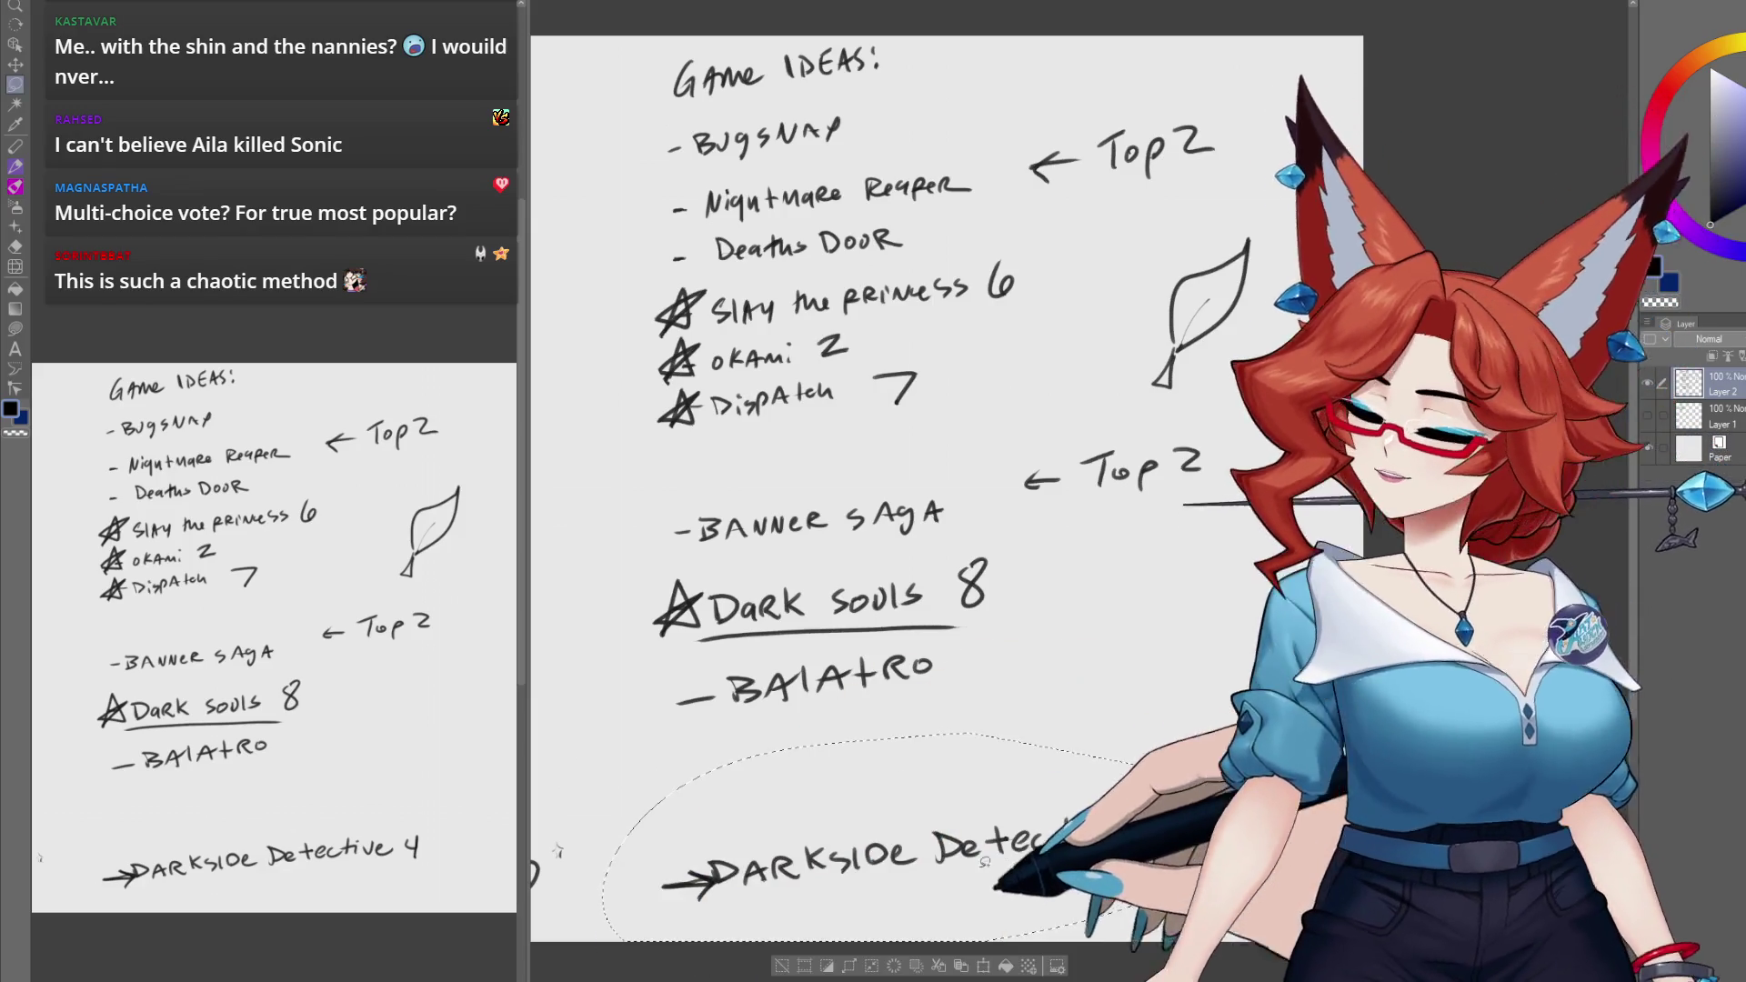
key("k")
left_click_drag(914, 893, 914, 786)
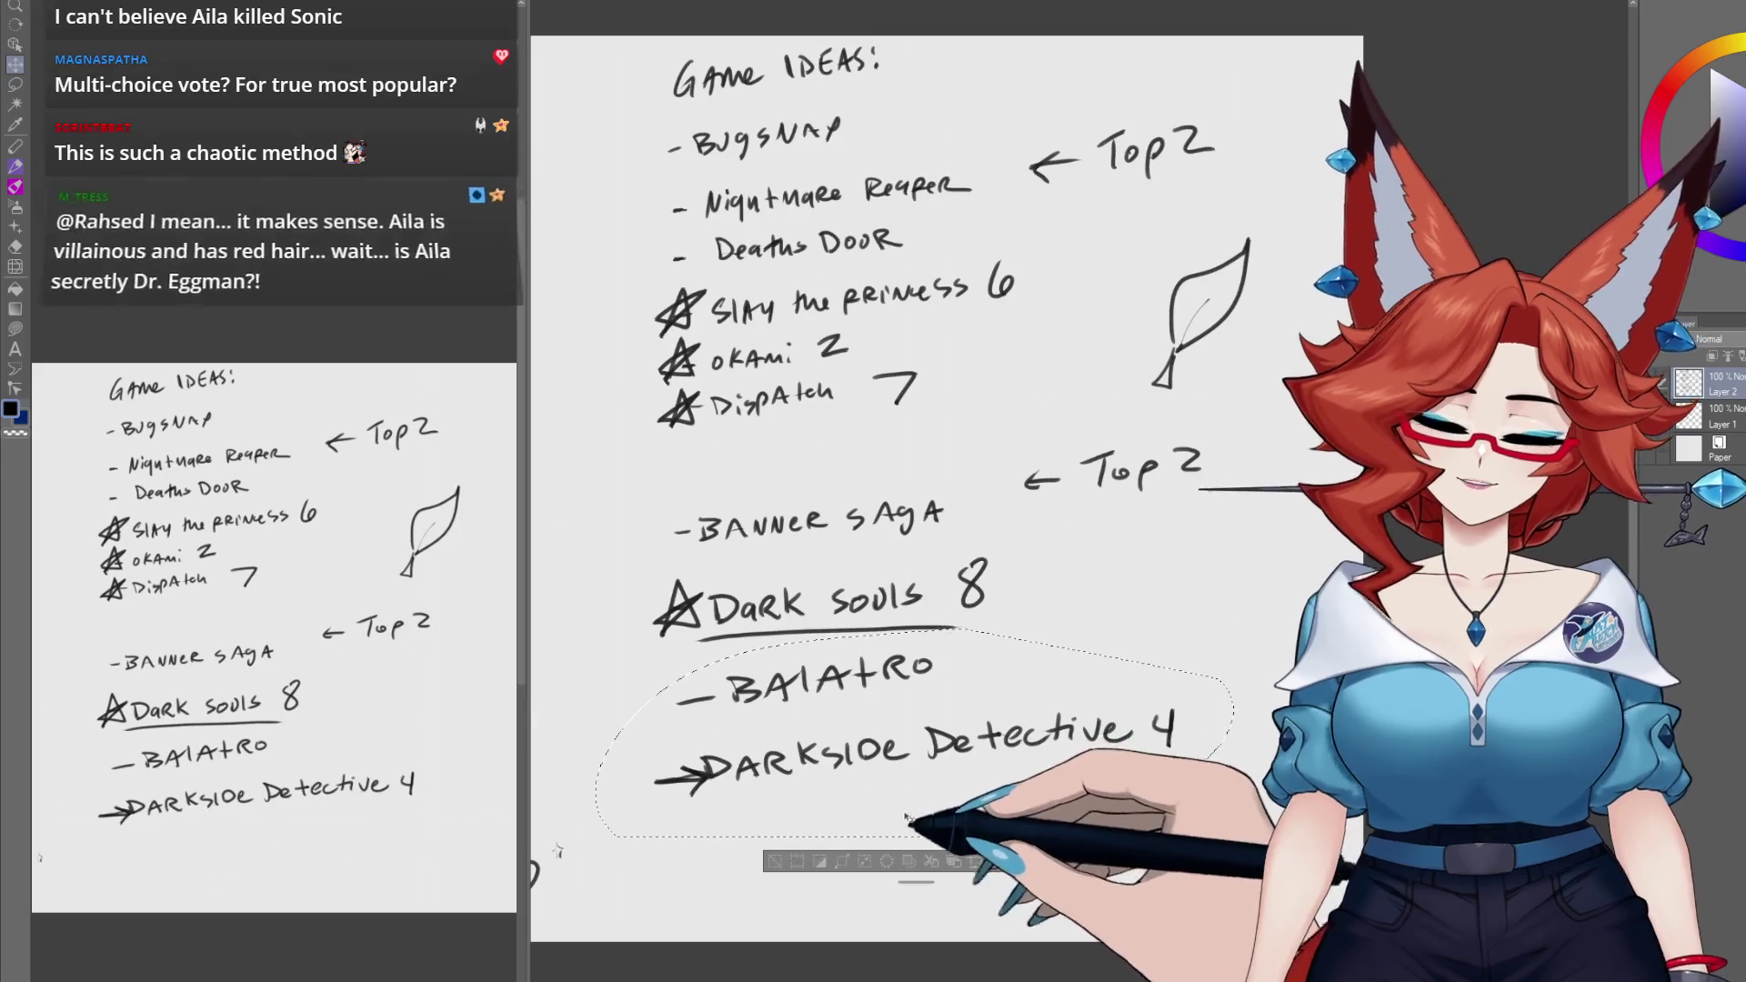
key("ctrl+d")
Step: Underline the vote counts 6 (Slay the Princess), 2 (Okami) and 7 (Dispatch) with the pen
key("p")
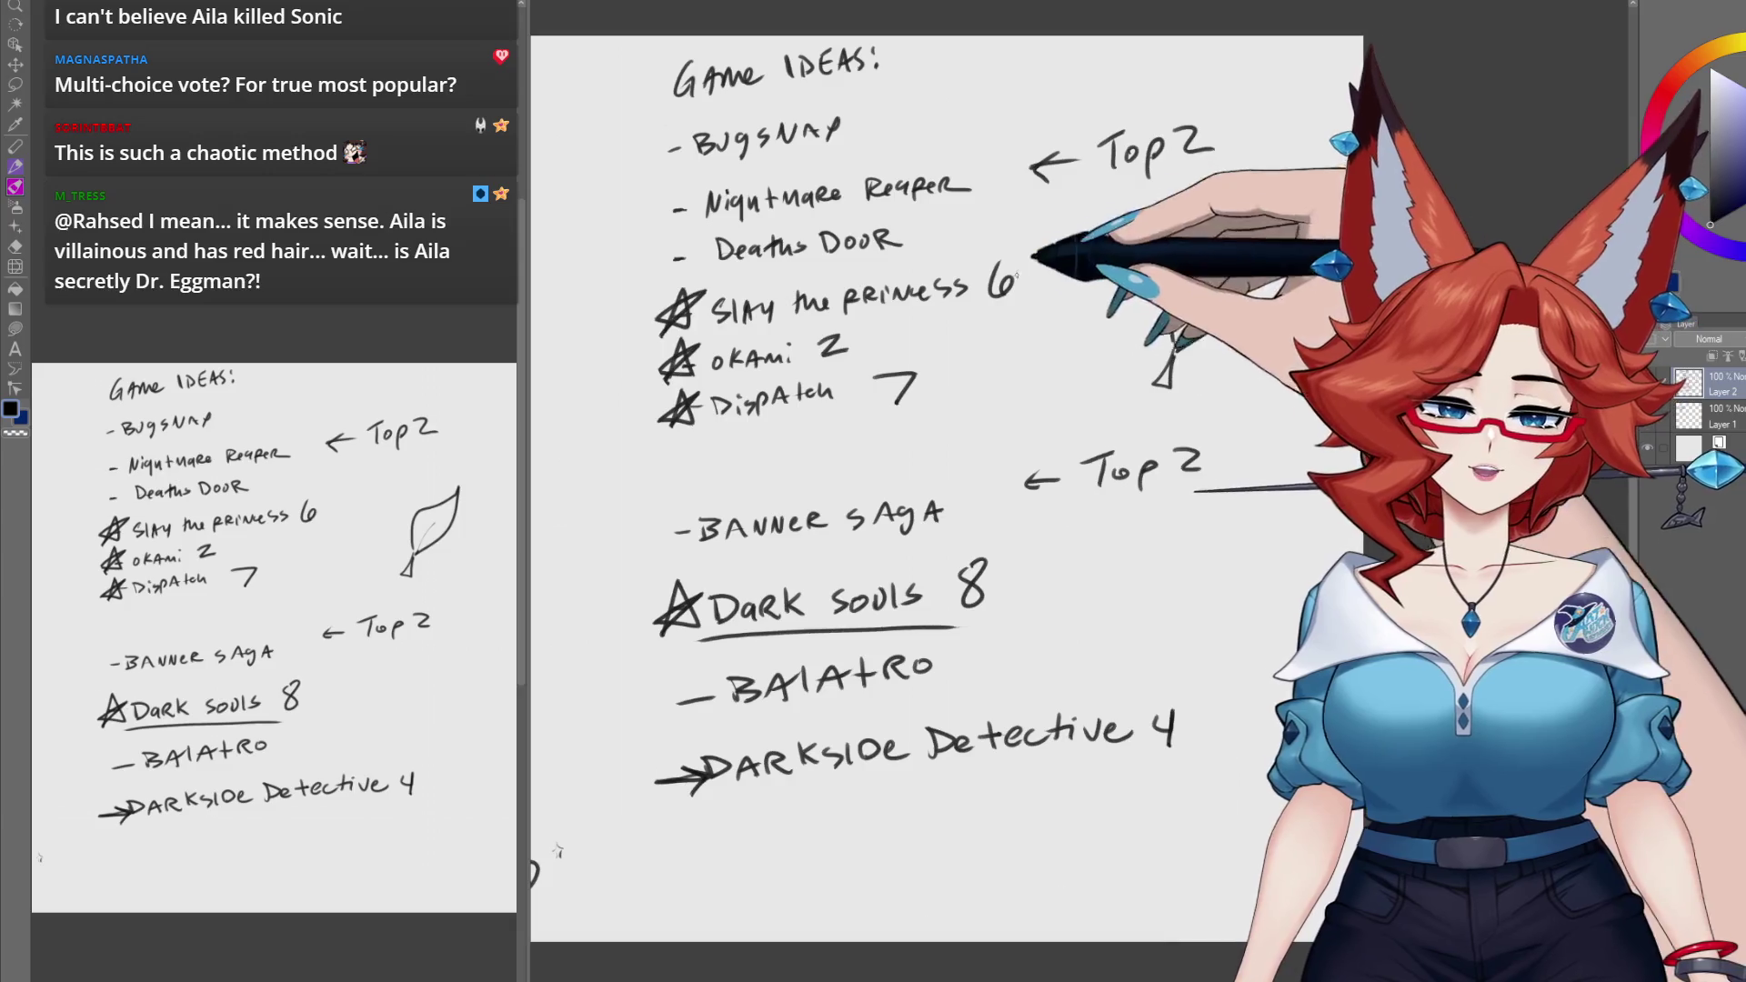
left_click_drag(991, 300, 1021, 297)
mouse_move(818, 363)
left_mouse_down()
mouse_move(855, 361)
mouse_move(921, 414)
left_mouse_up()
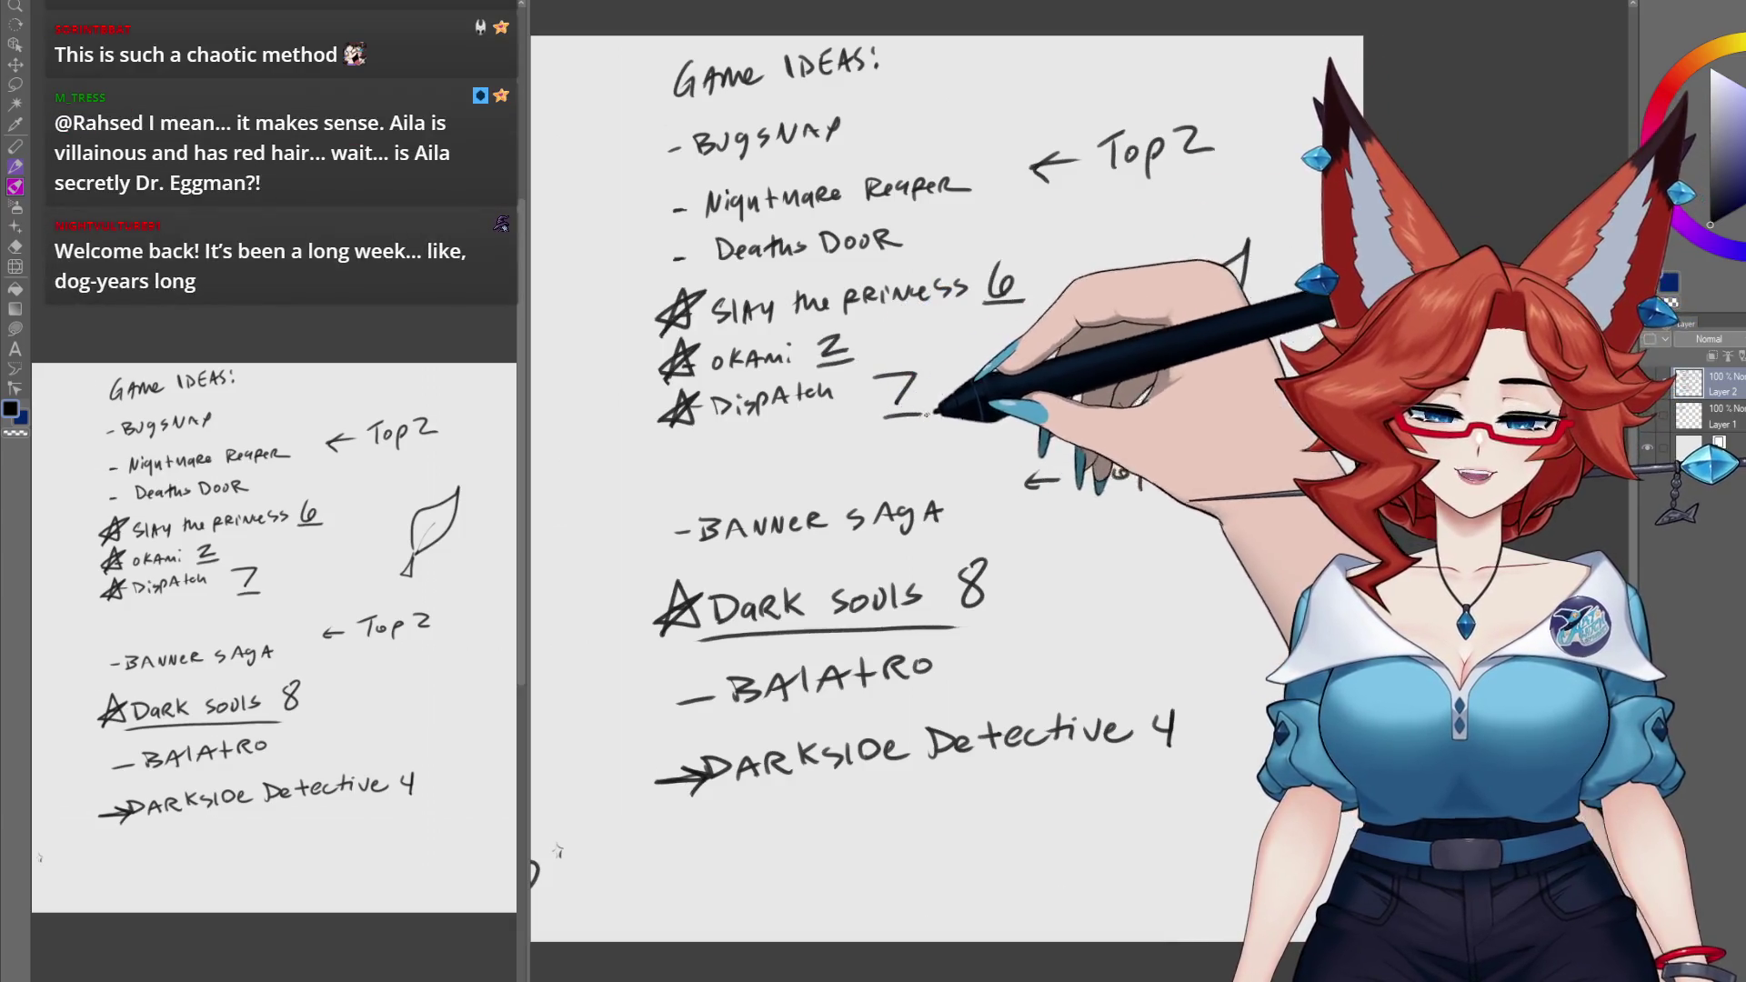
left_click_drag(959, 615, 989, 613)
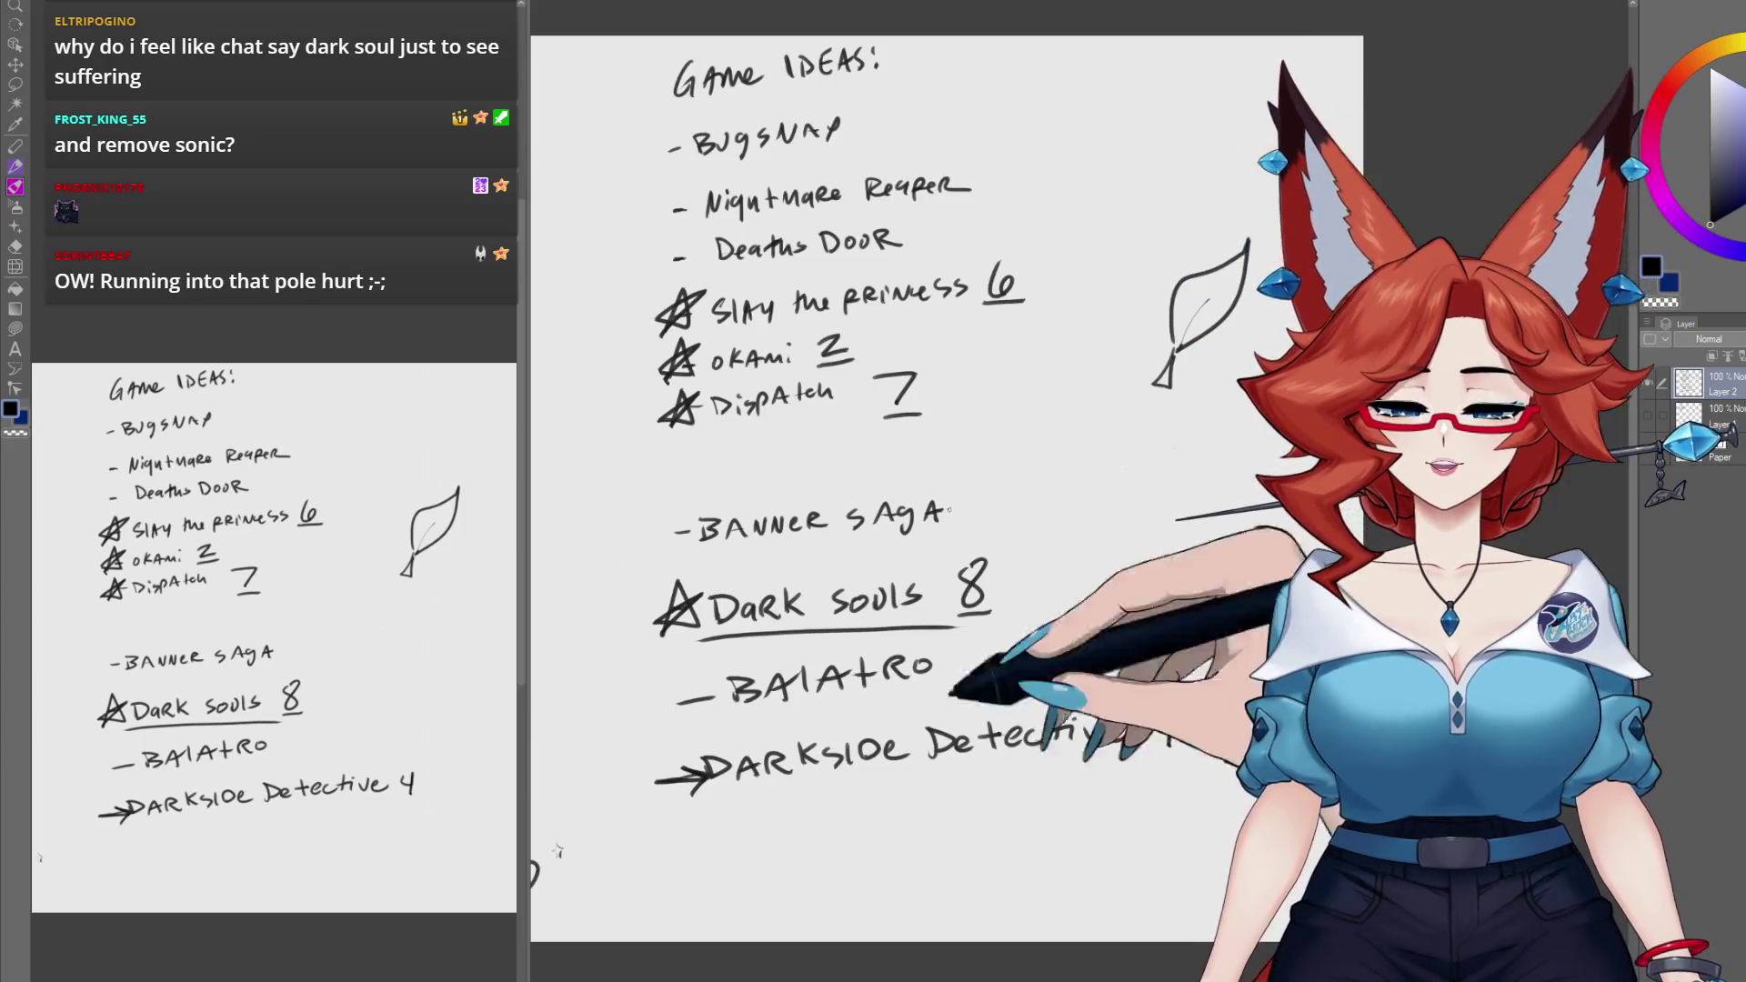
Step: Move Banner Saga and the lower entries up under Dispatch, then hide the Game Ideas layer
key("m")
mouse_move(705, 473)
left_mouse_down()
mouse_move(670, 871)
mouse_move(1173, 636)
mouse_move(1138, 427)
mouse_move(709, 450)
left_mouse_up()
key("k")
left_click_drag(893, 806, 897, 749)
key("ctrl+d")
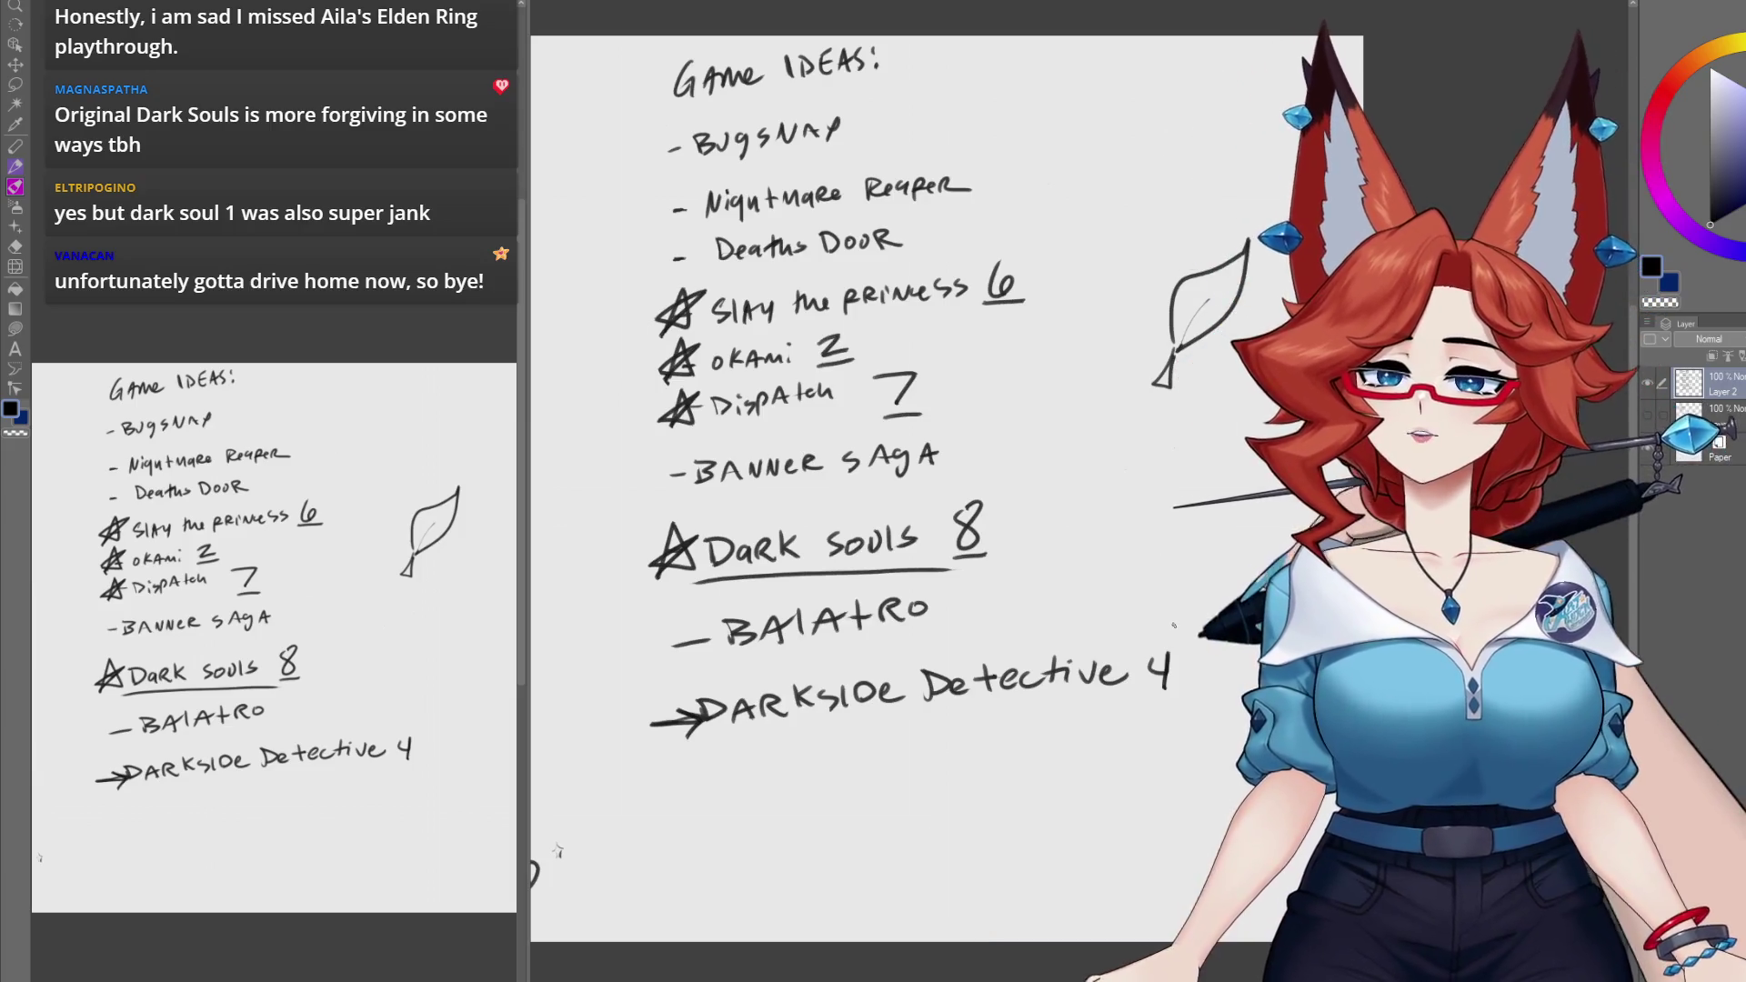
left_click(1650, 407)
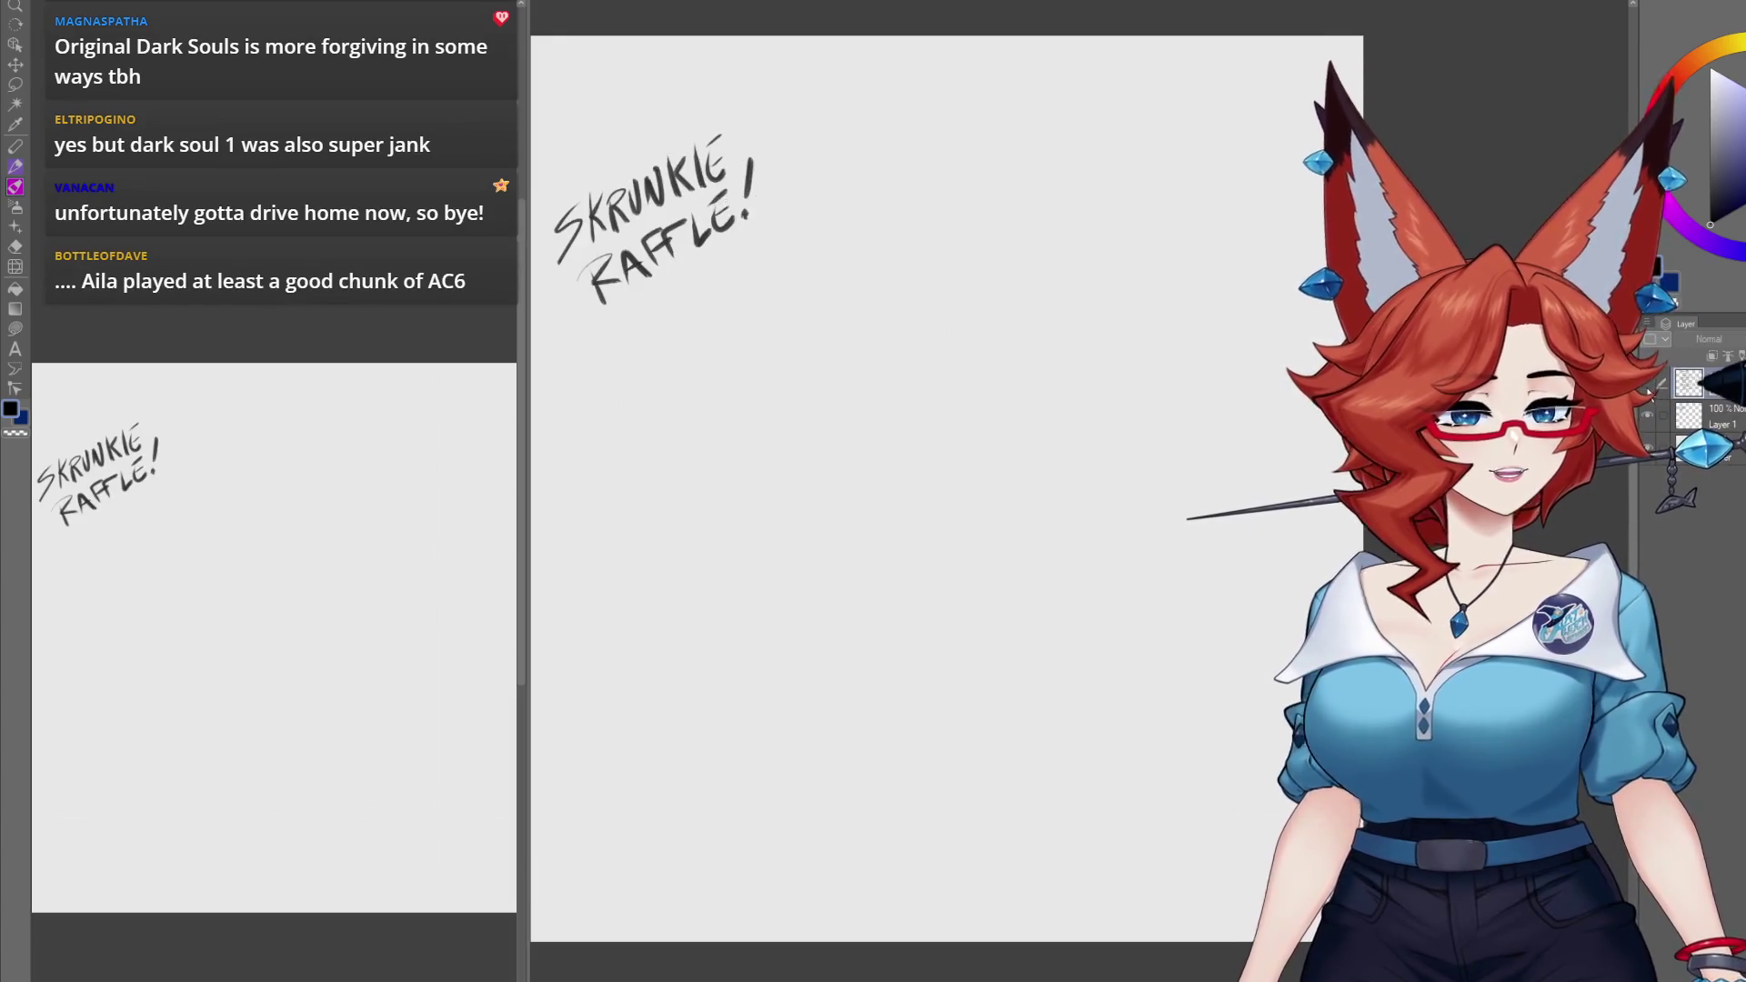
Step: Select Layer 1 and pan so the full SKRUNKIE RAFFLE! title shows on the blank canvas
left_click(1722, 417)
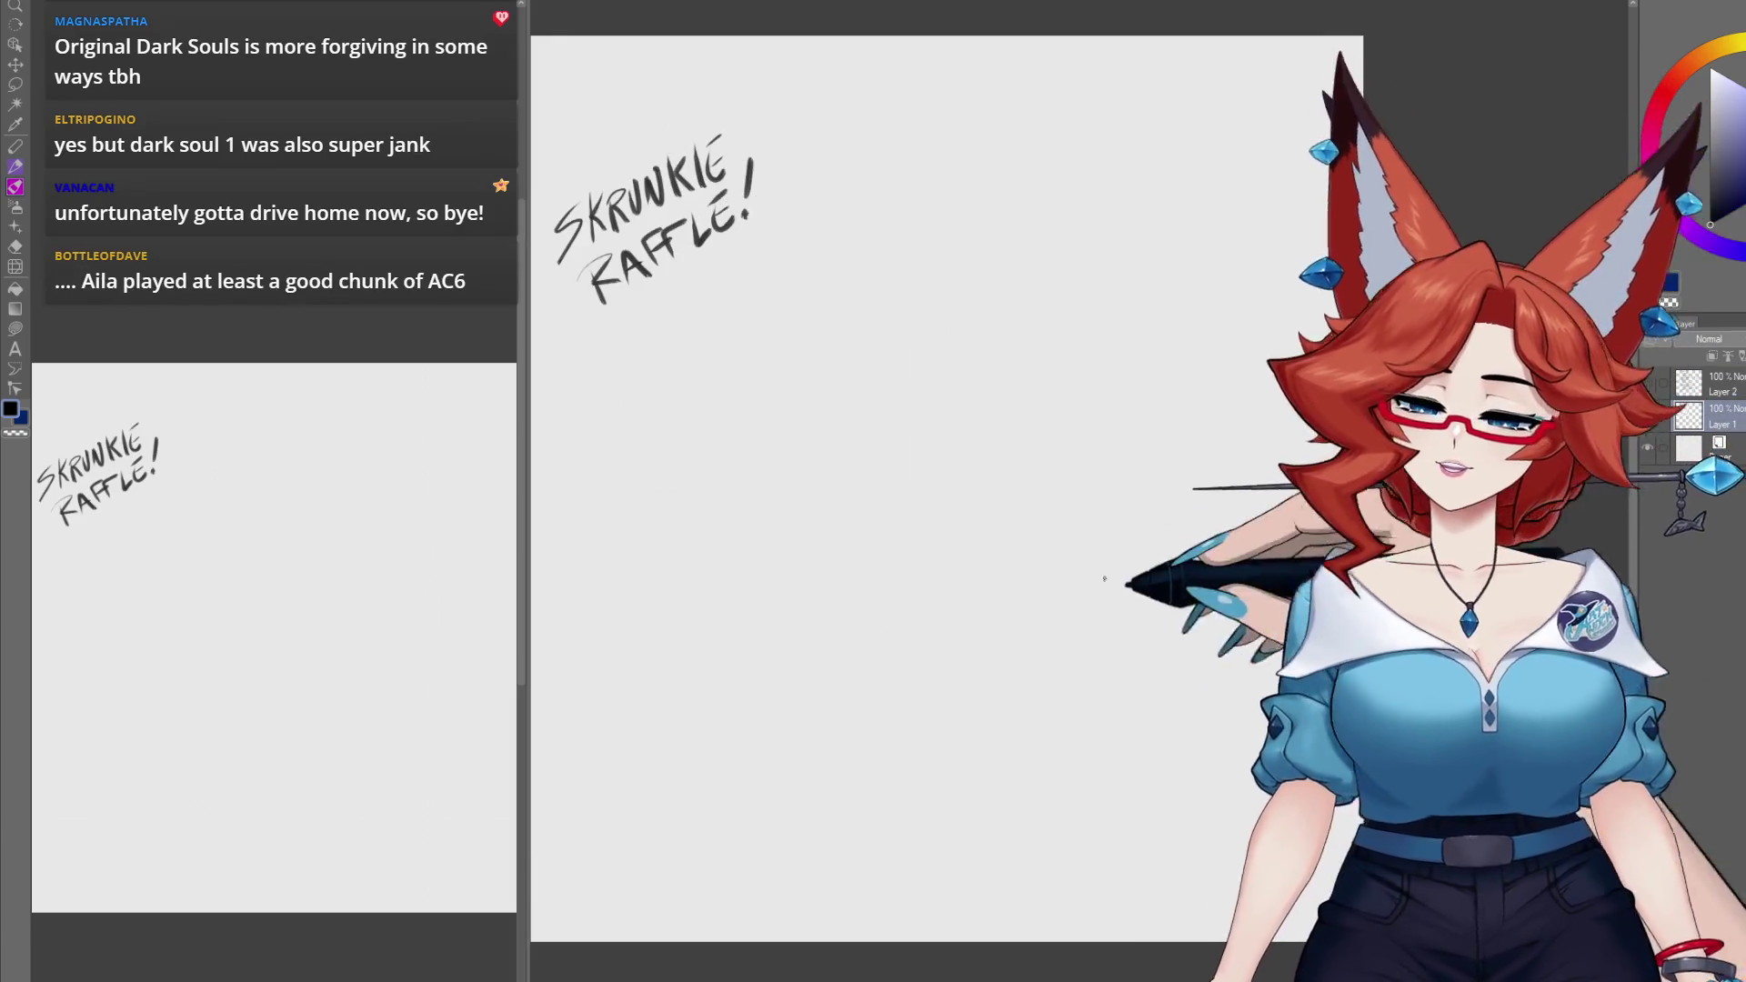
mouse_move(984, 662)
left_mouse_down()
mouse_move(1026, 664)
mouse_move(1032, 757)
mouse_move(1052, 721)
left_mouse_up()
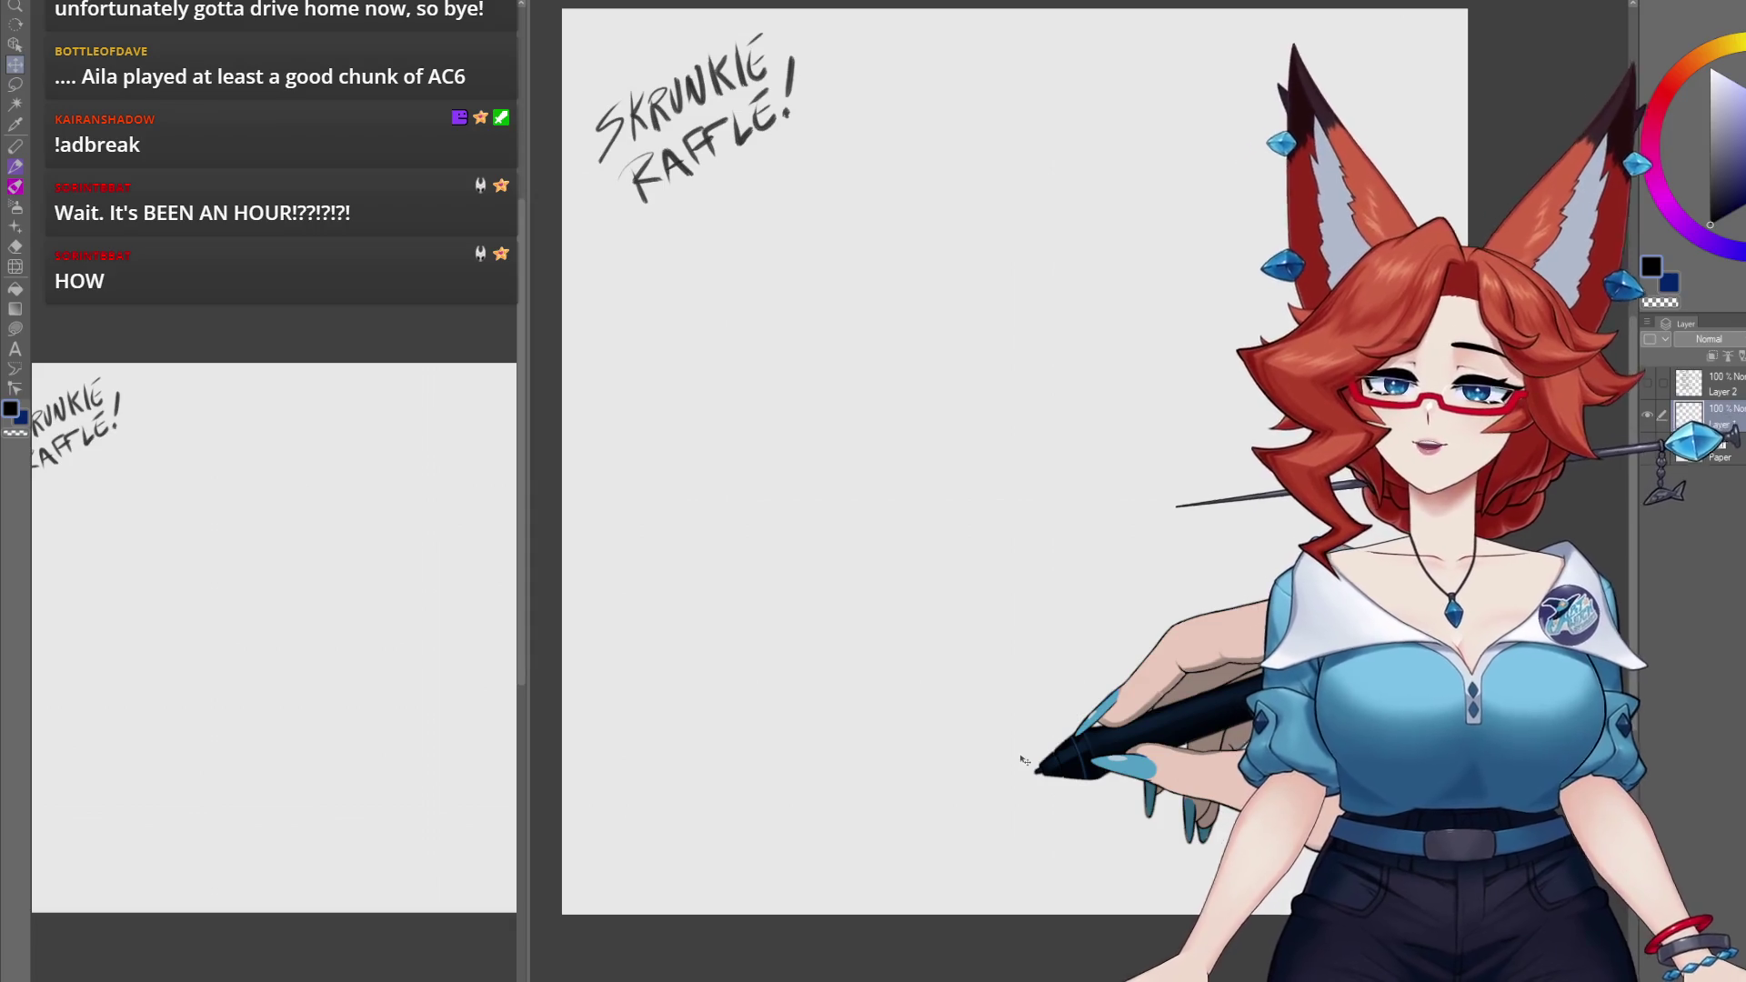
left_click_drag(412, 965, 457, 969)
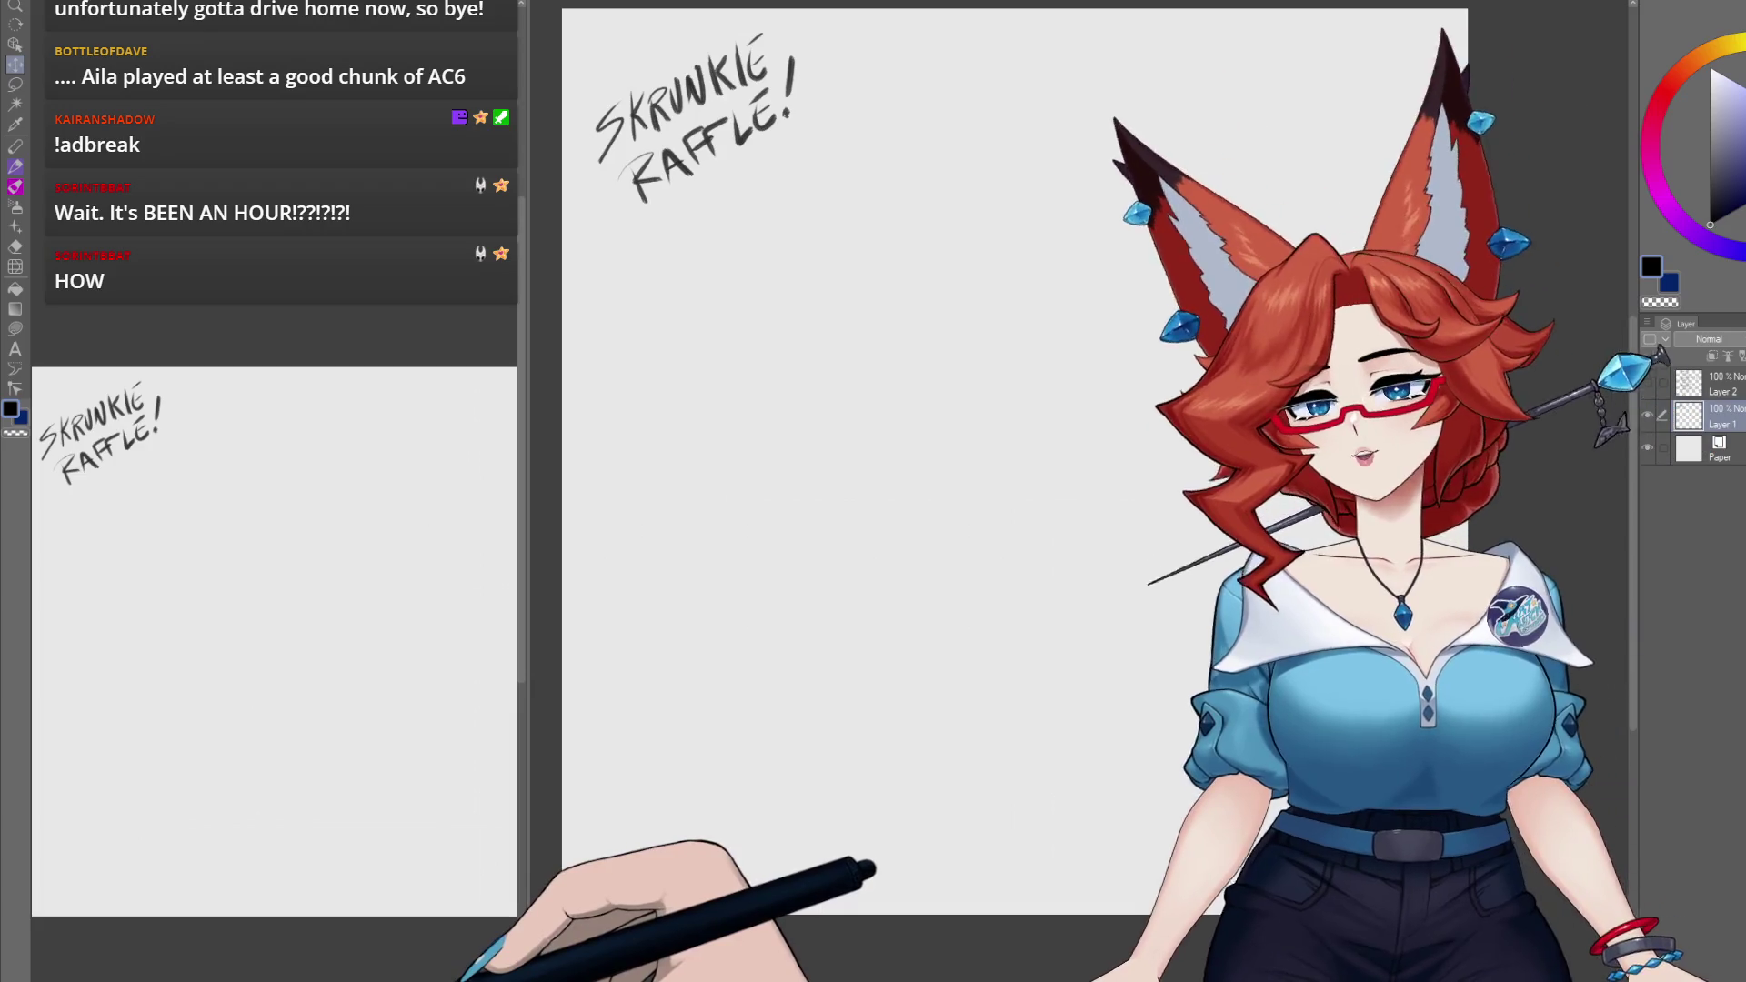
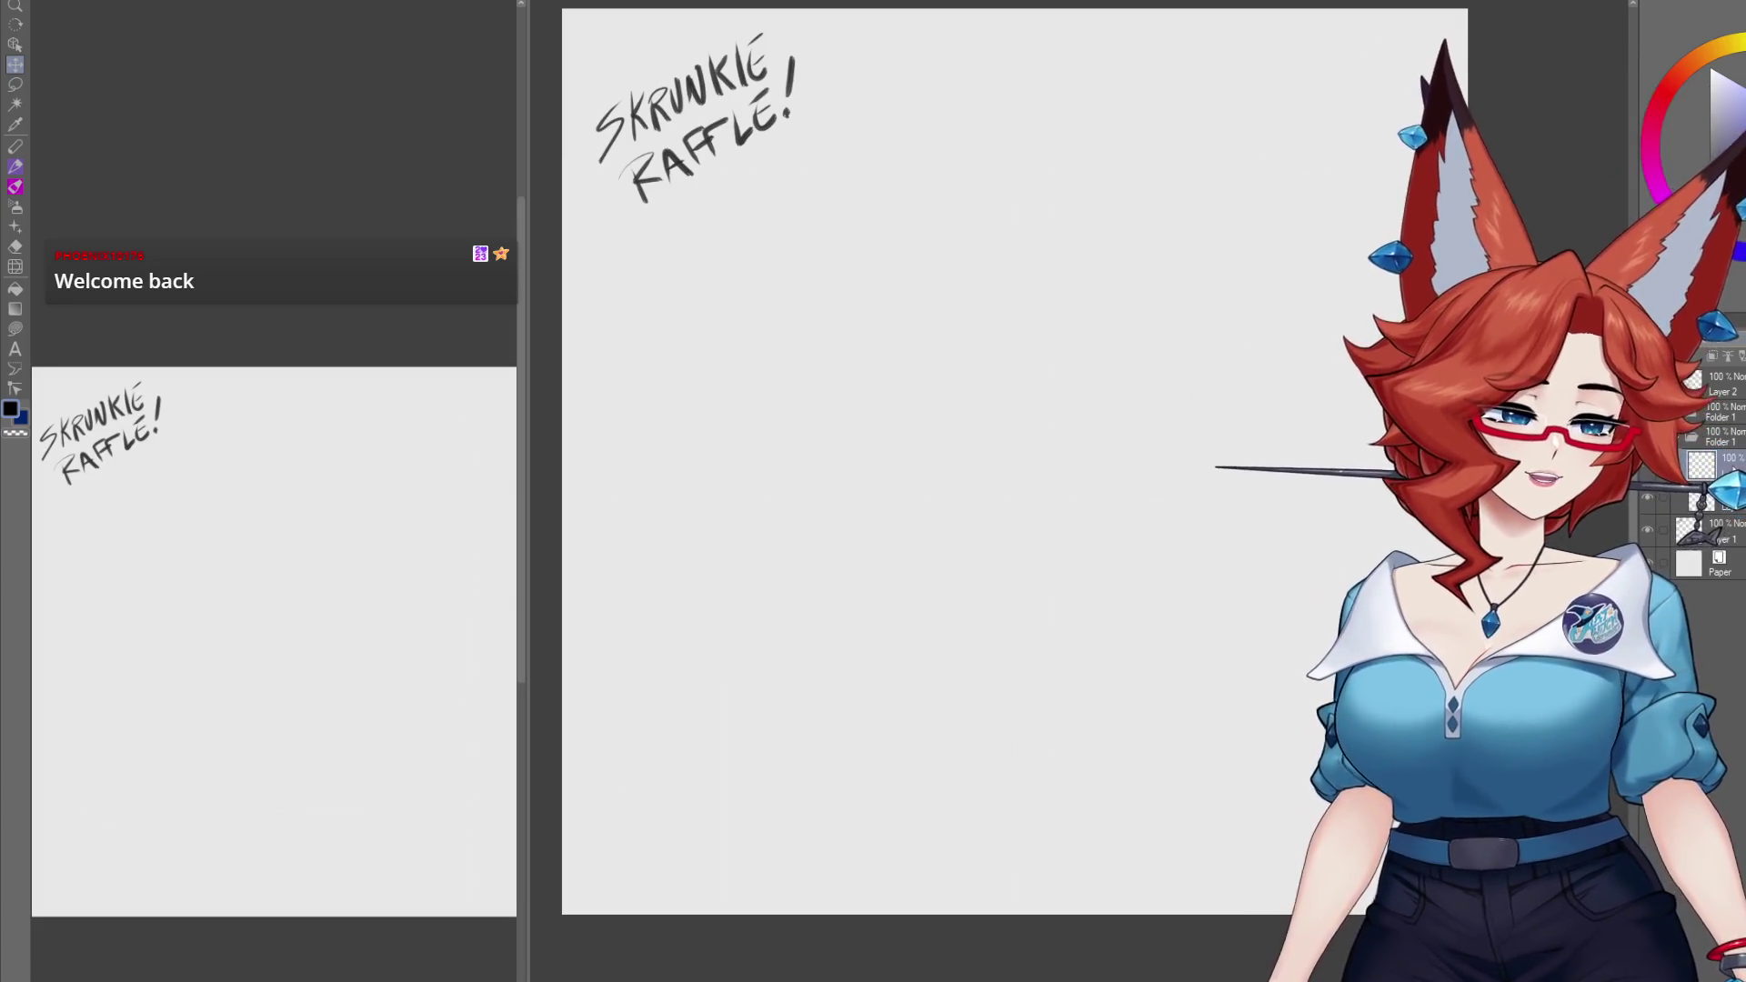
Step: Work on Layer 1, zoom and centre on the SKRUNKIE RAFFLE! lettering, and start writing '!t' below it
left_click(1650, 531)
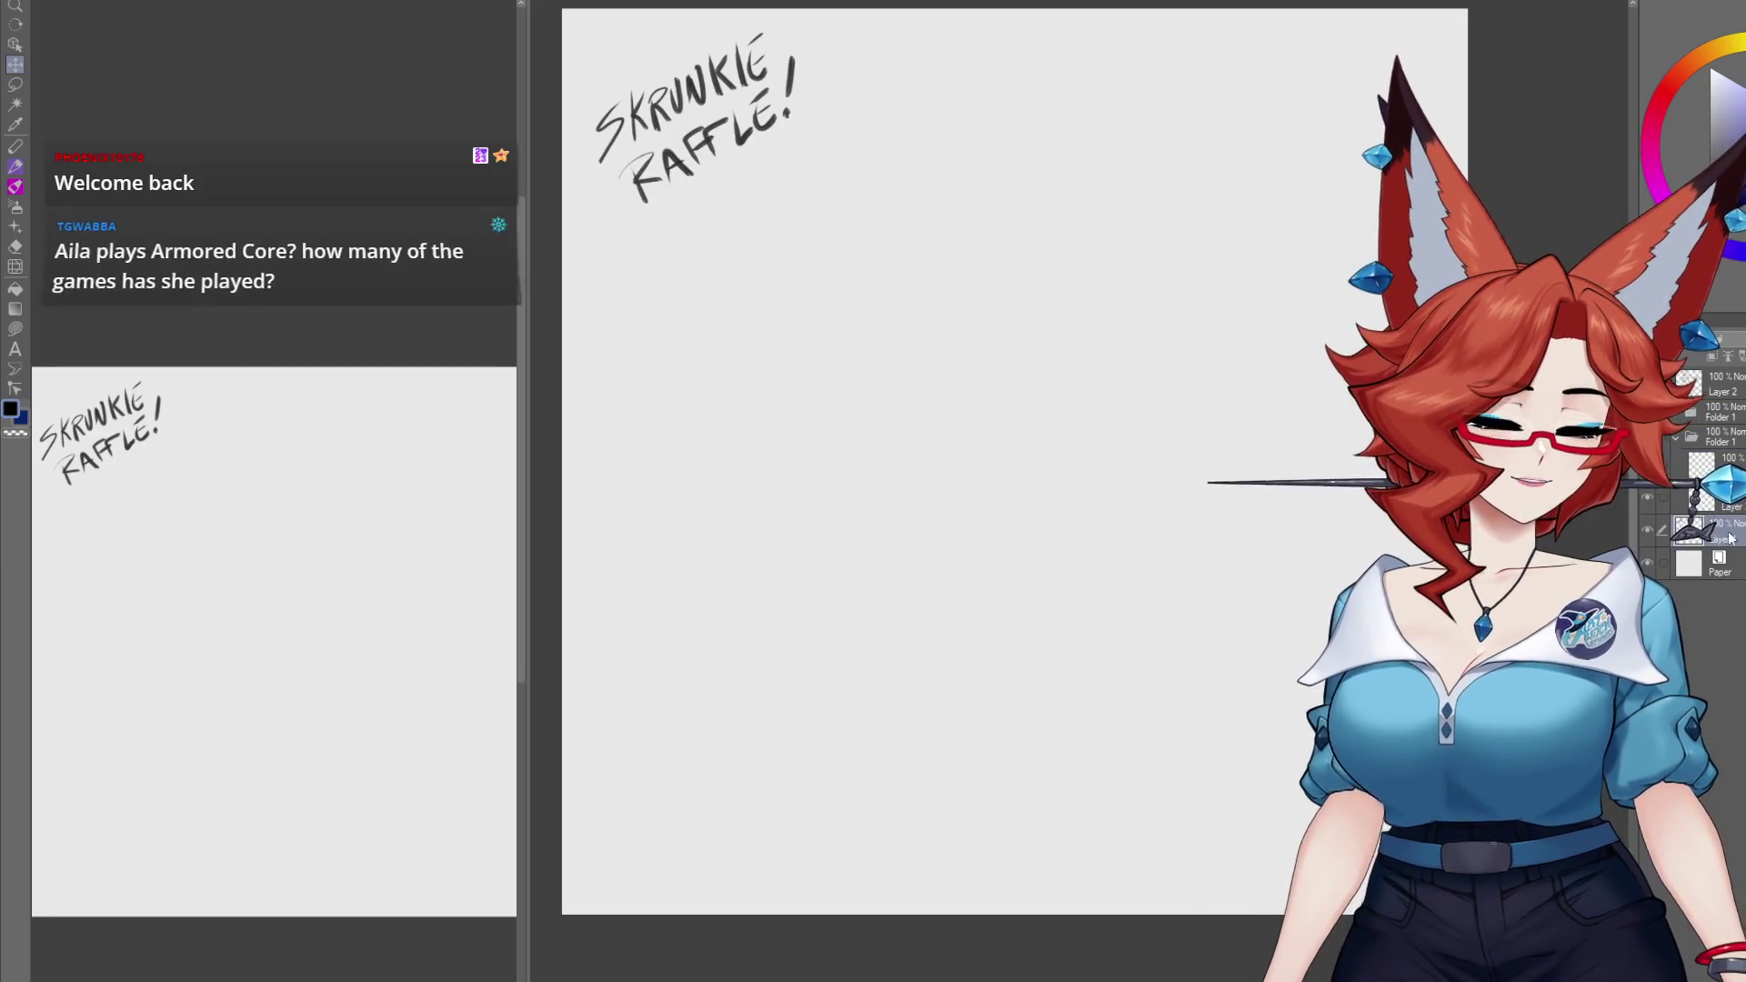
scroll(953, 564, "up", 3)
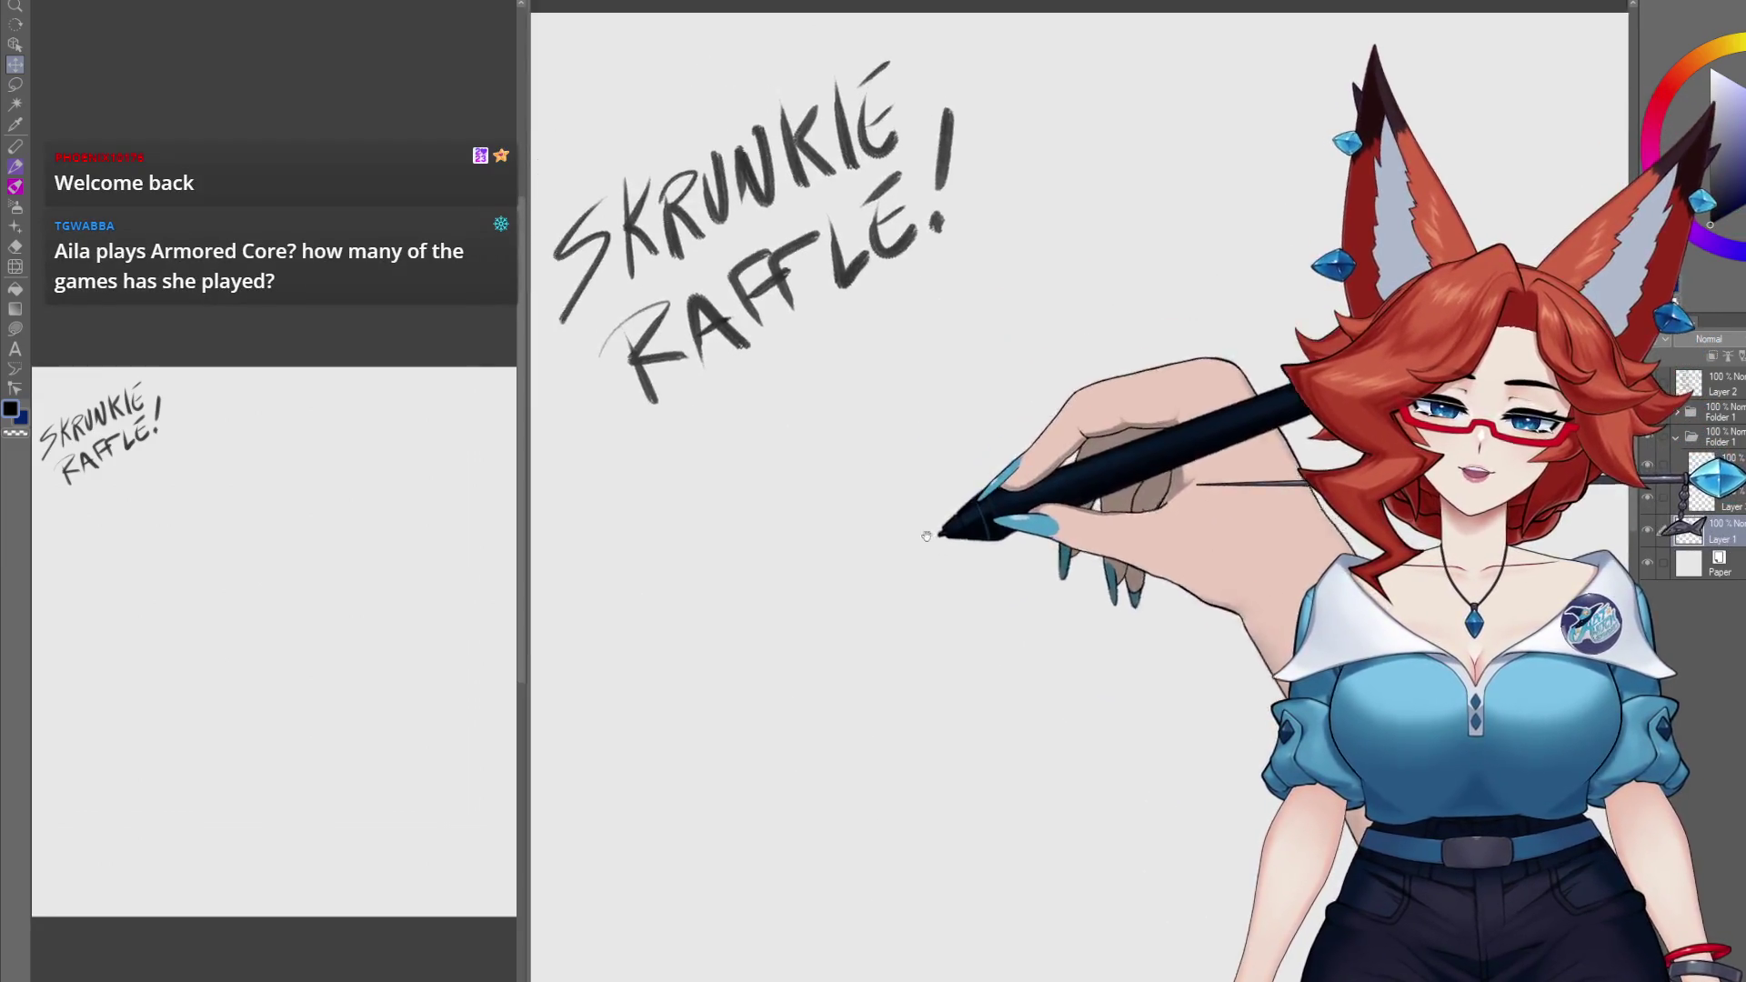
left_click_drag(954, 548, 987, 546)
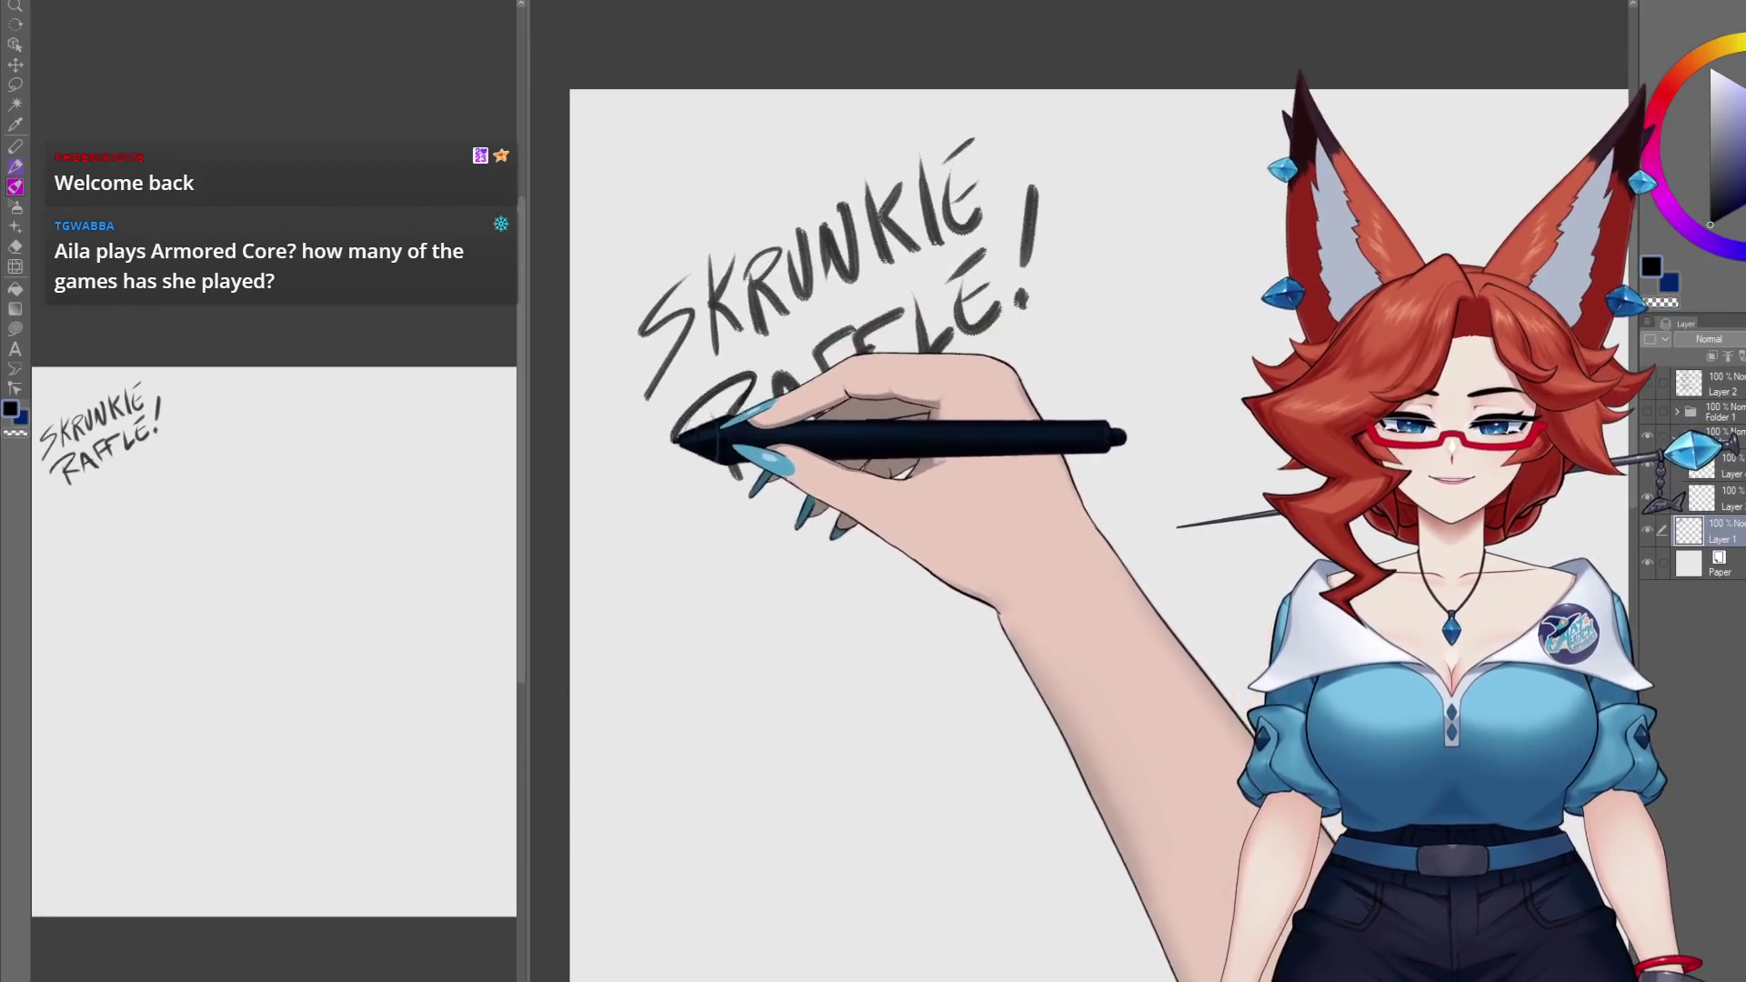
left_click_drag(897, 417, 866, 405)
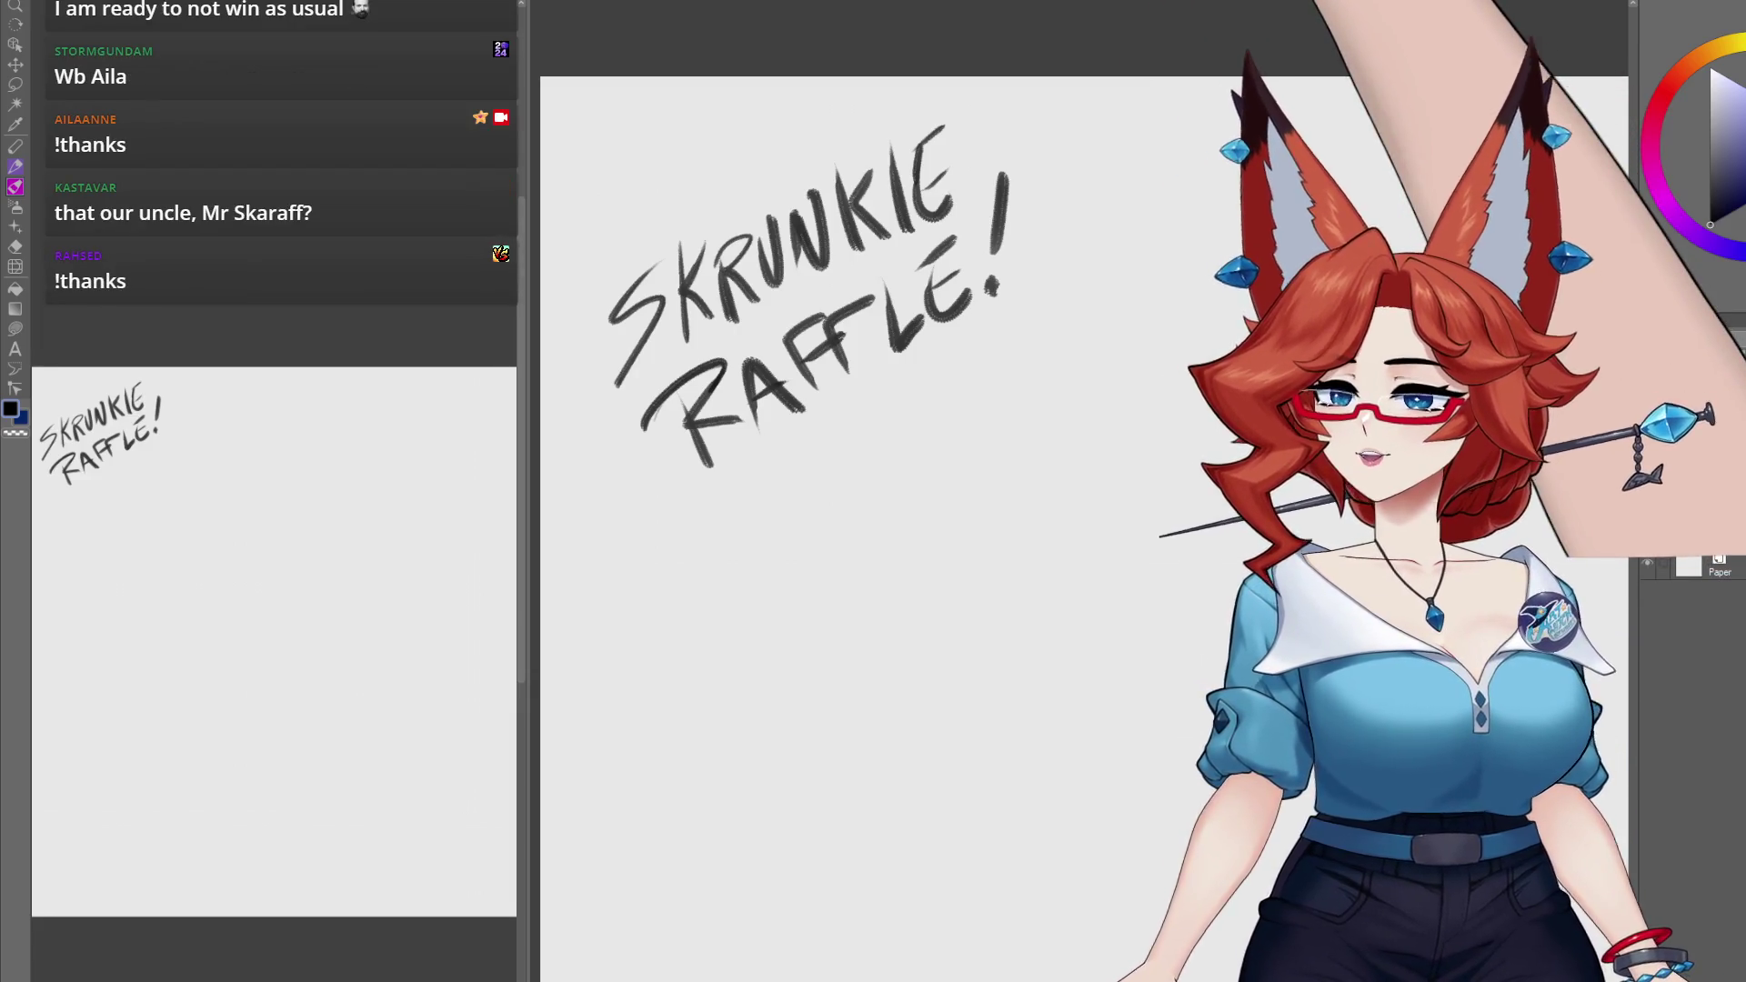
left_click(733, 671)
mouse_move(734, 593)
left_mouse_down()
mouse_move(735, 650)
mouse_move(788, 671)
mouse_move(795, 637)
mouse_move(802, 671)
mouse_move(923, 655)
left_mouse_up()
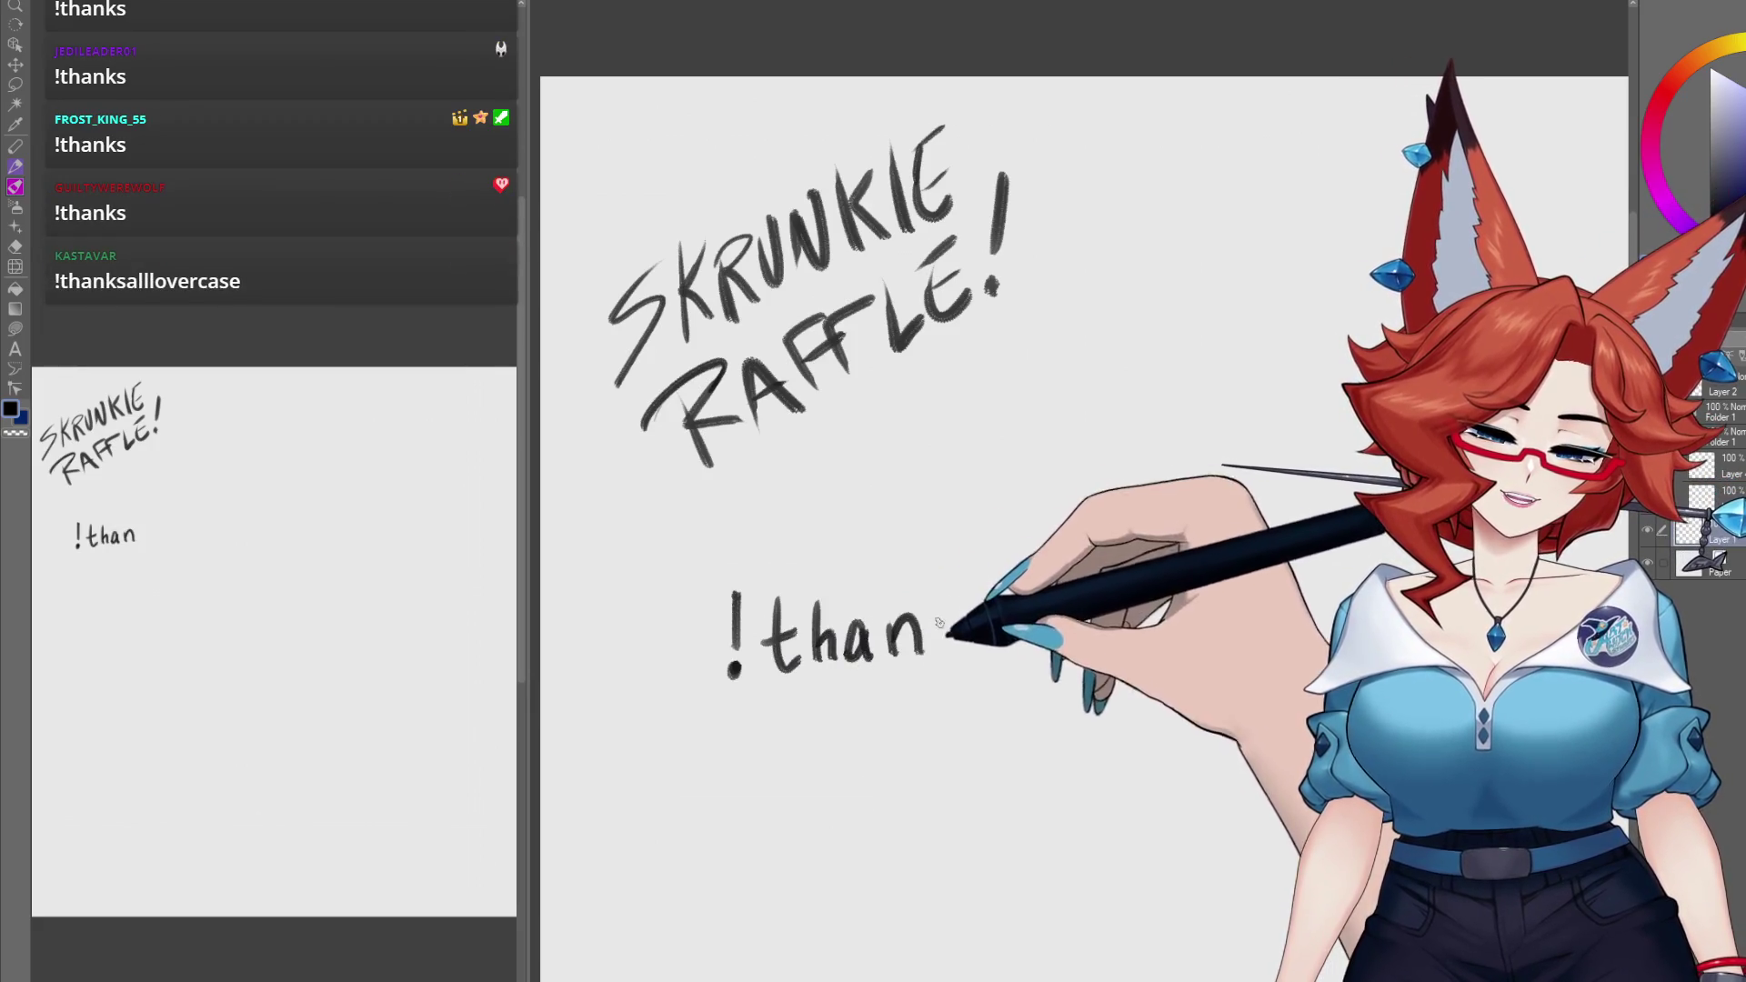
Step: Finish hand-lettering '!thanks' in black and pick a light peach colour
mouse_move(945, 593)
left_mouse_down()
mouse_move(946, 651)
mouse_move(998, 642)
left_mouse_up()
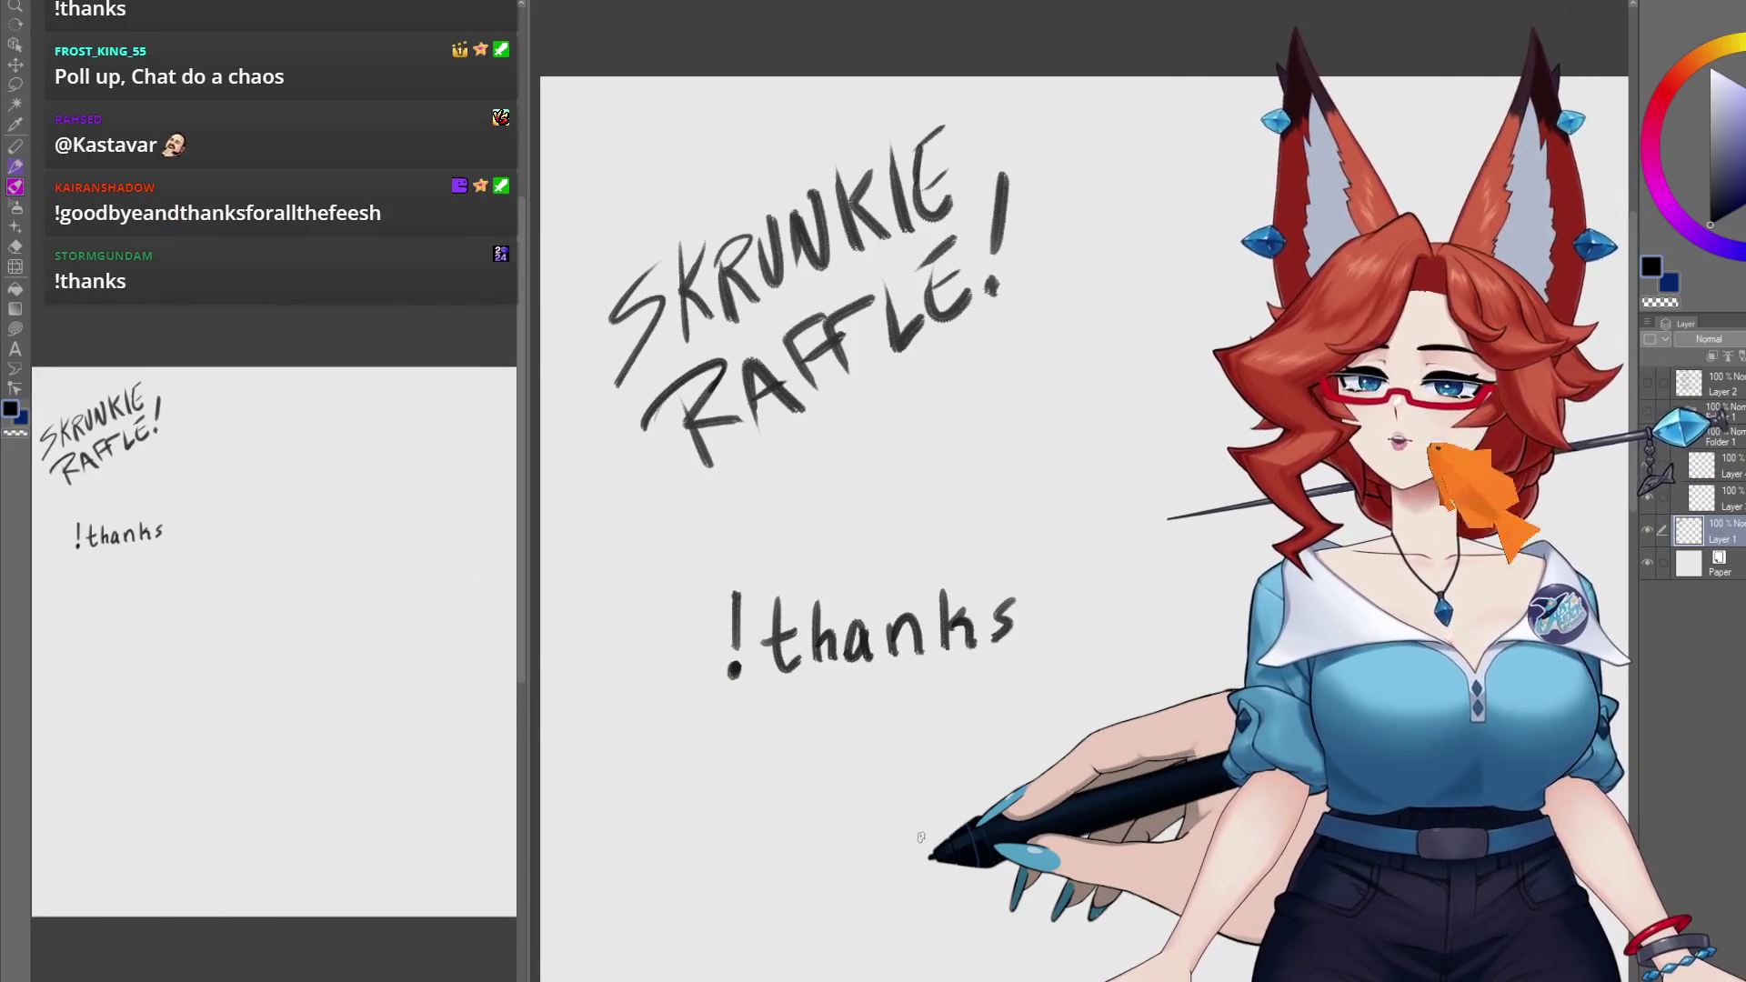
left_click(1688, 58)
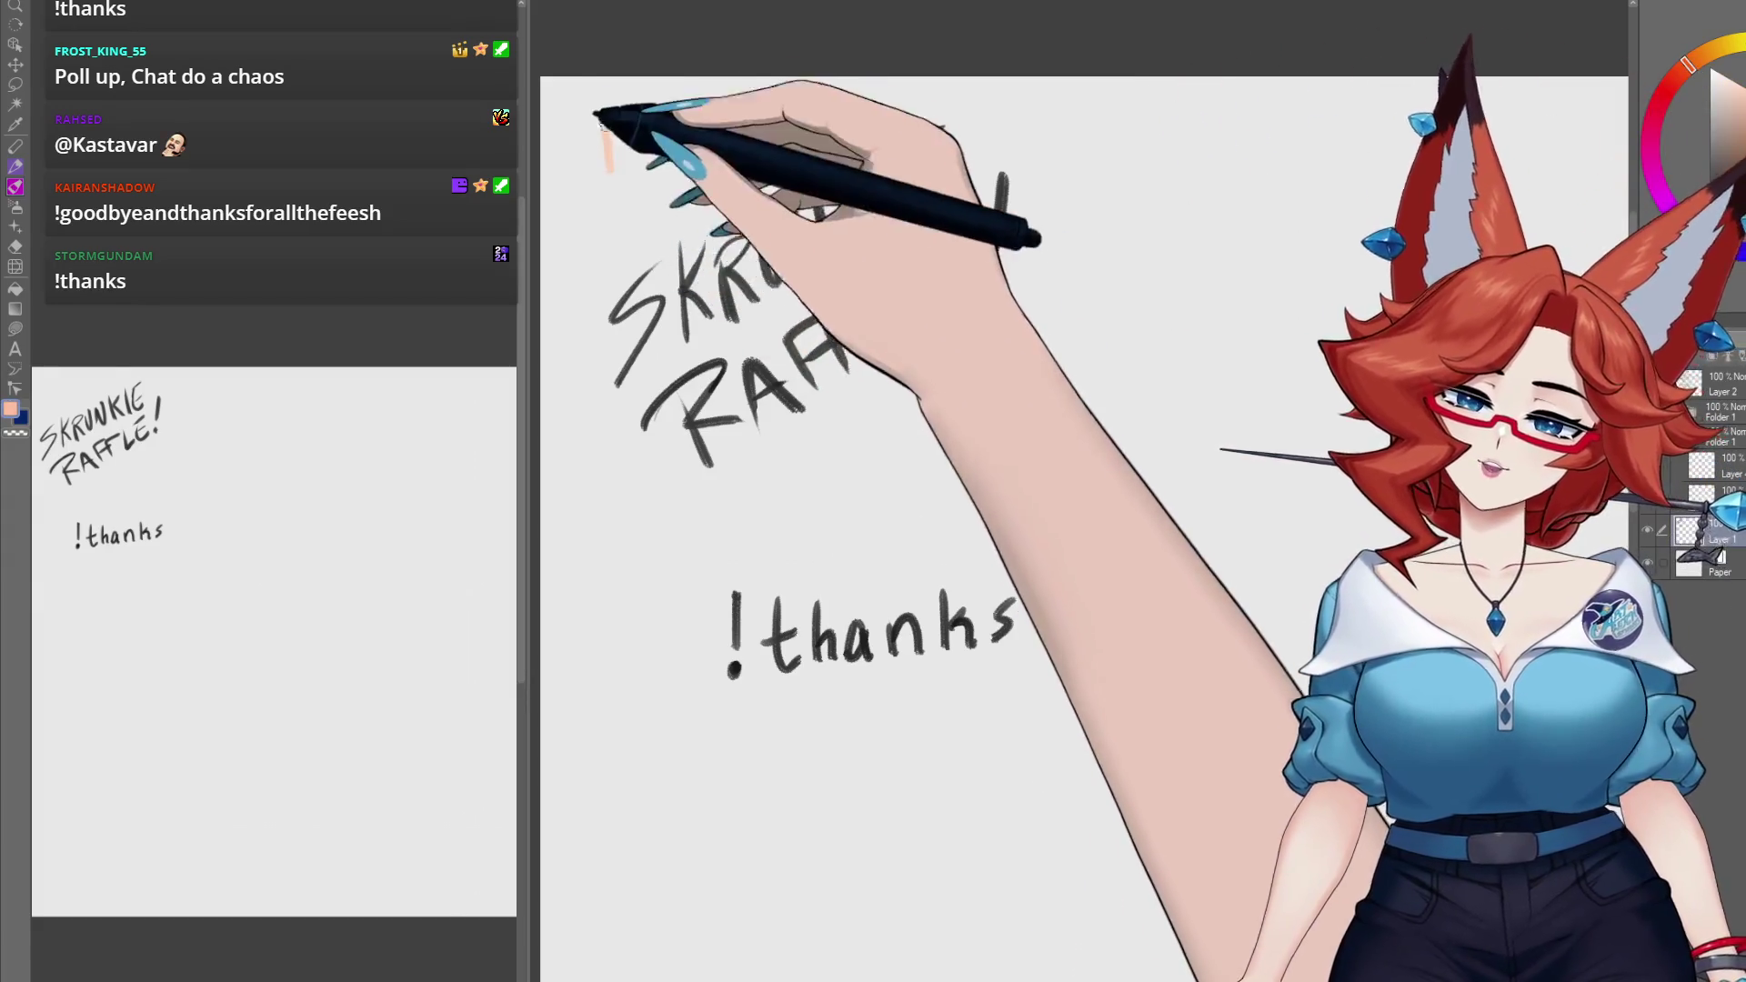
Step: Draw a small light-peach star stroke above the top-left of the SKRUNKIE lettering
mouse_move(605, 117)
left_mouse_down()
mouse_move(624, 136)
mouse_move(610, 178)
mouse_move(628, 137)
left_mouse_up()
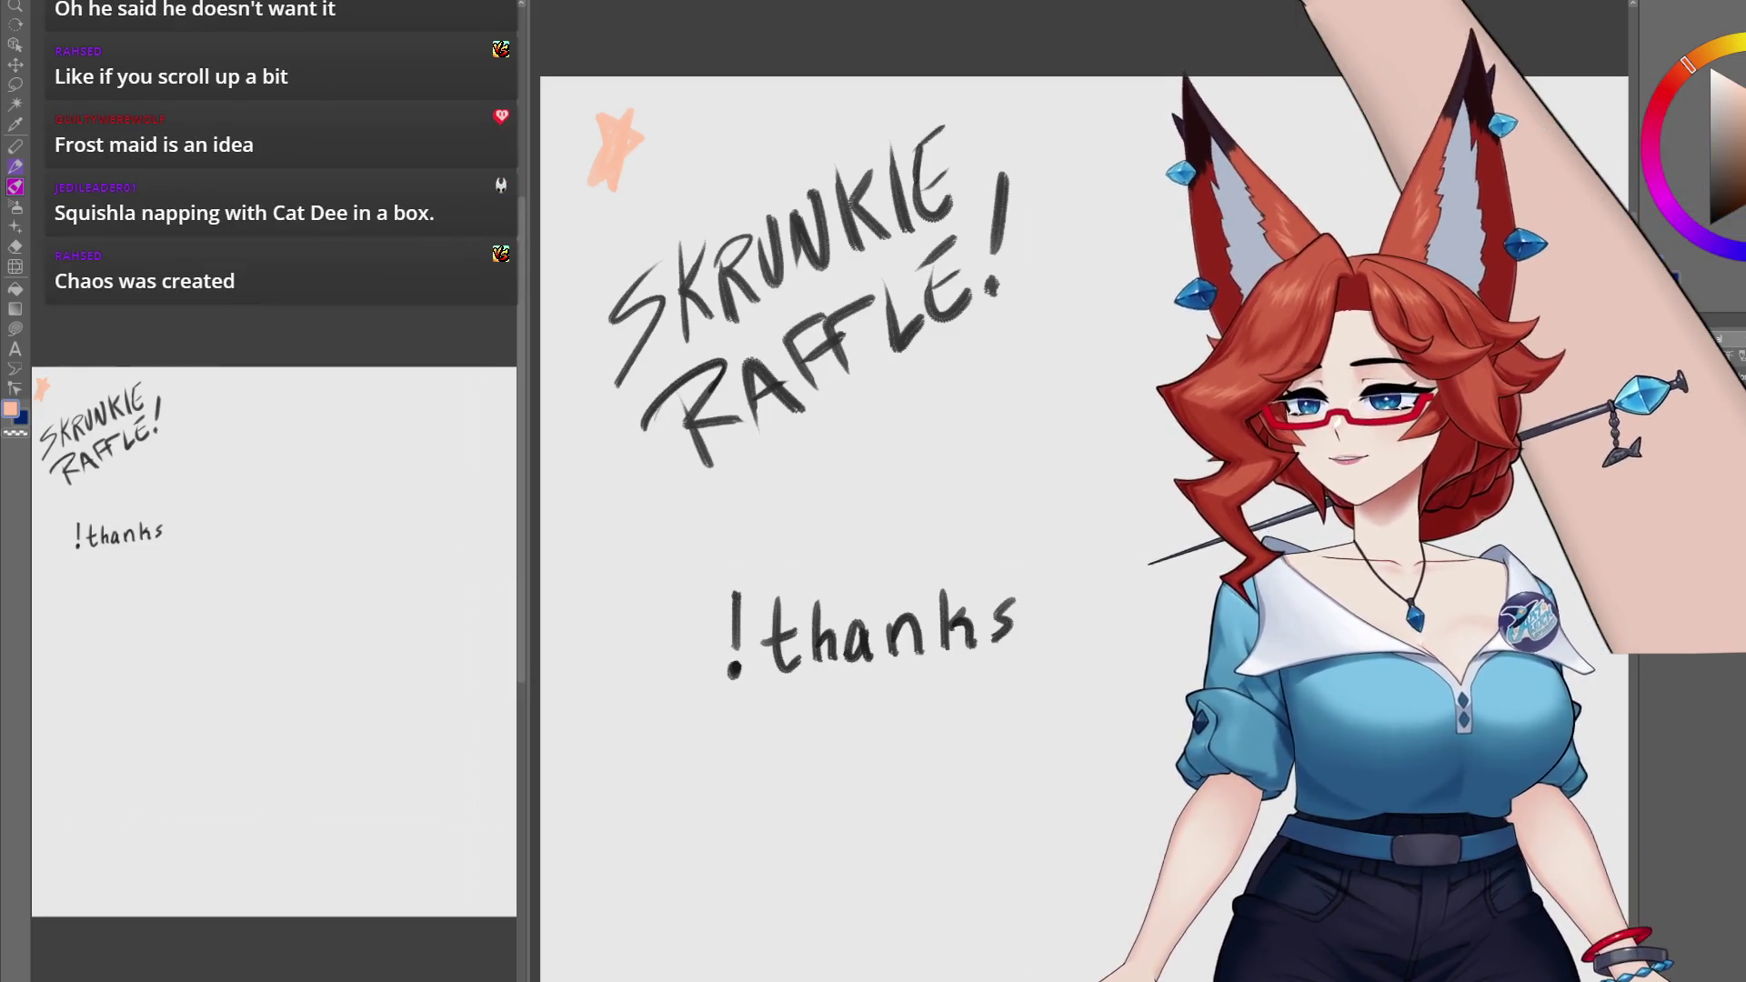
Step: Zoom out to see the raffle heading, !thanks line and peach star together
scroll(1195, 803, "down", 5)
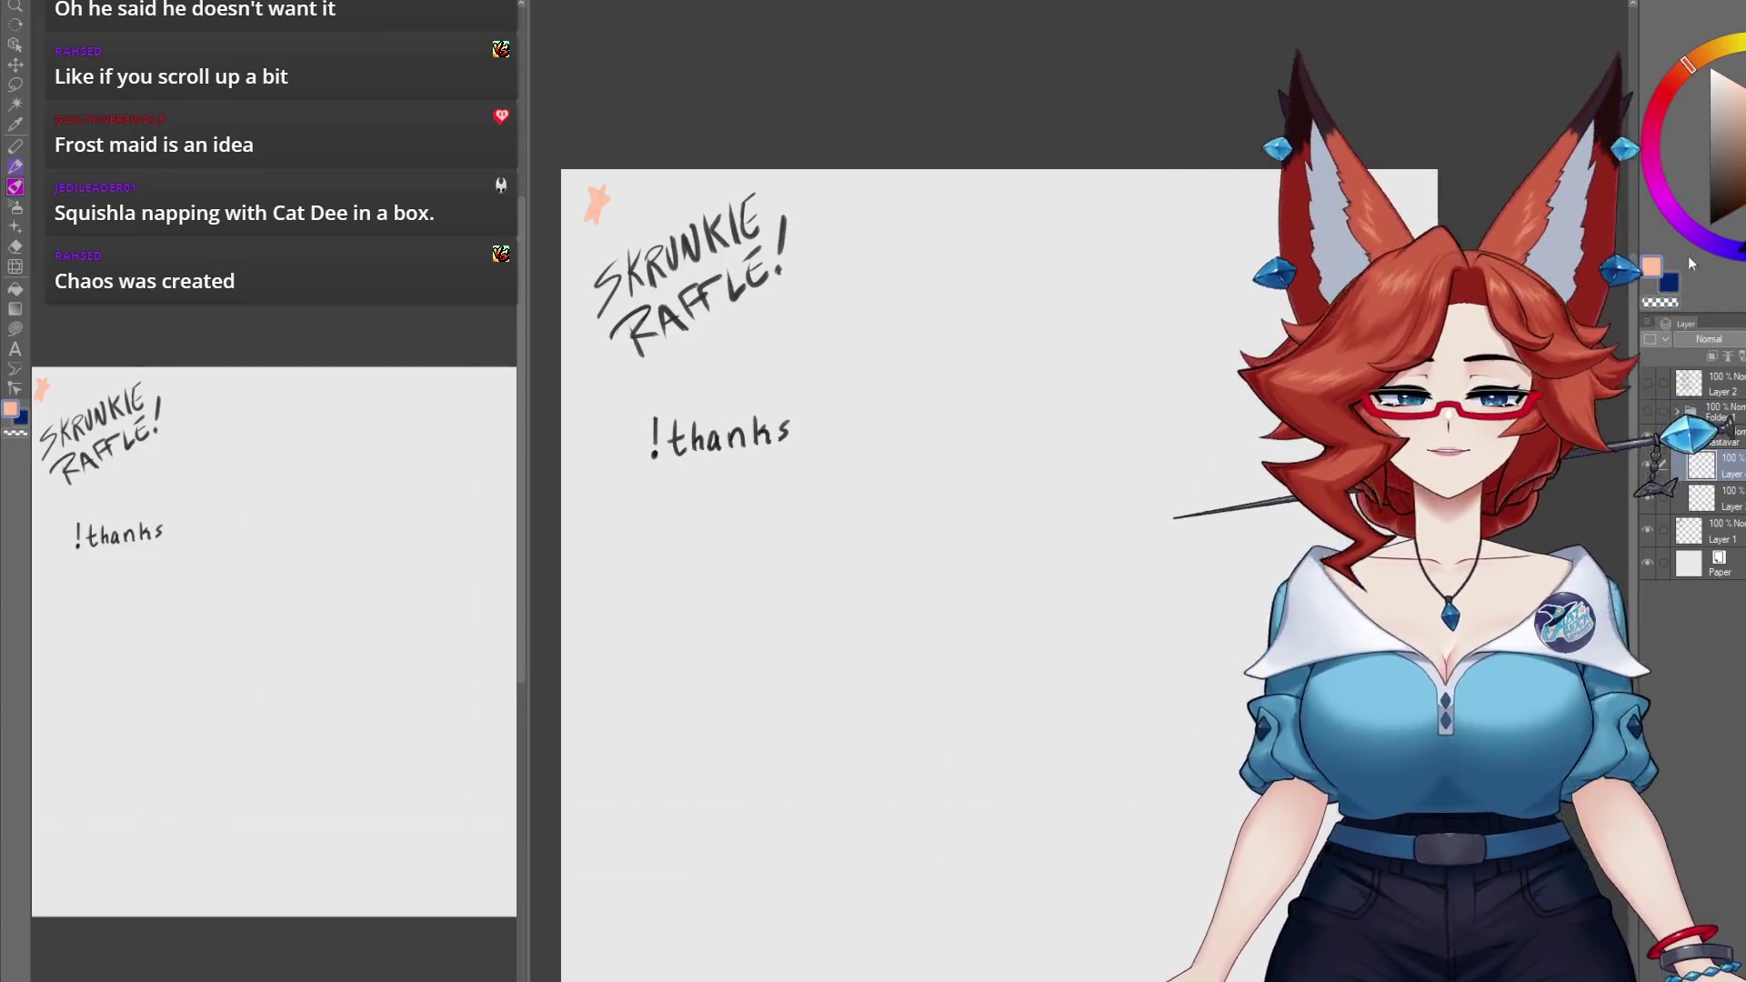
Step: Draw an orange star in the canvas centre and scribble big black loops over it
mouse_move(919, 685)
left_mouse_down()
mouse_move(884, 579)
mouse_move(865, 603)
left_mouse_up()
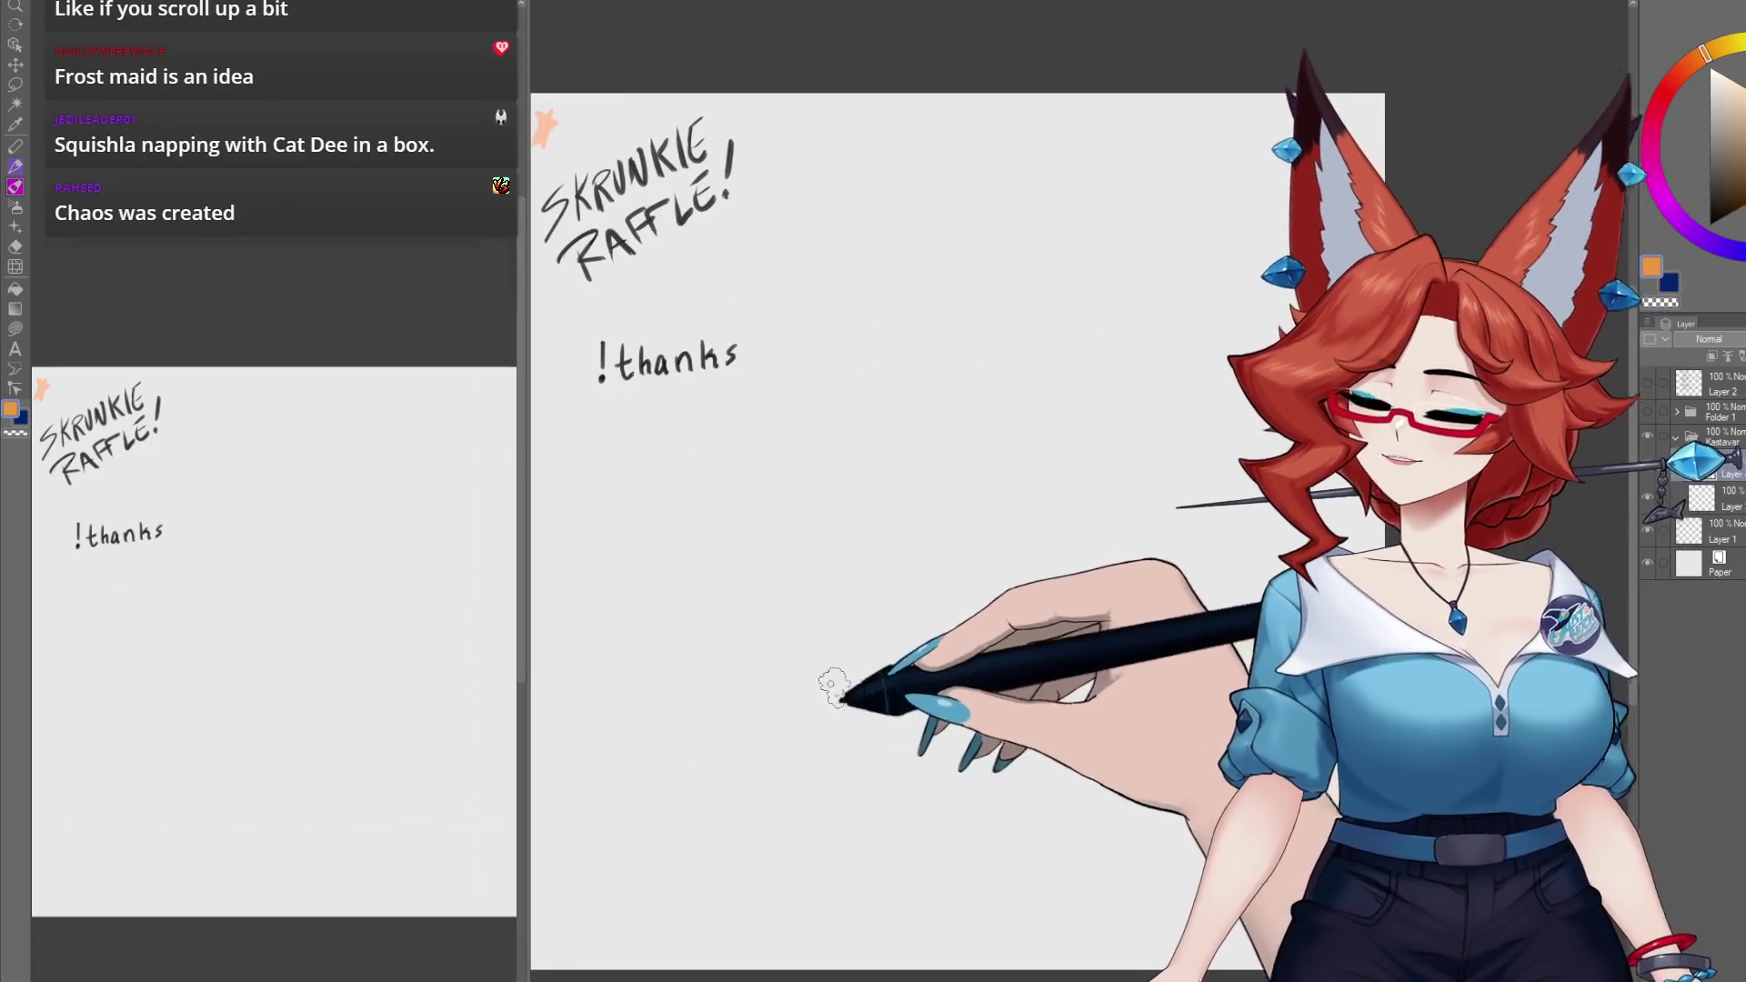
mouse_move(790, 691)
left_mouse_down()
mouse_move(928, 407)
mouse_move(766, 584)
mouse_move(870, 641)
mouse_move(764, 714)
left_mouse_up()
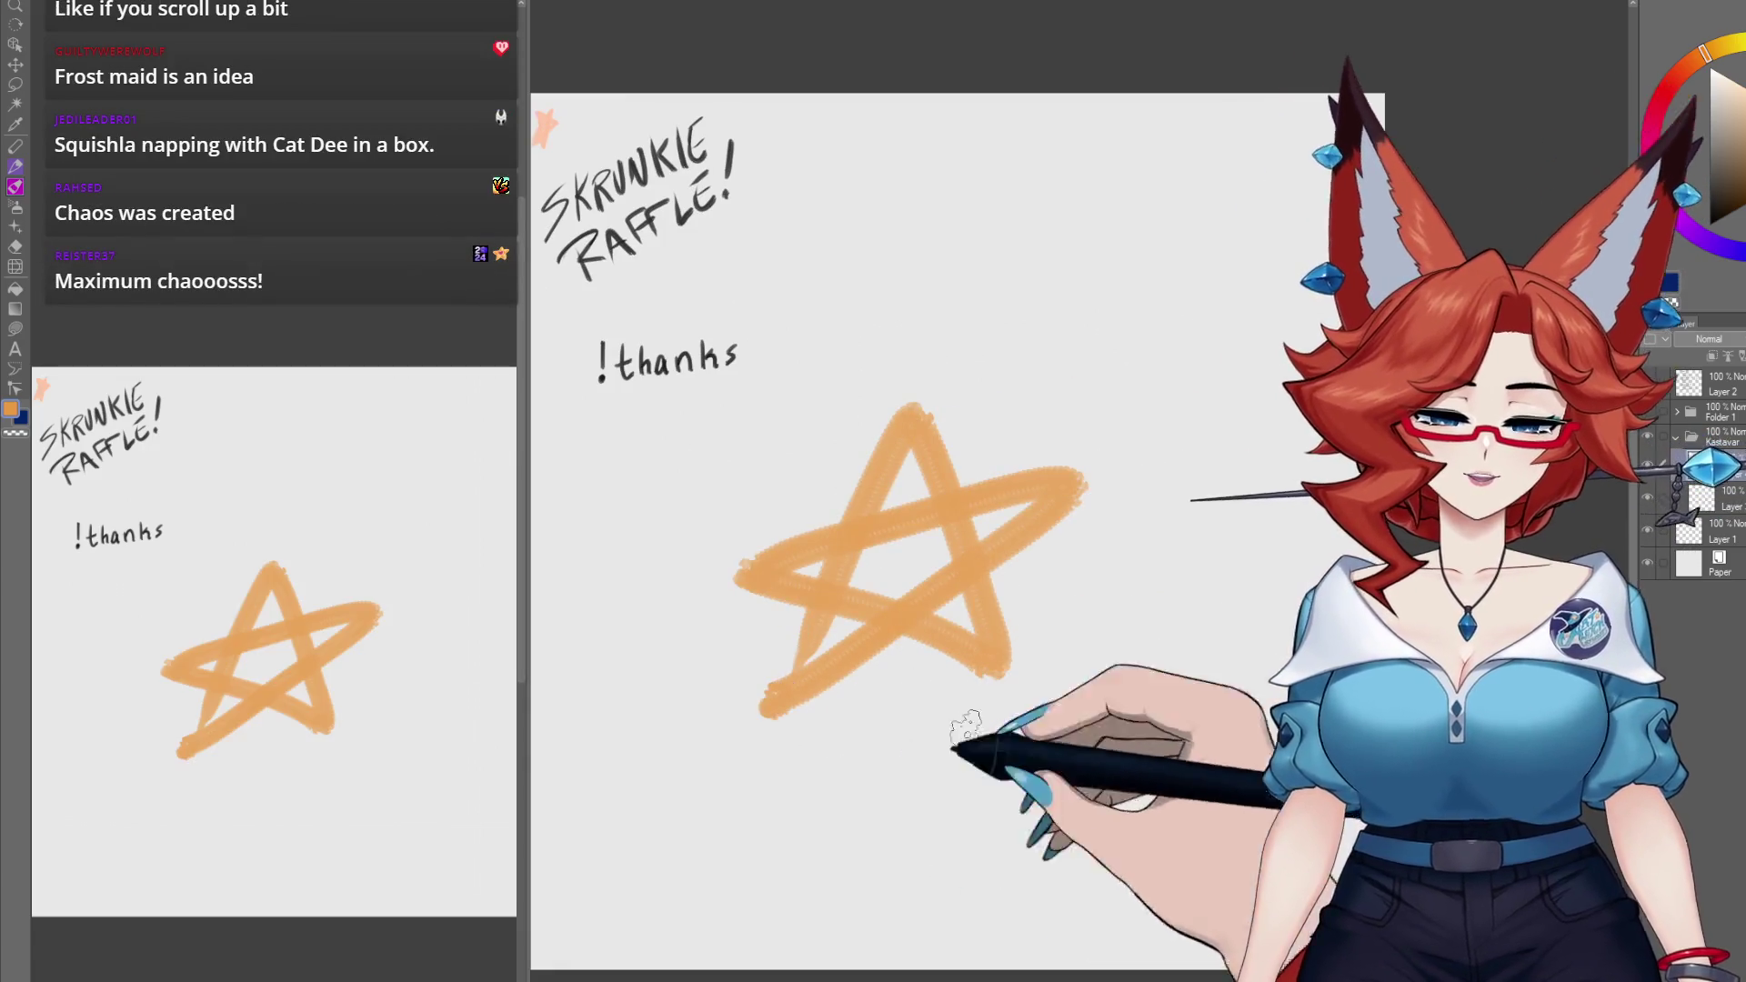
left_click(1732, 499)
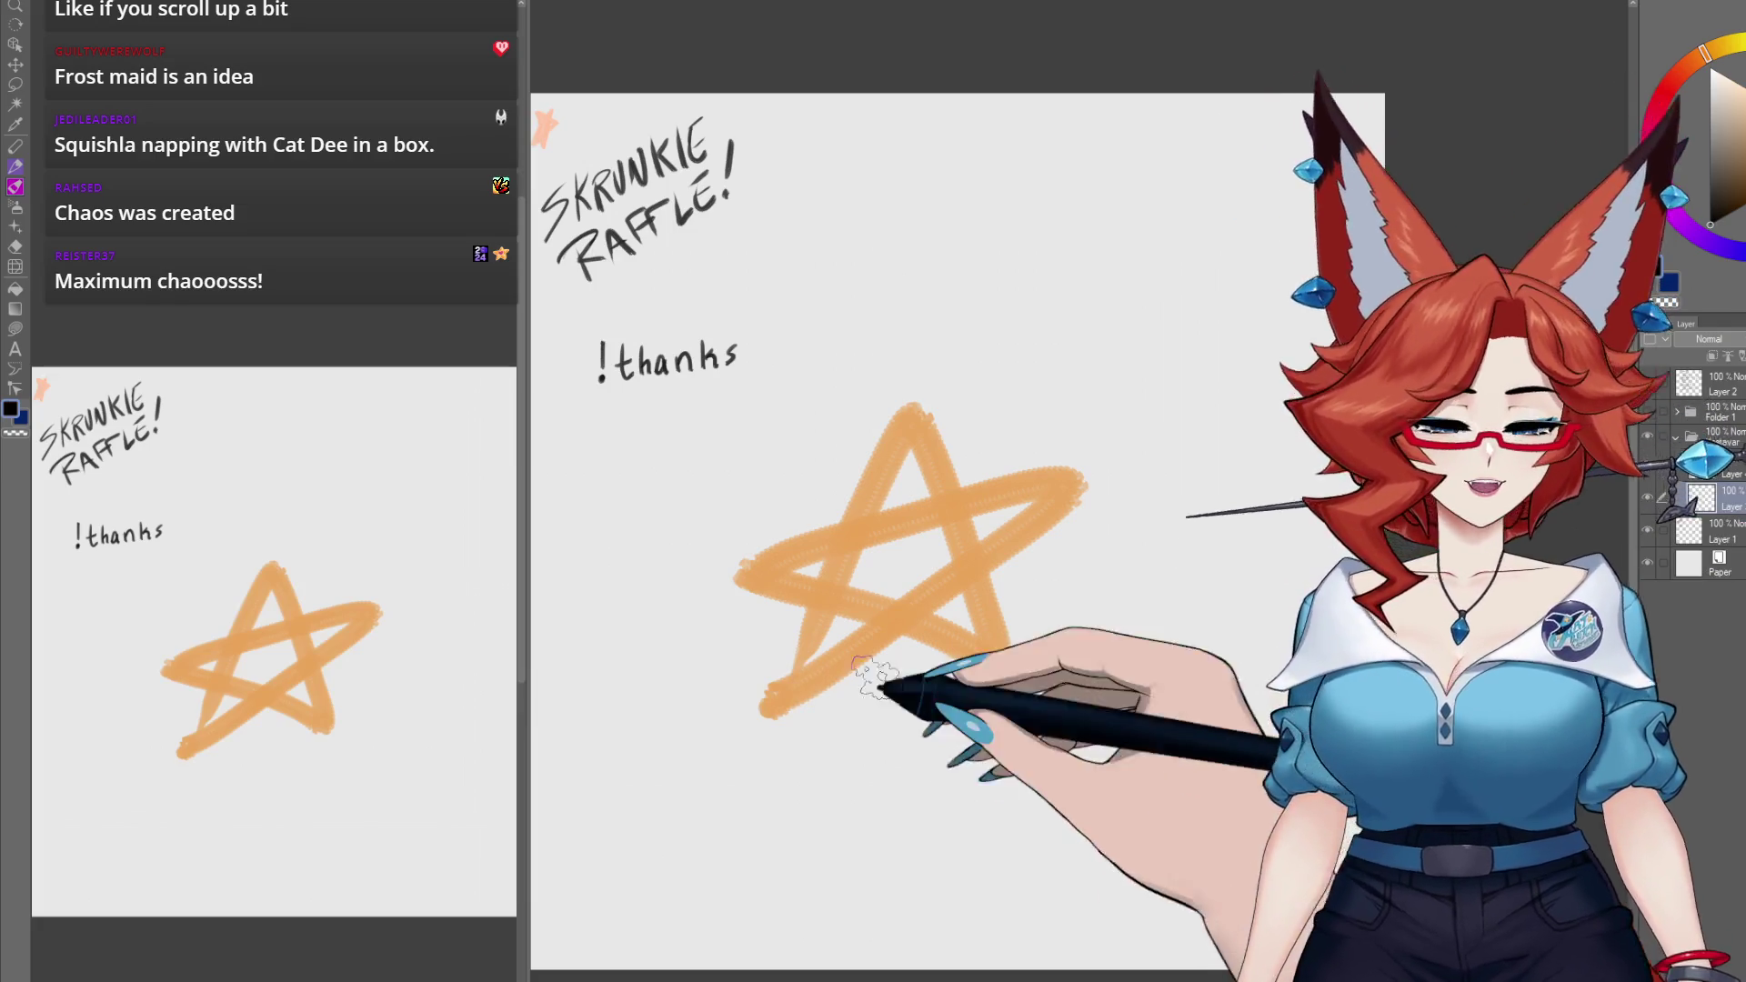
mouse_move(741, 585)
left_mouse_down()
mouse_move(1037, 364)
mouse_move(1022, 409)
mouse_move(1114, 500)
mouse_move(1073, 909)
mouse_move(1182, 182)
mouse_move(1091, 773)
mouse_move(807, 400)
mouse_move(1183, 491)
left_mouse_up()
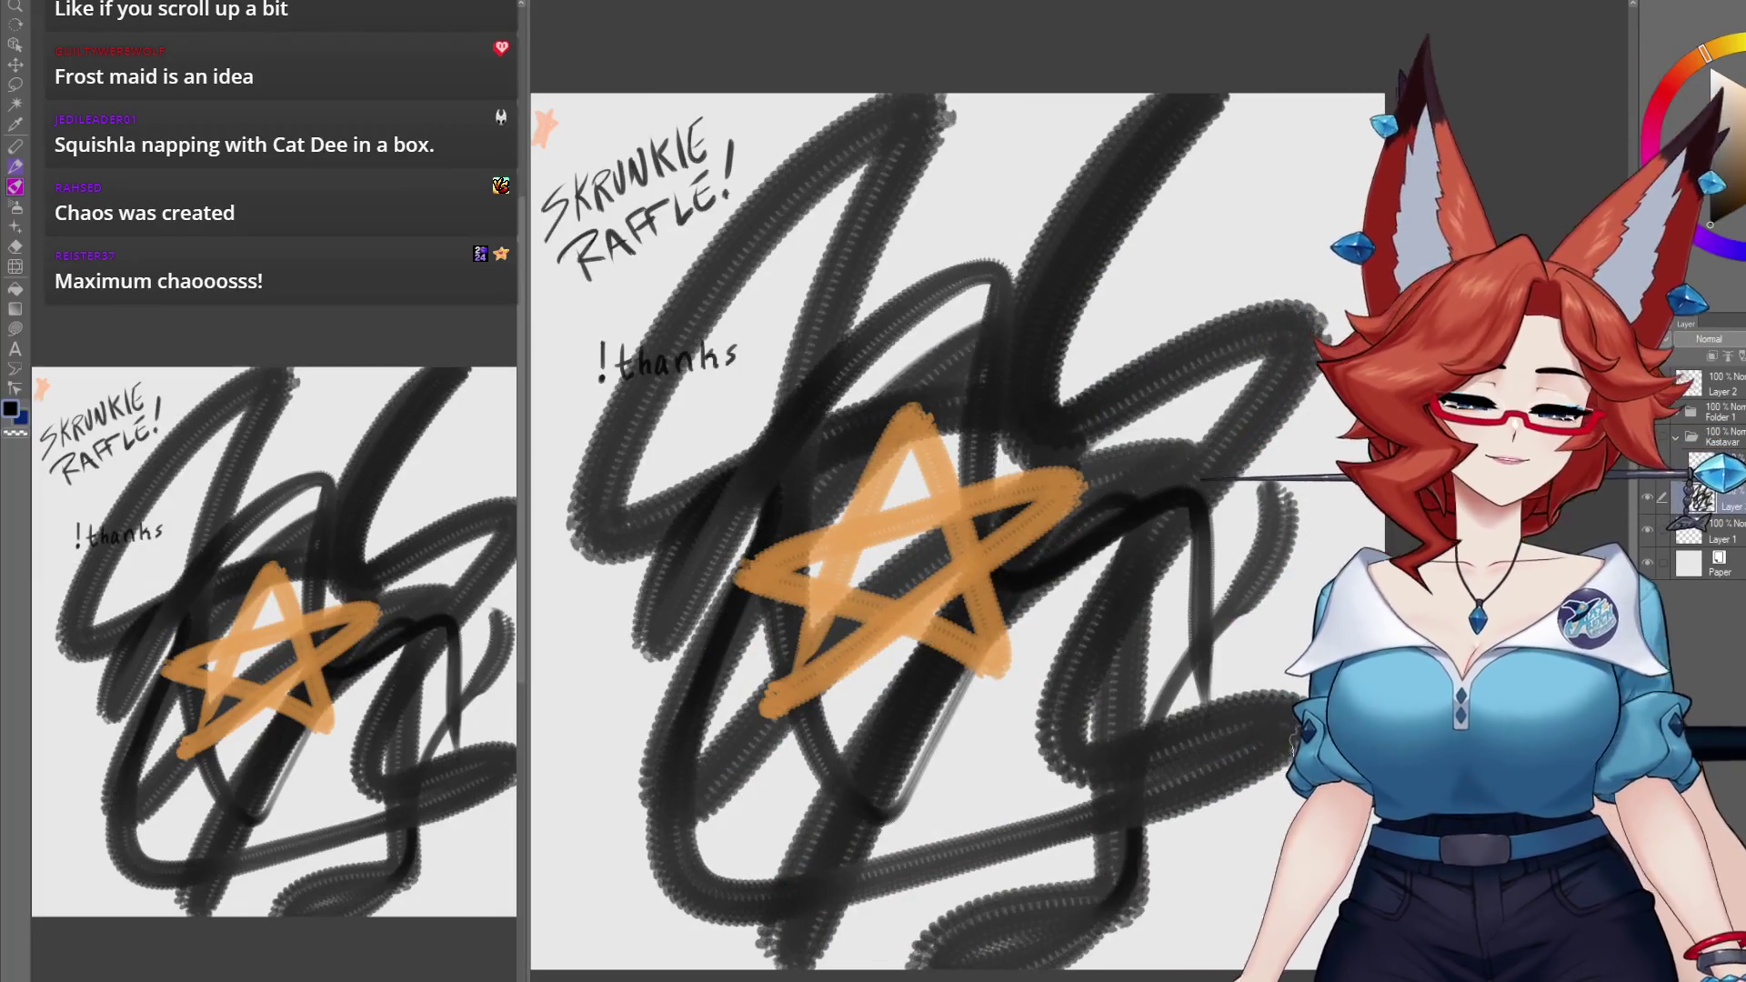
Step: Collapse the Kastavar folder, make a new folder above Folder 1, and hide the SKRUNKIE RAFFLE text layer
left_click(1676, 437)
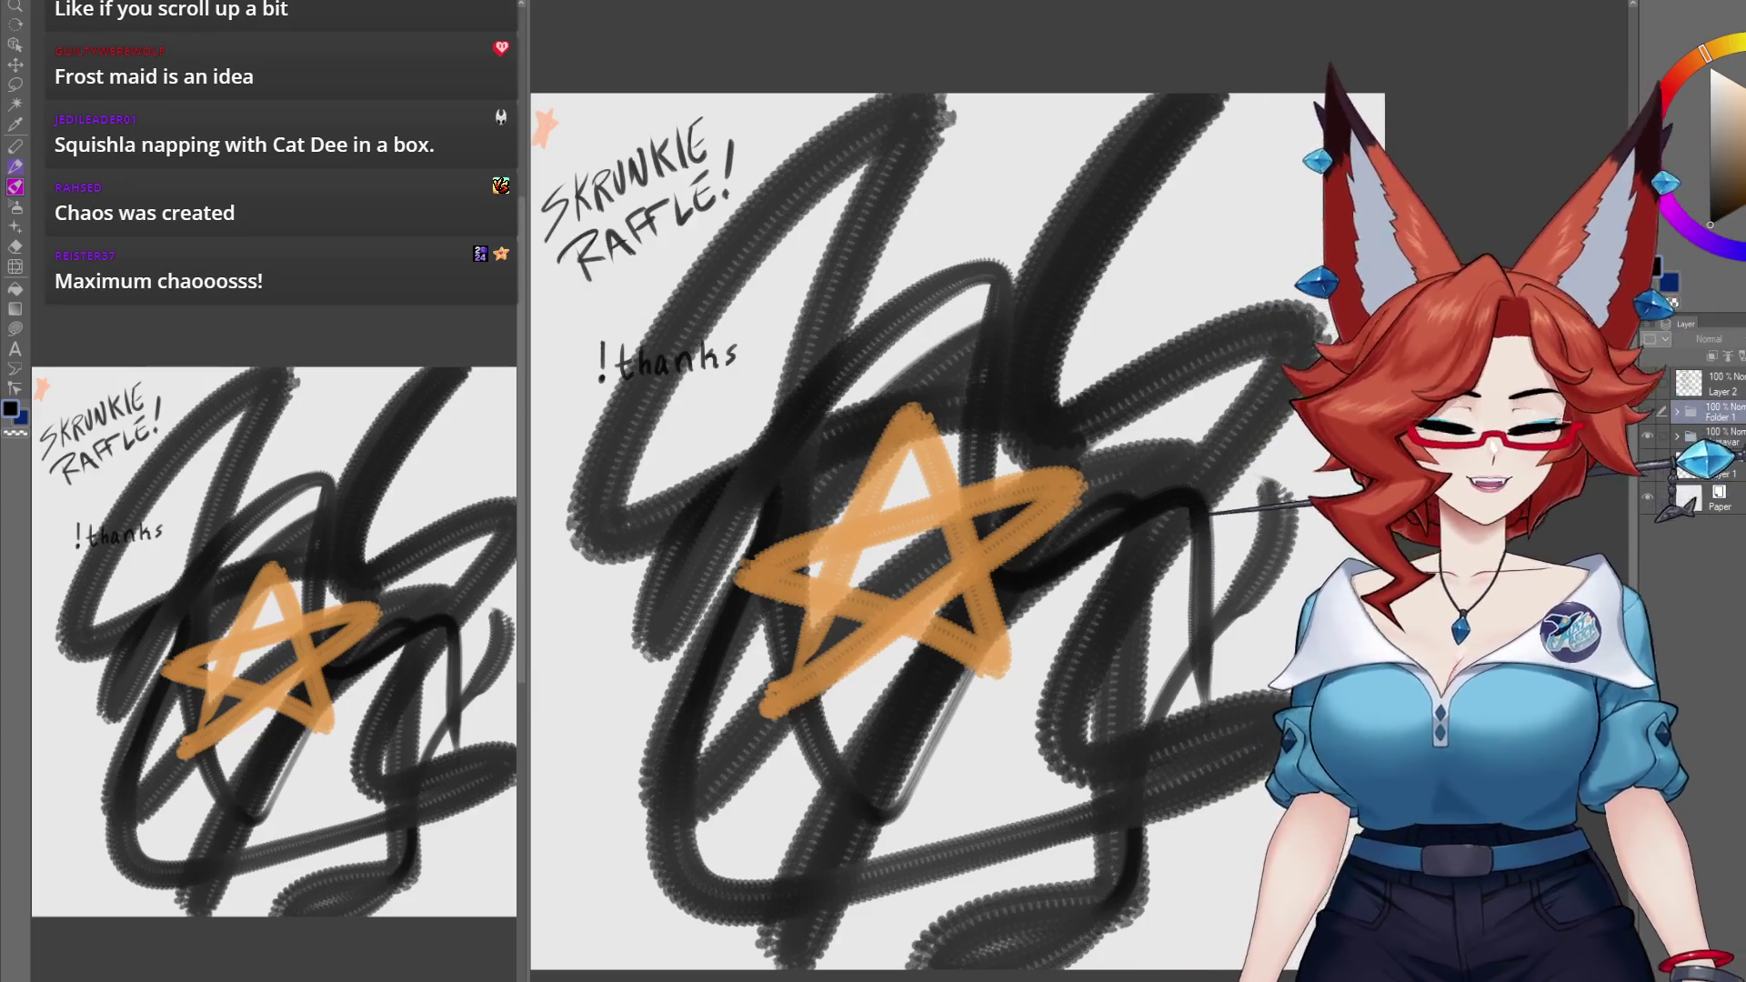
left_click(1677, 414)
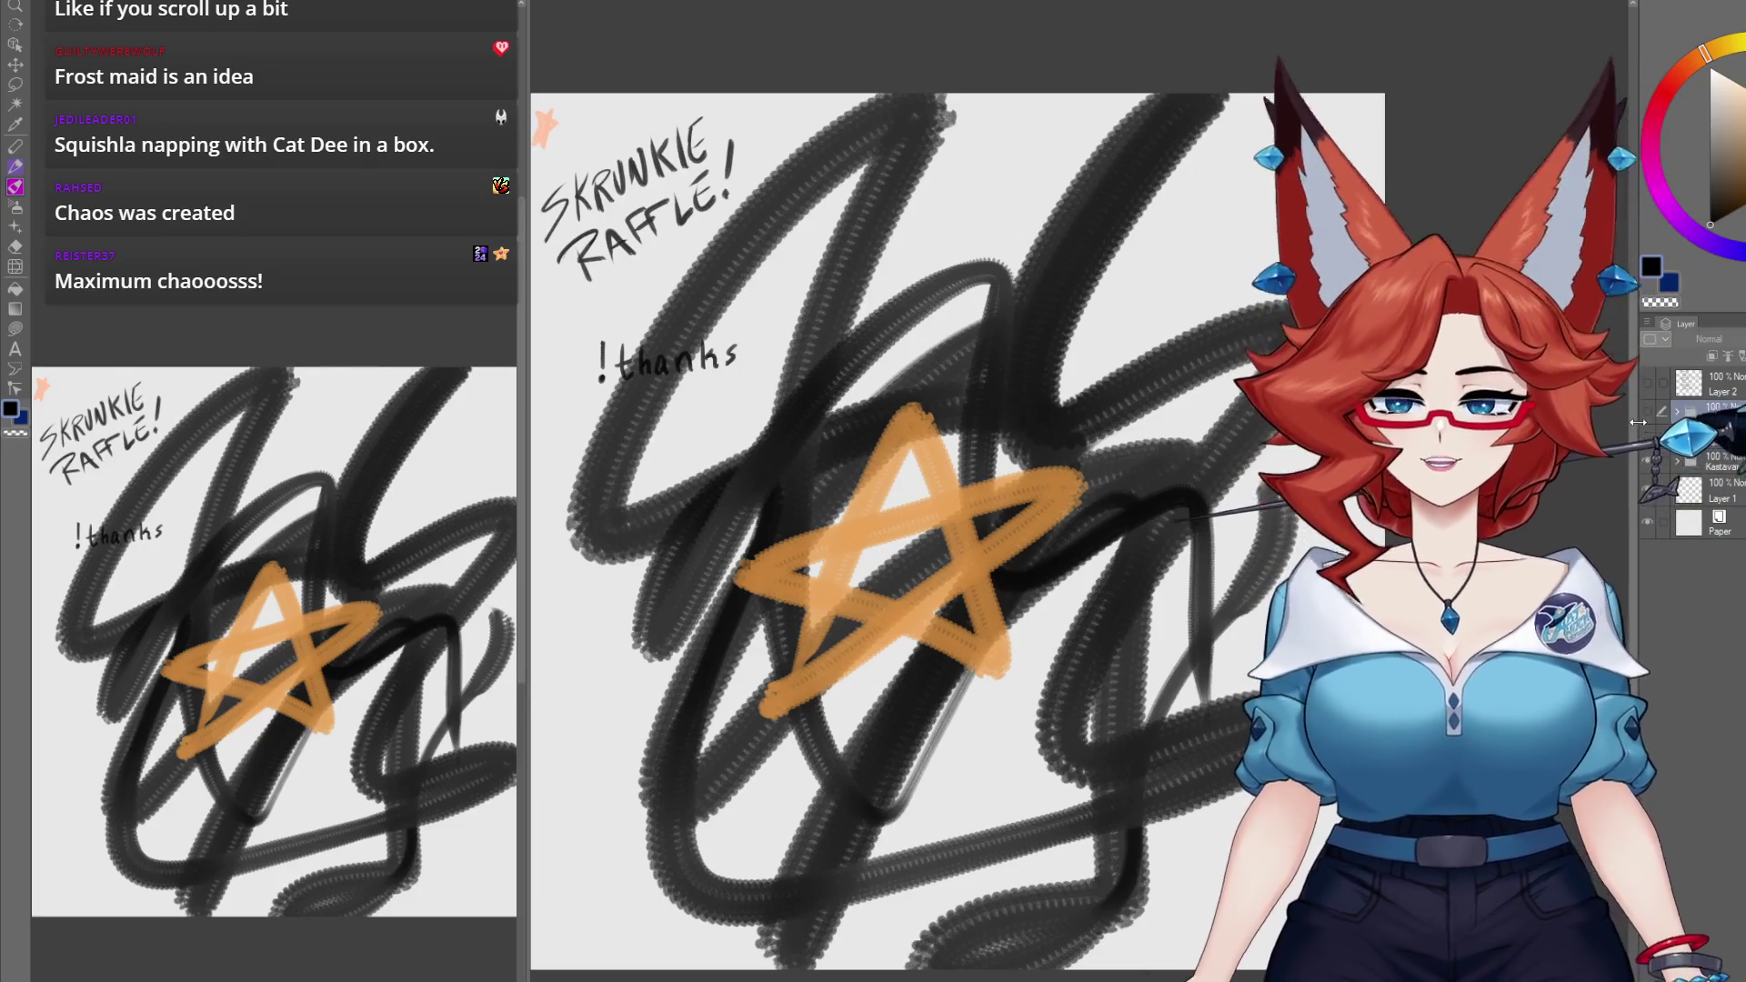
key("ctrl+g")
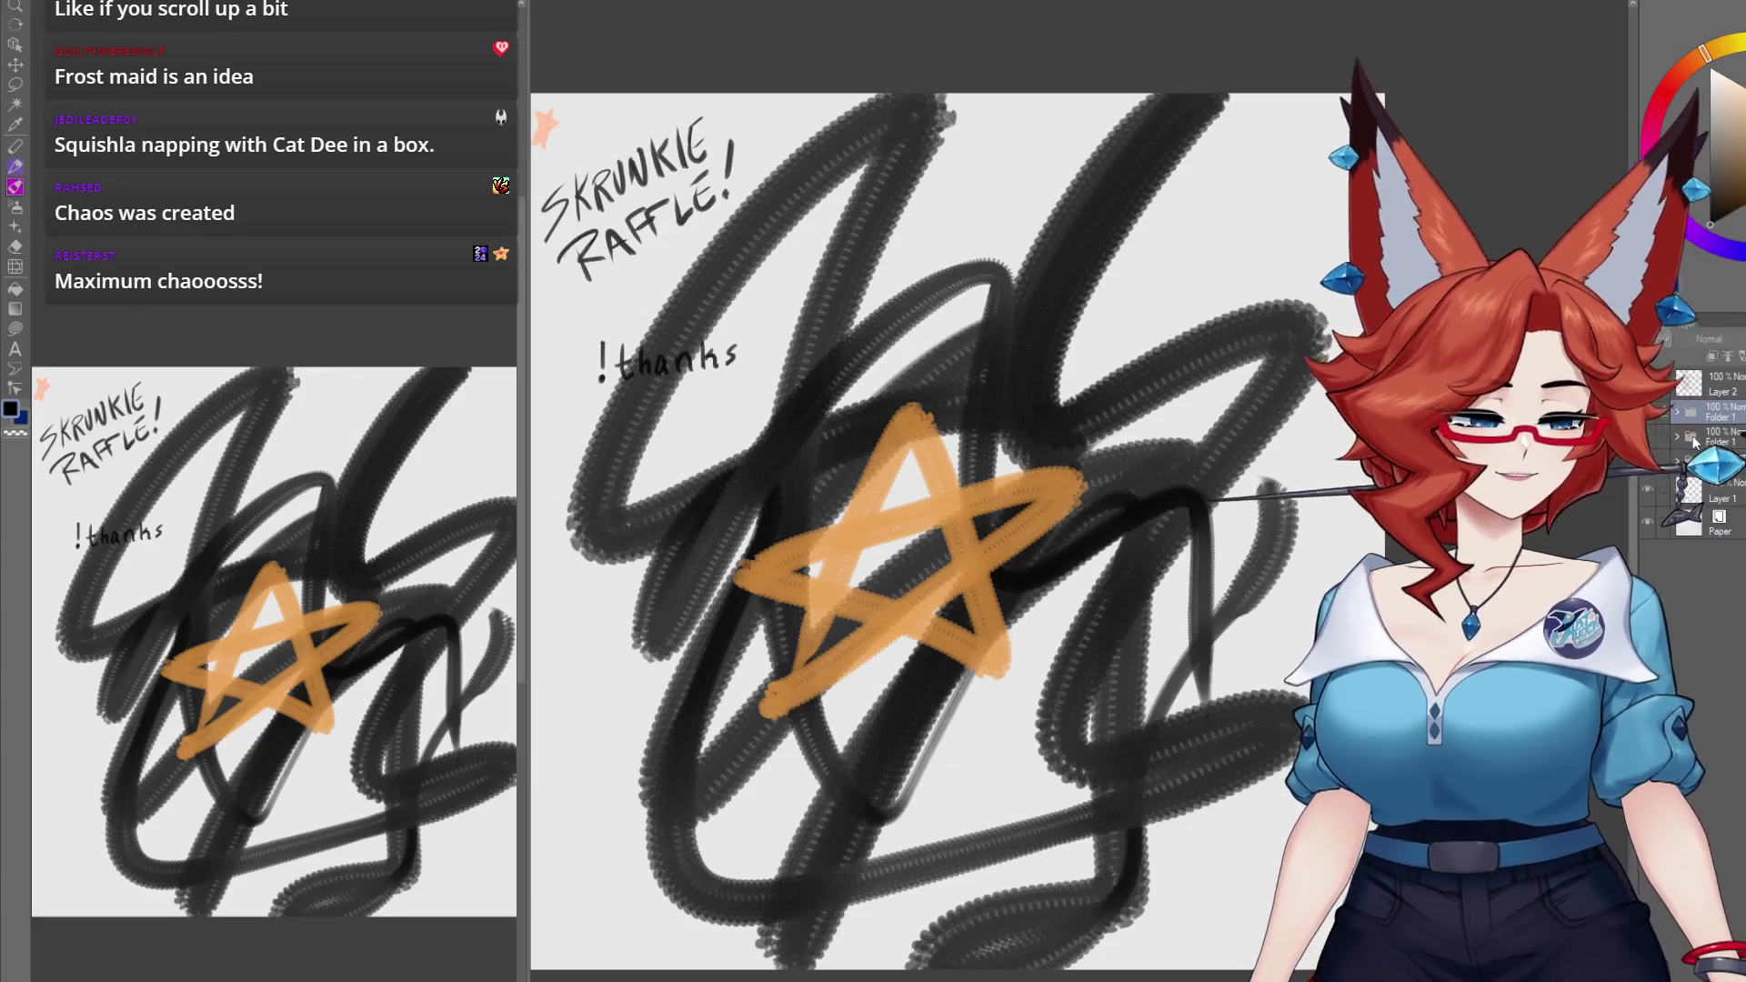
left_click(1647, 461)
left_click(1646, 488)
left_click_drag(1646, 489, 1607, 483)
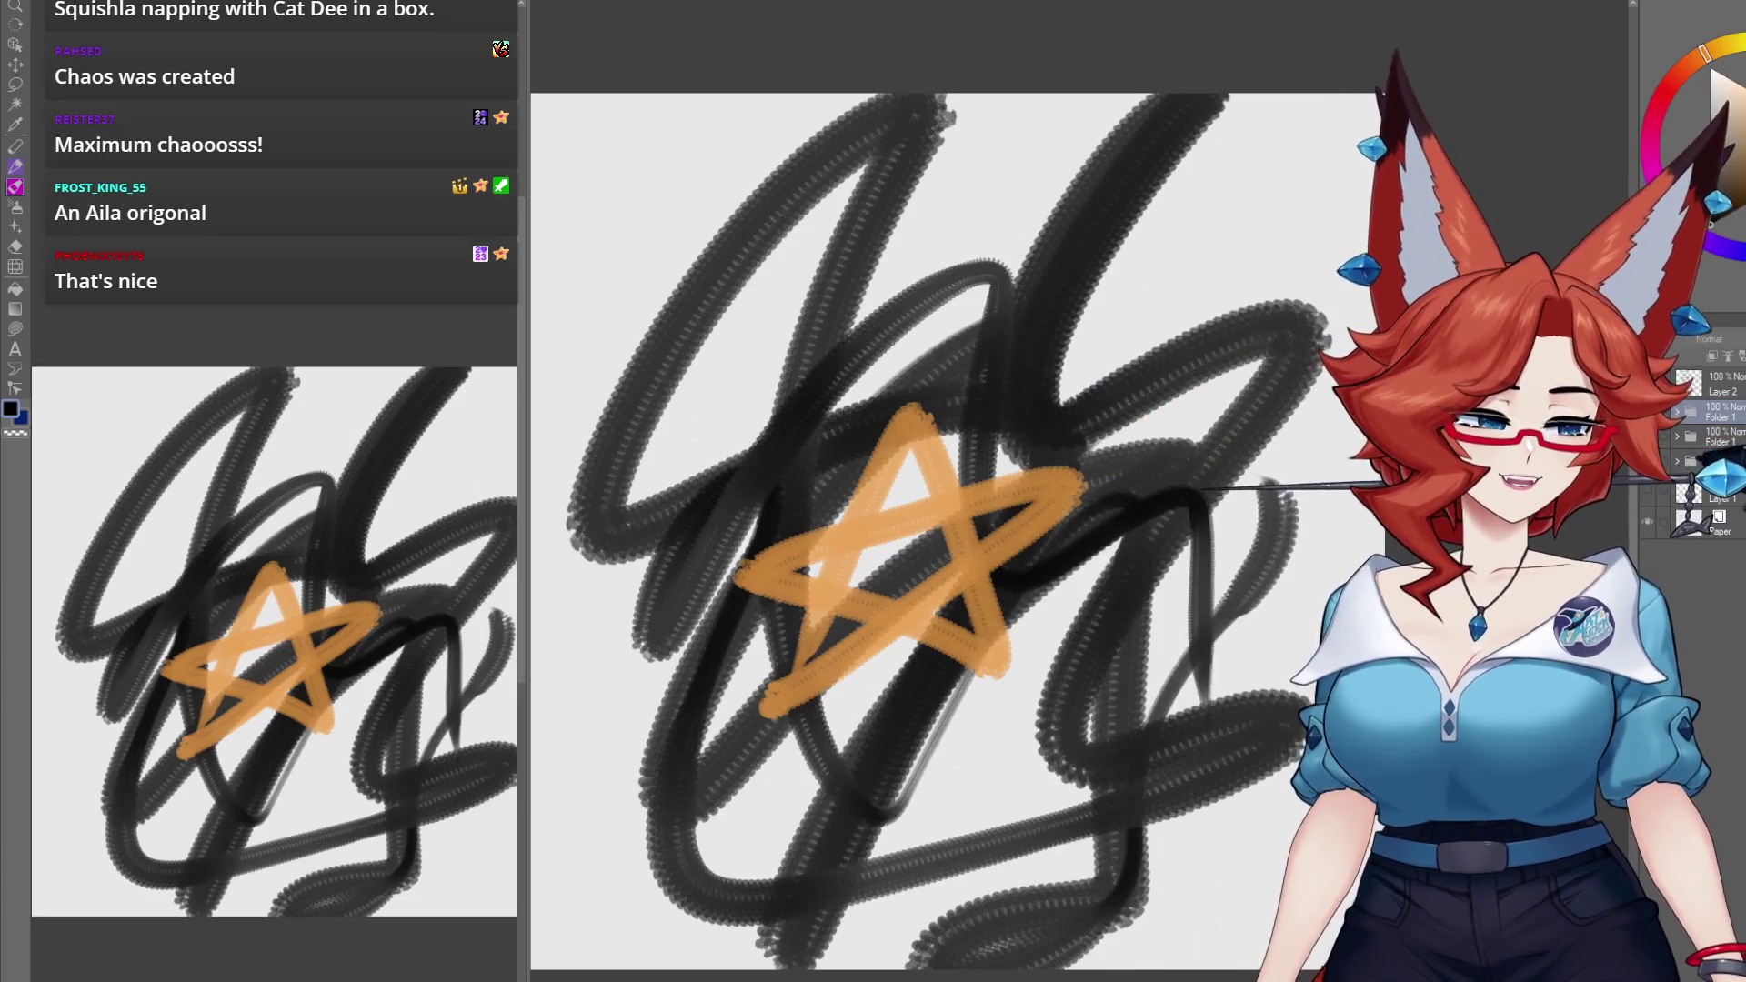
Step: Delete the star and scribble doodles and make Layer 1 visible again
key("Delete")
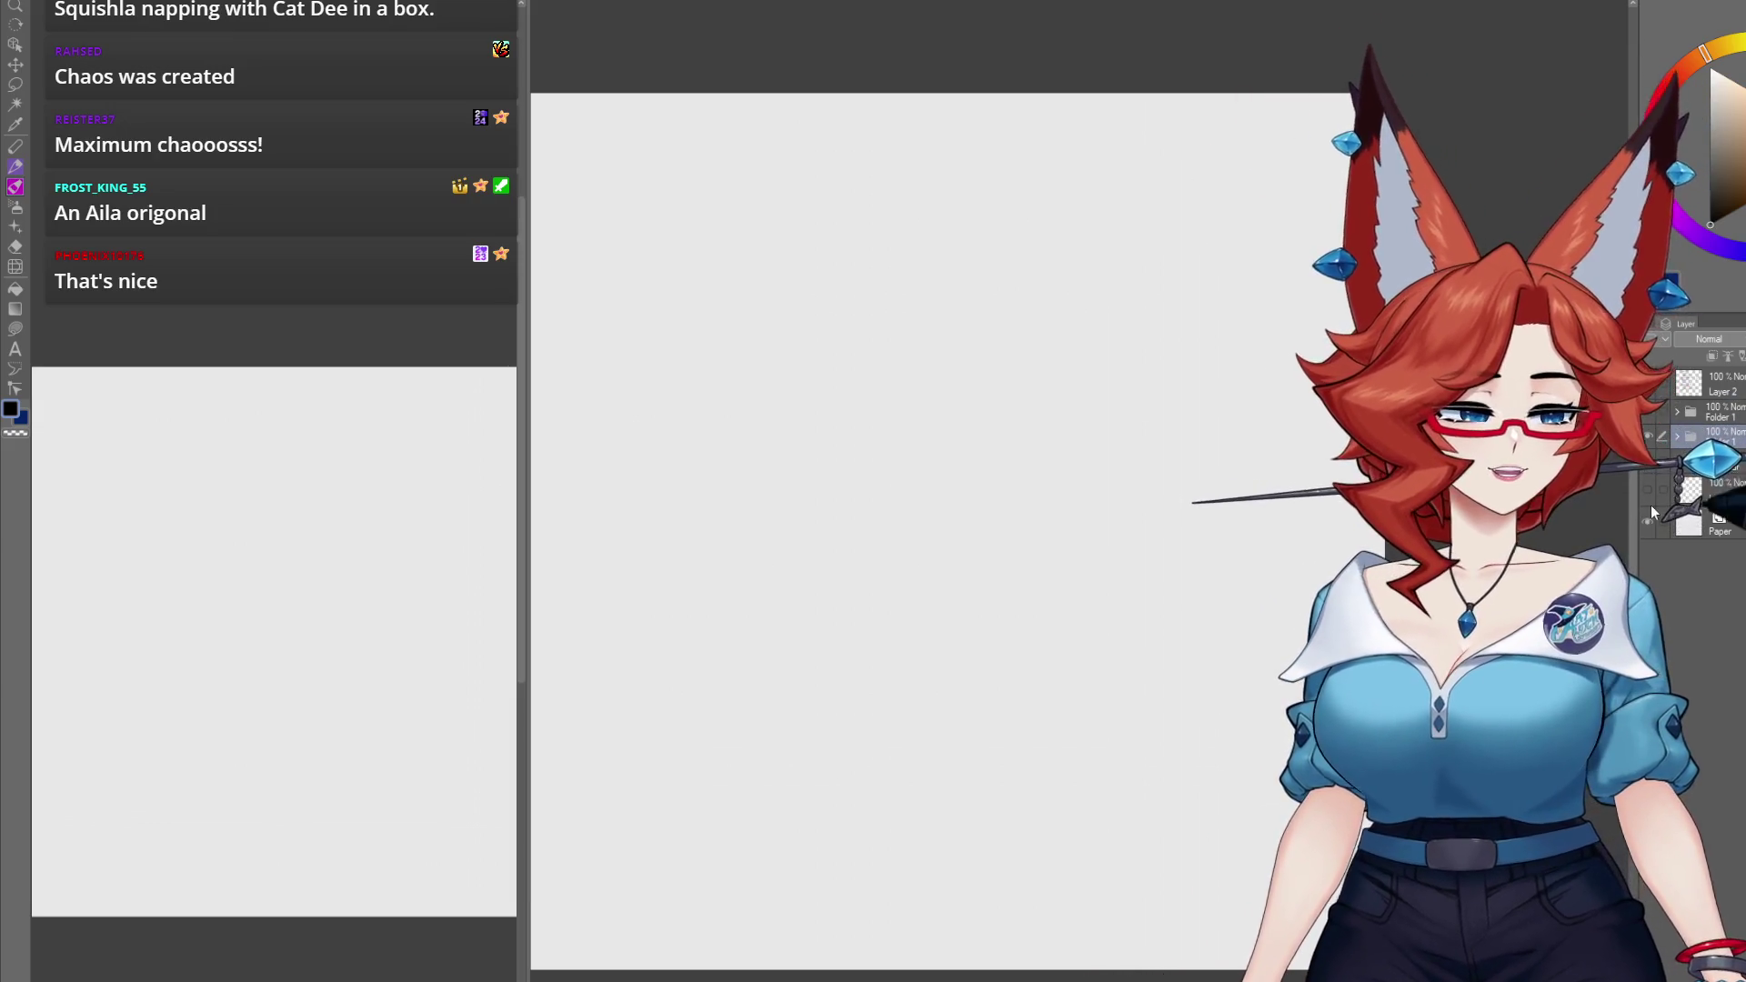
left_click(1649, 494)
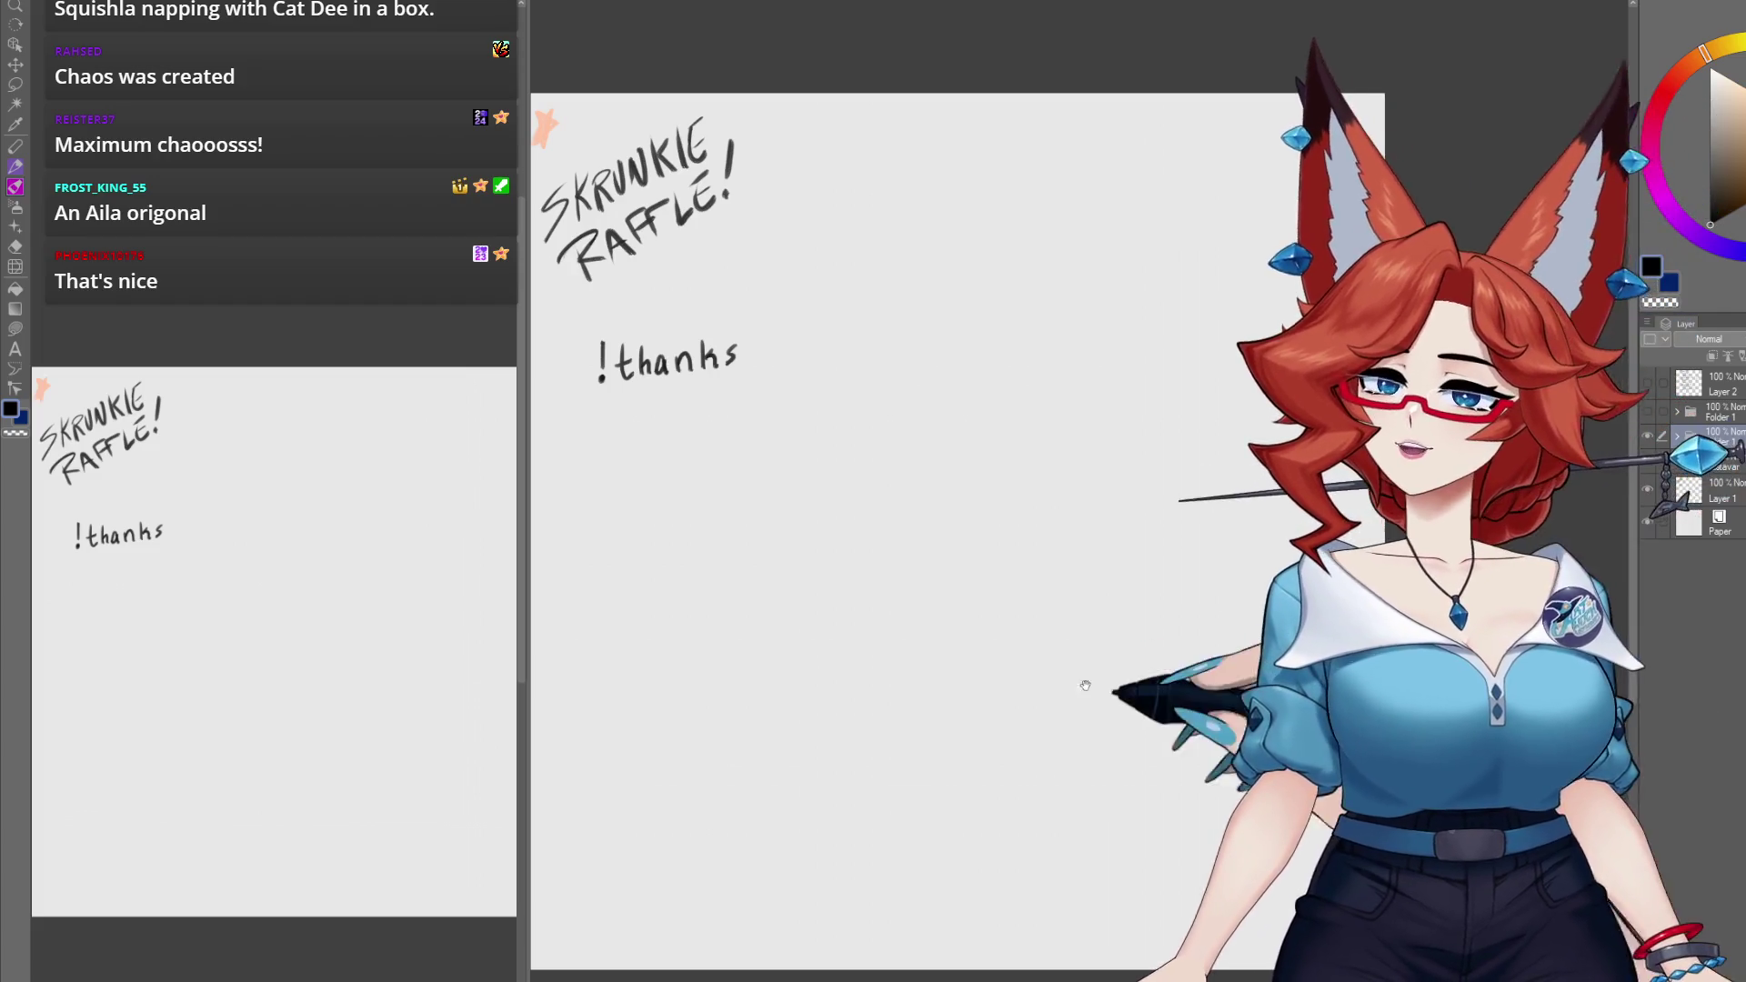
Step: Select Layer 2 and add a new Layer 5 with Ctrl+Shift+N
left_click_drag(1085, 685, 1142, 615)
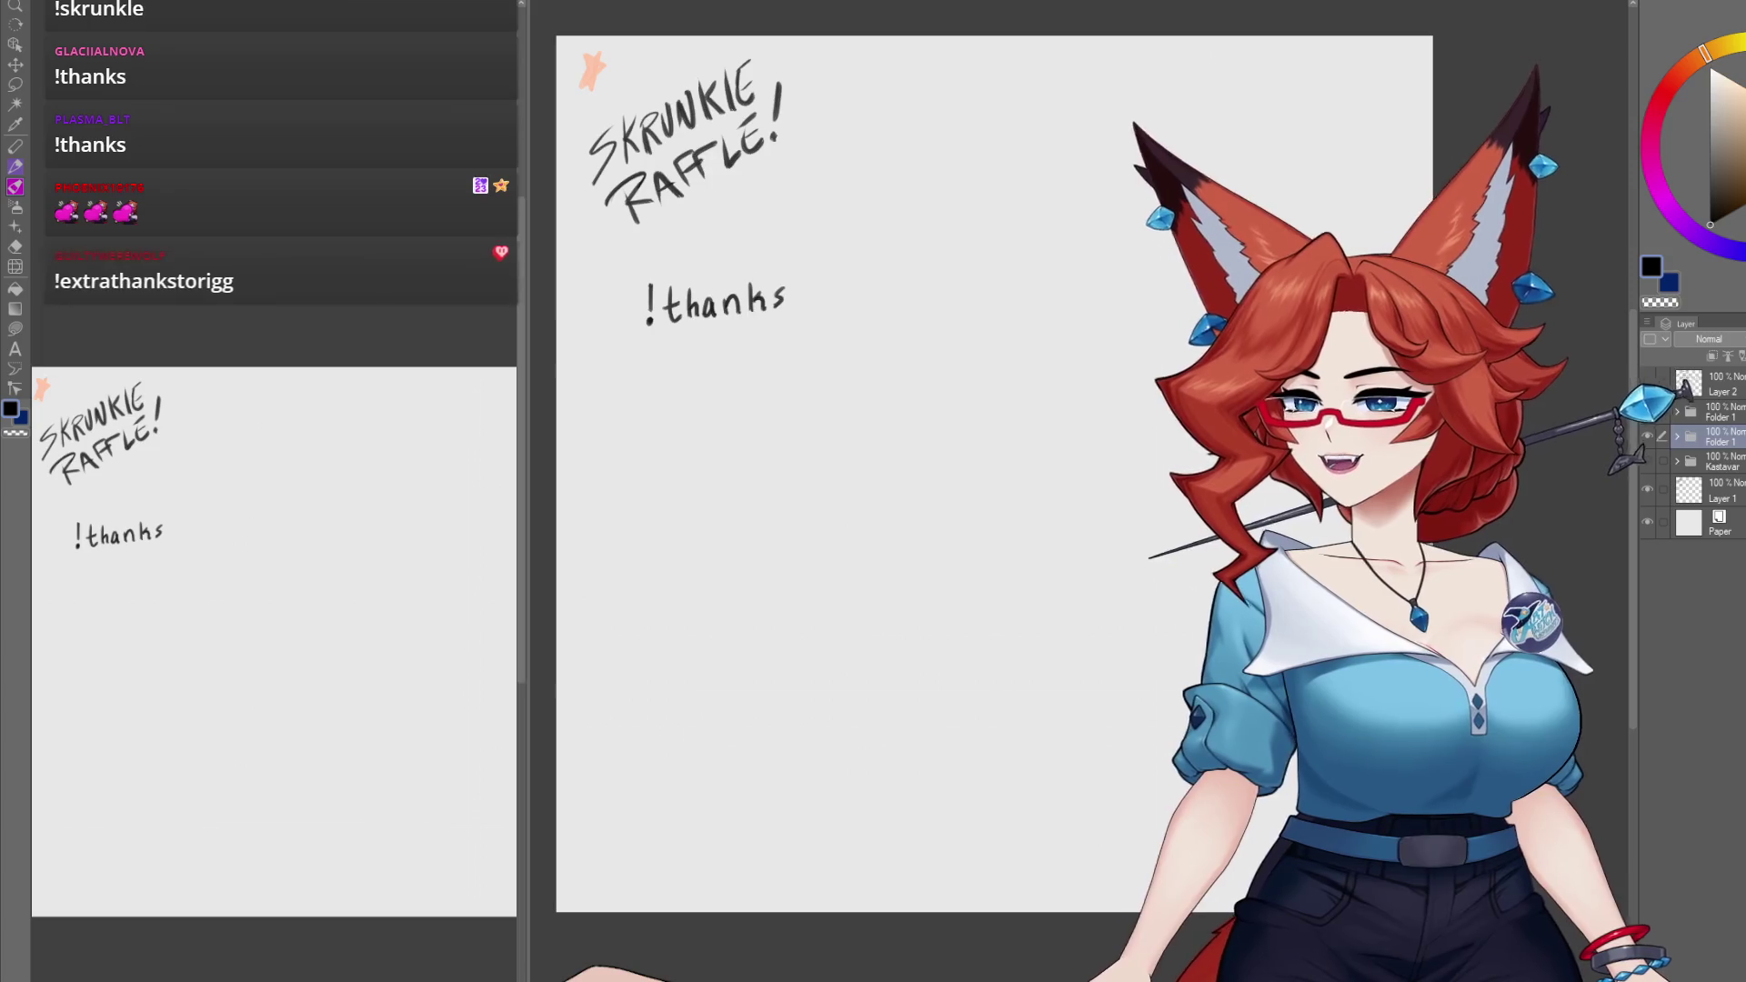
left_click(1719, 383)
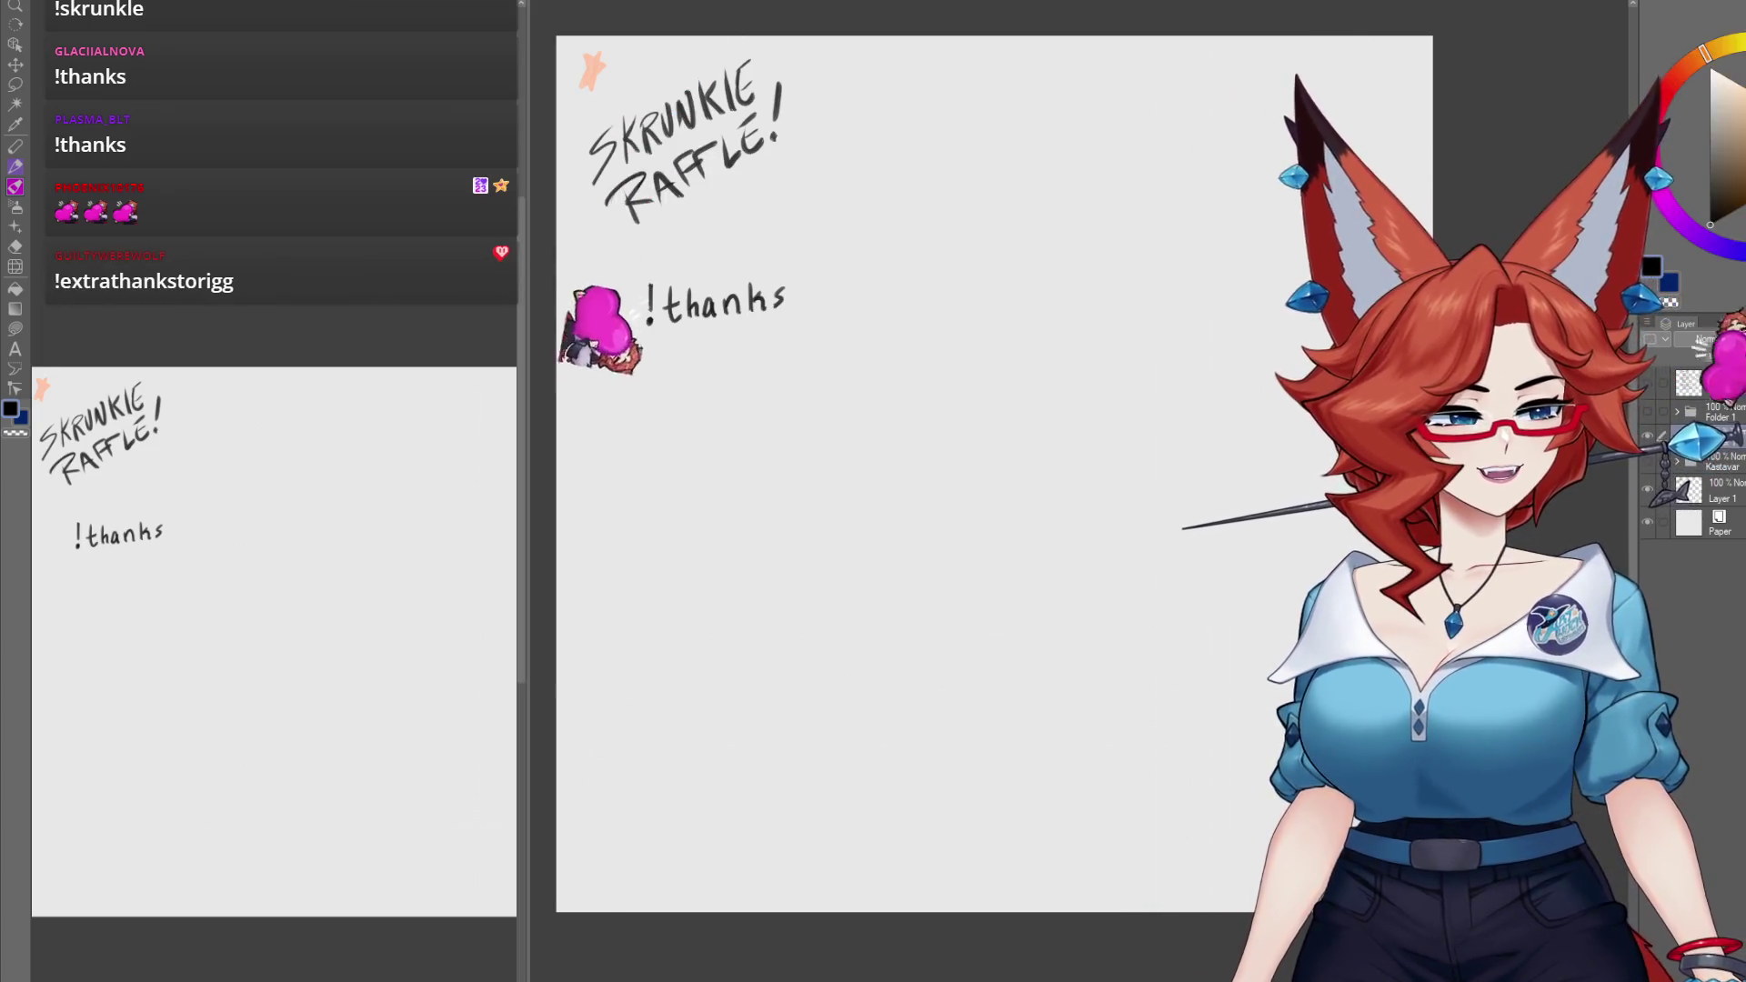
key("ctrl+shift+n")
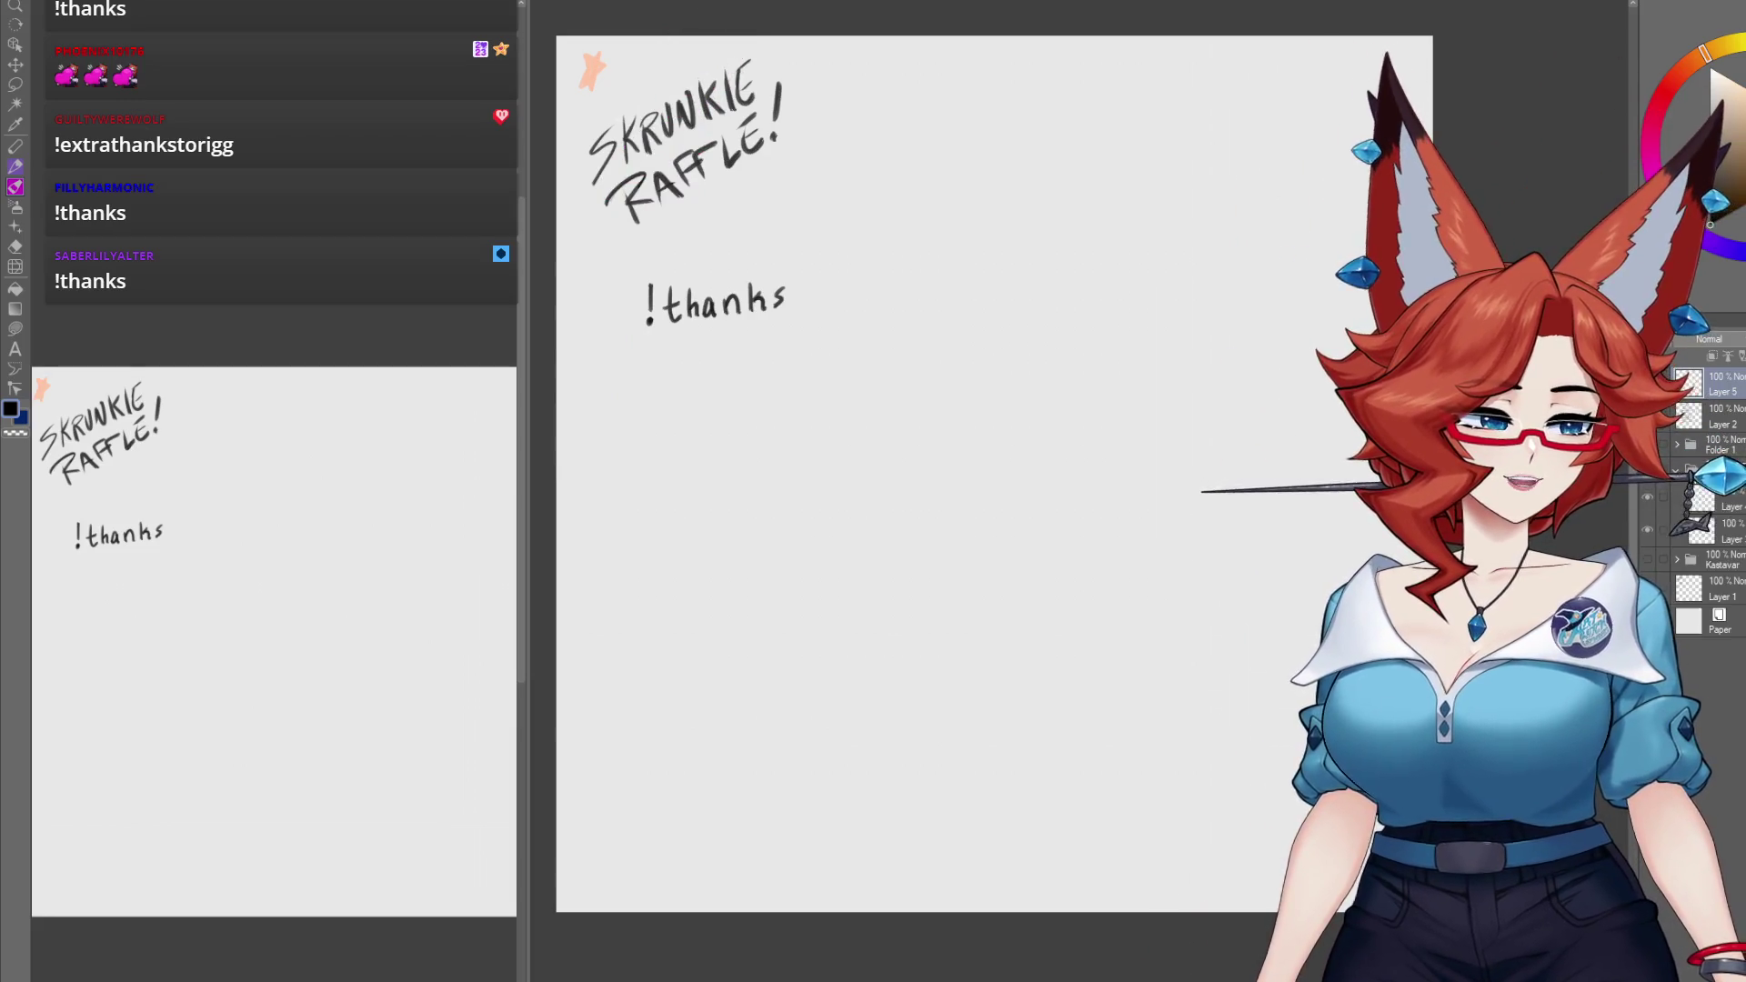
Step: On a lower layer, delete the raffle text and draw the first eye stroke of the face
left_click(1733, 502)
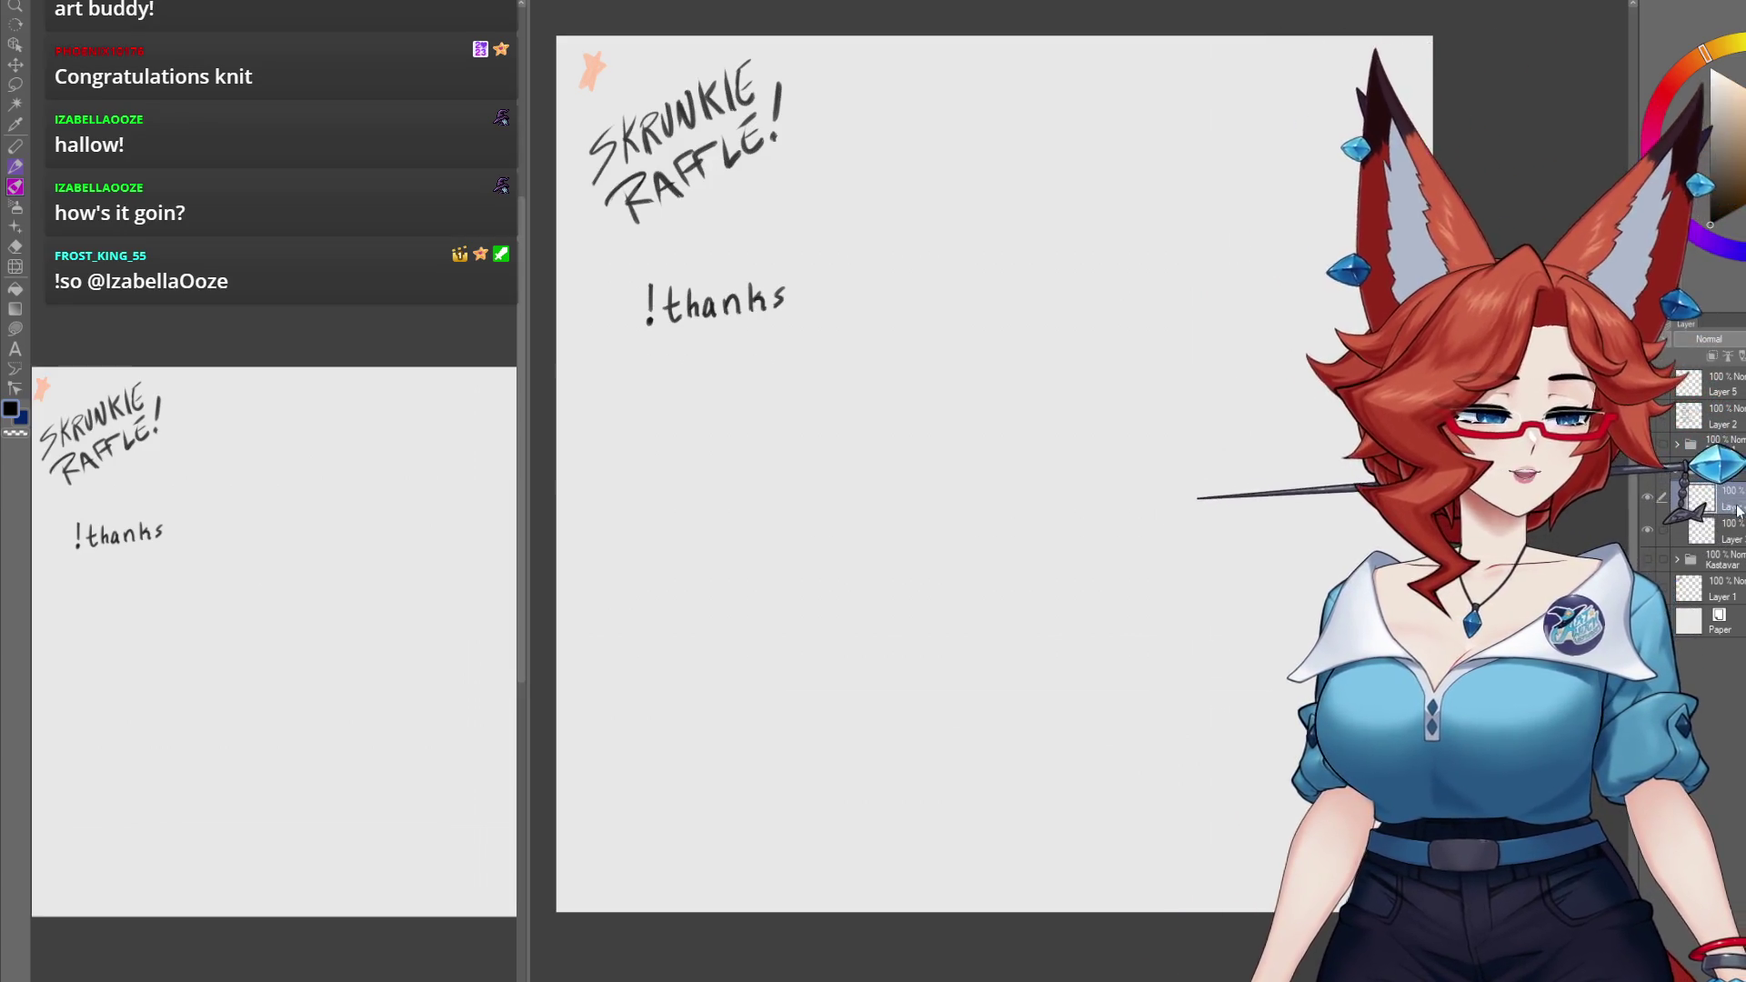
key("Delete")
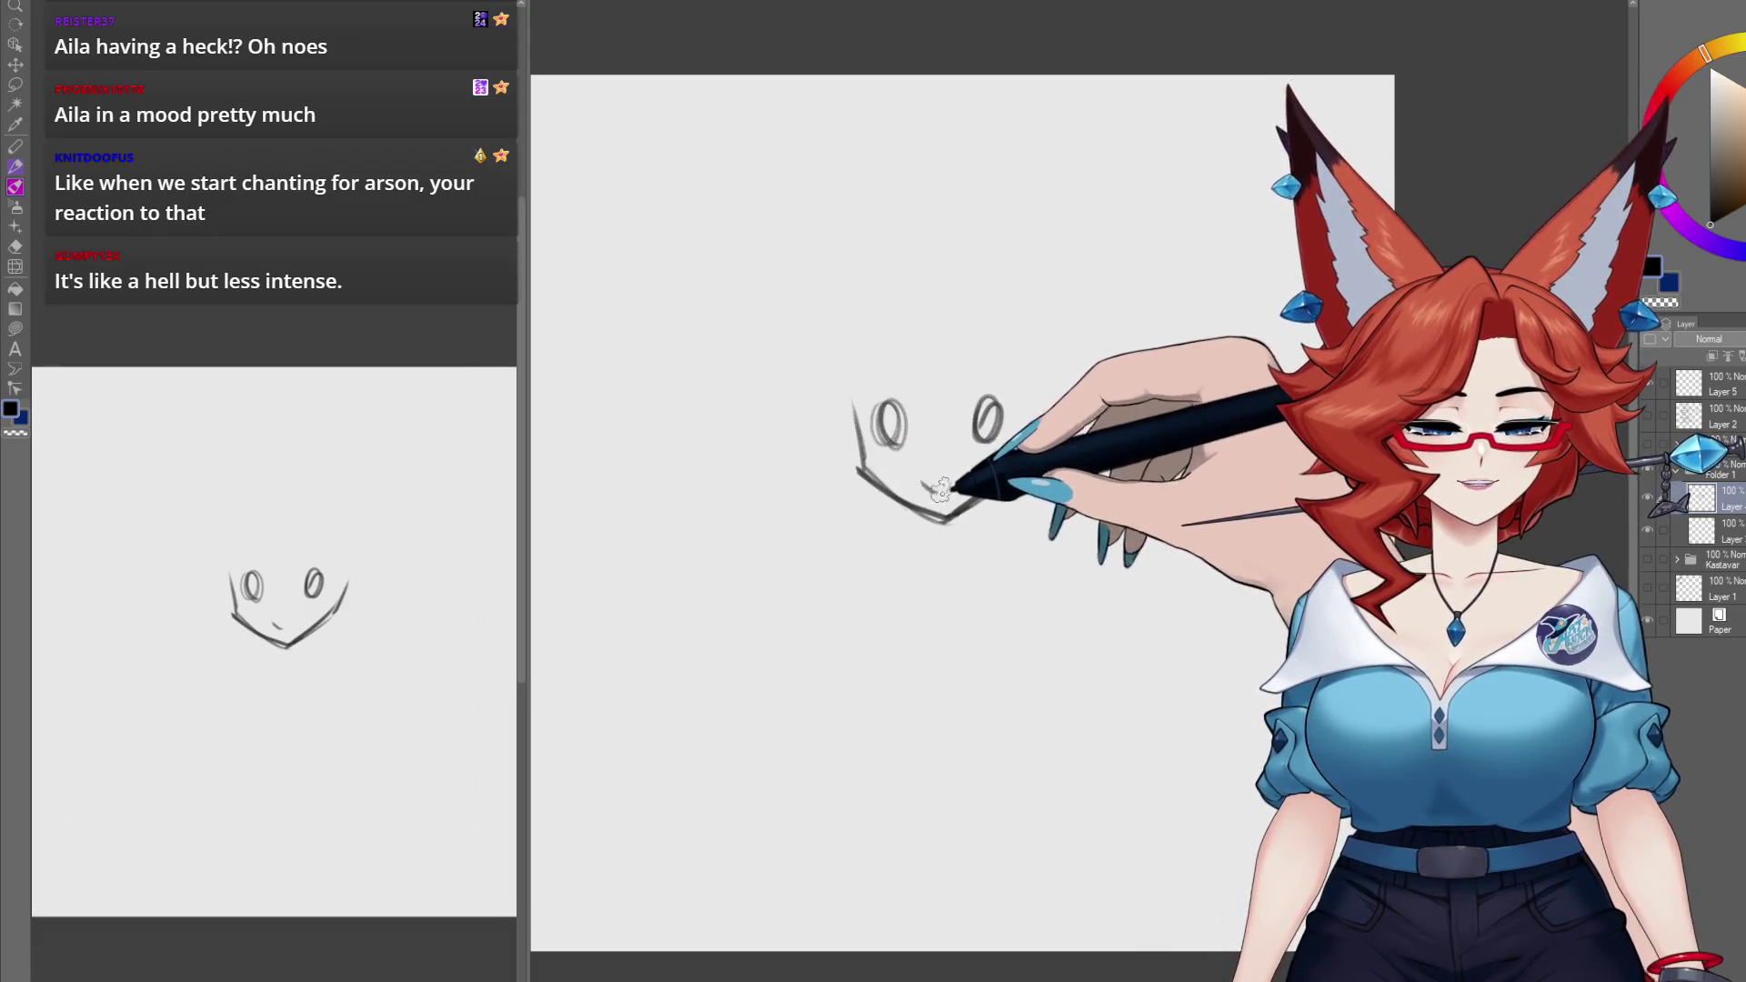
left_click_drag(991, 377, 1001, 417)
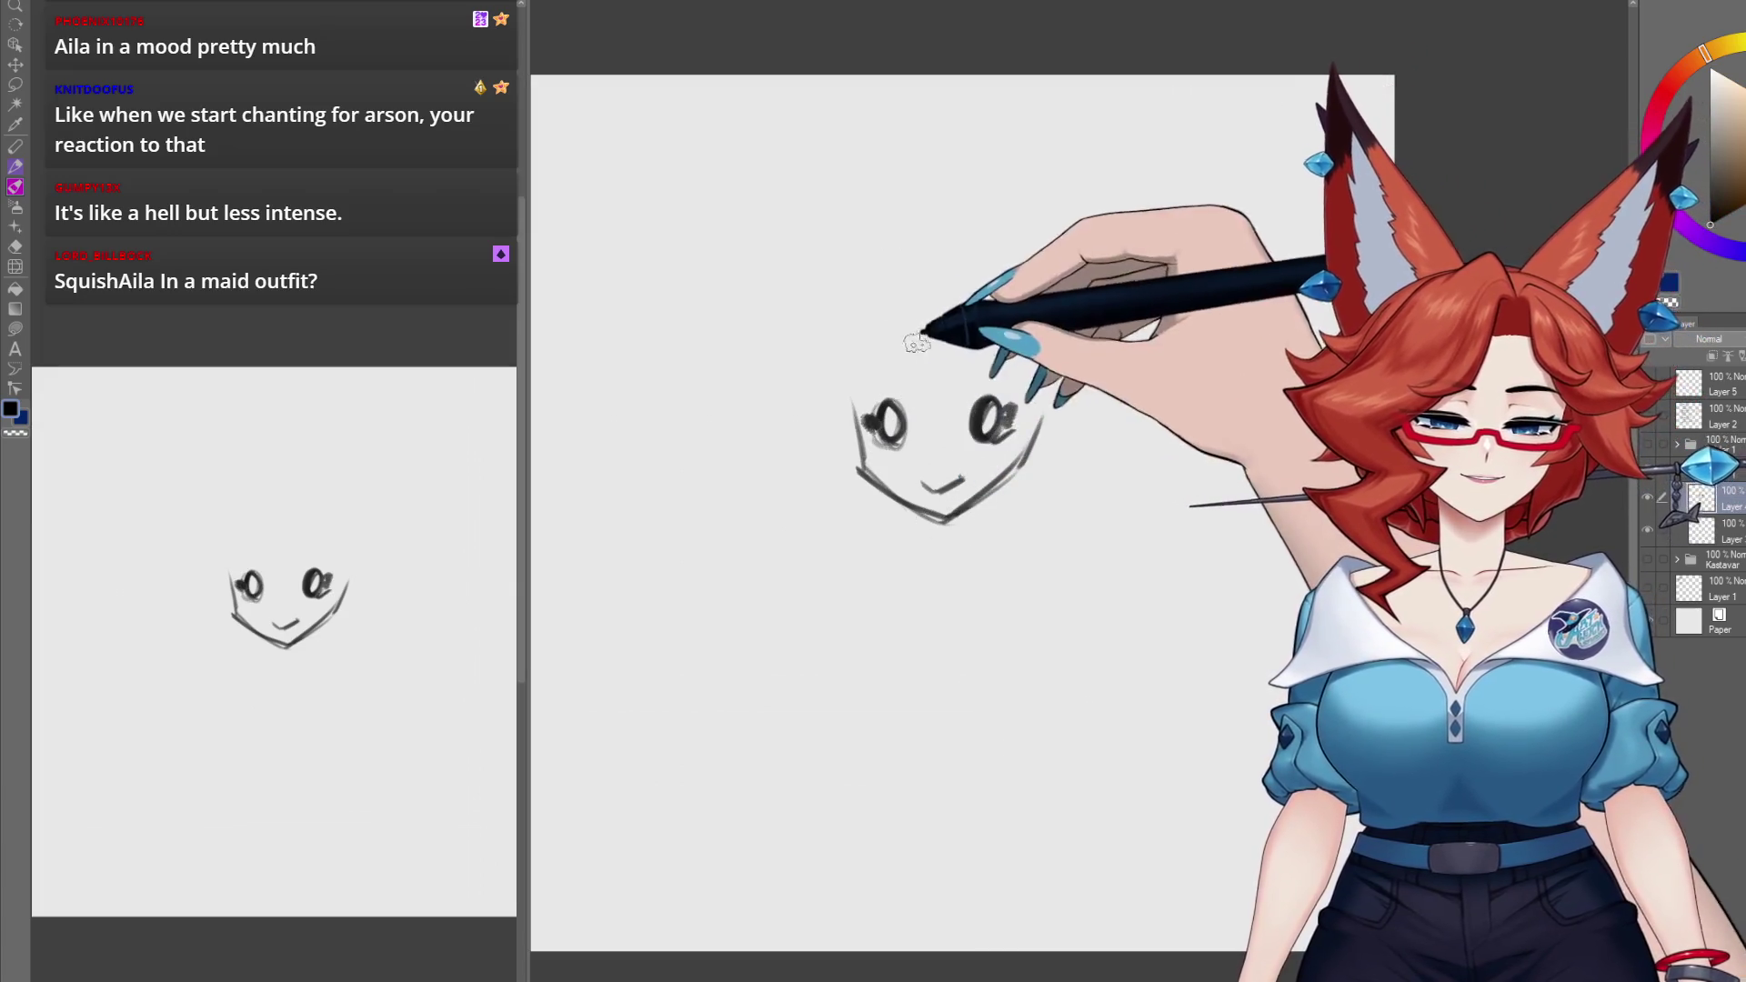
Step: Sketch the head outline, bold hair arcs and strands, and the left fox ear
left_click_drag(893, 356, 895, 450)
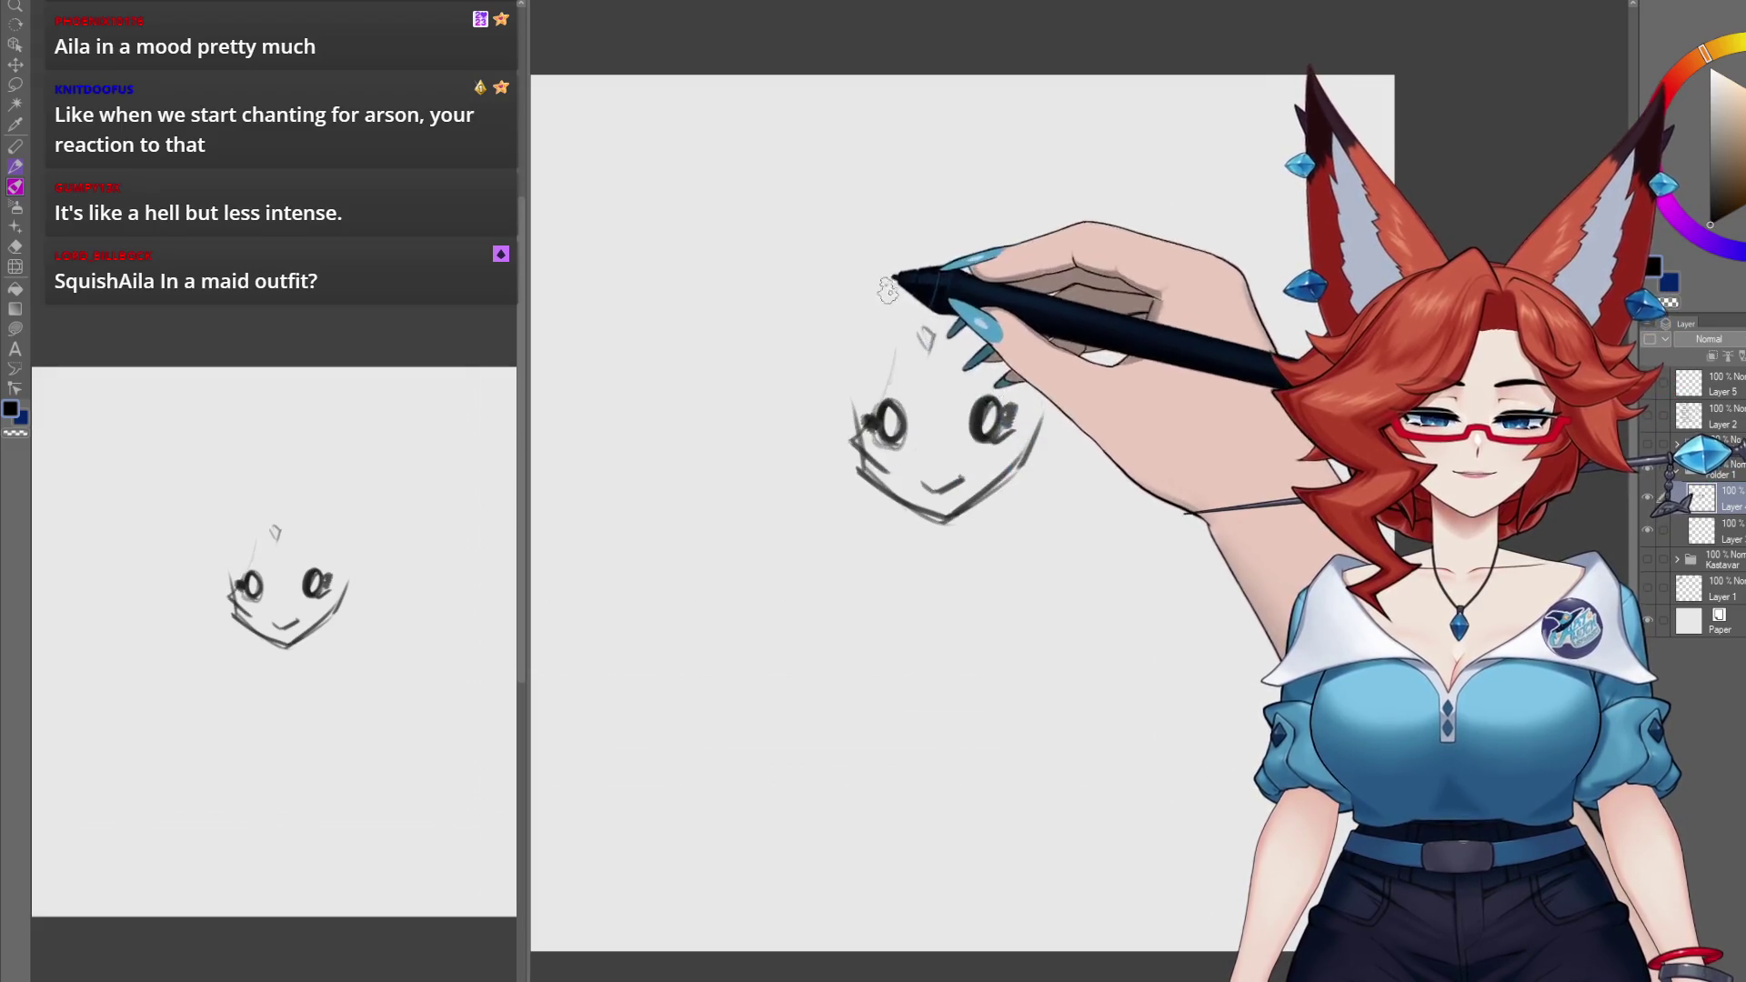
mouse_move(887, 269)
left_mouse_down()
mouse_move(914, 293)
mouse_move(801, 459)
left_mouse_up()
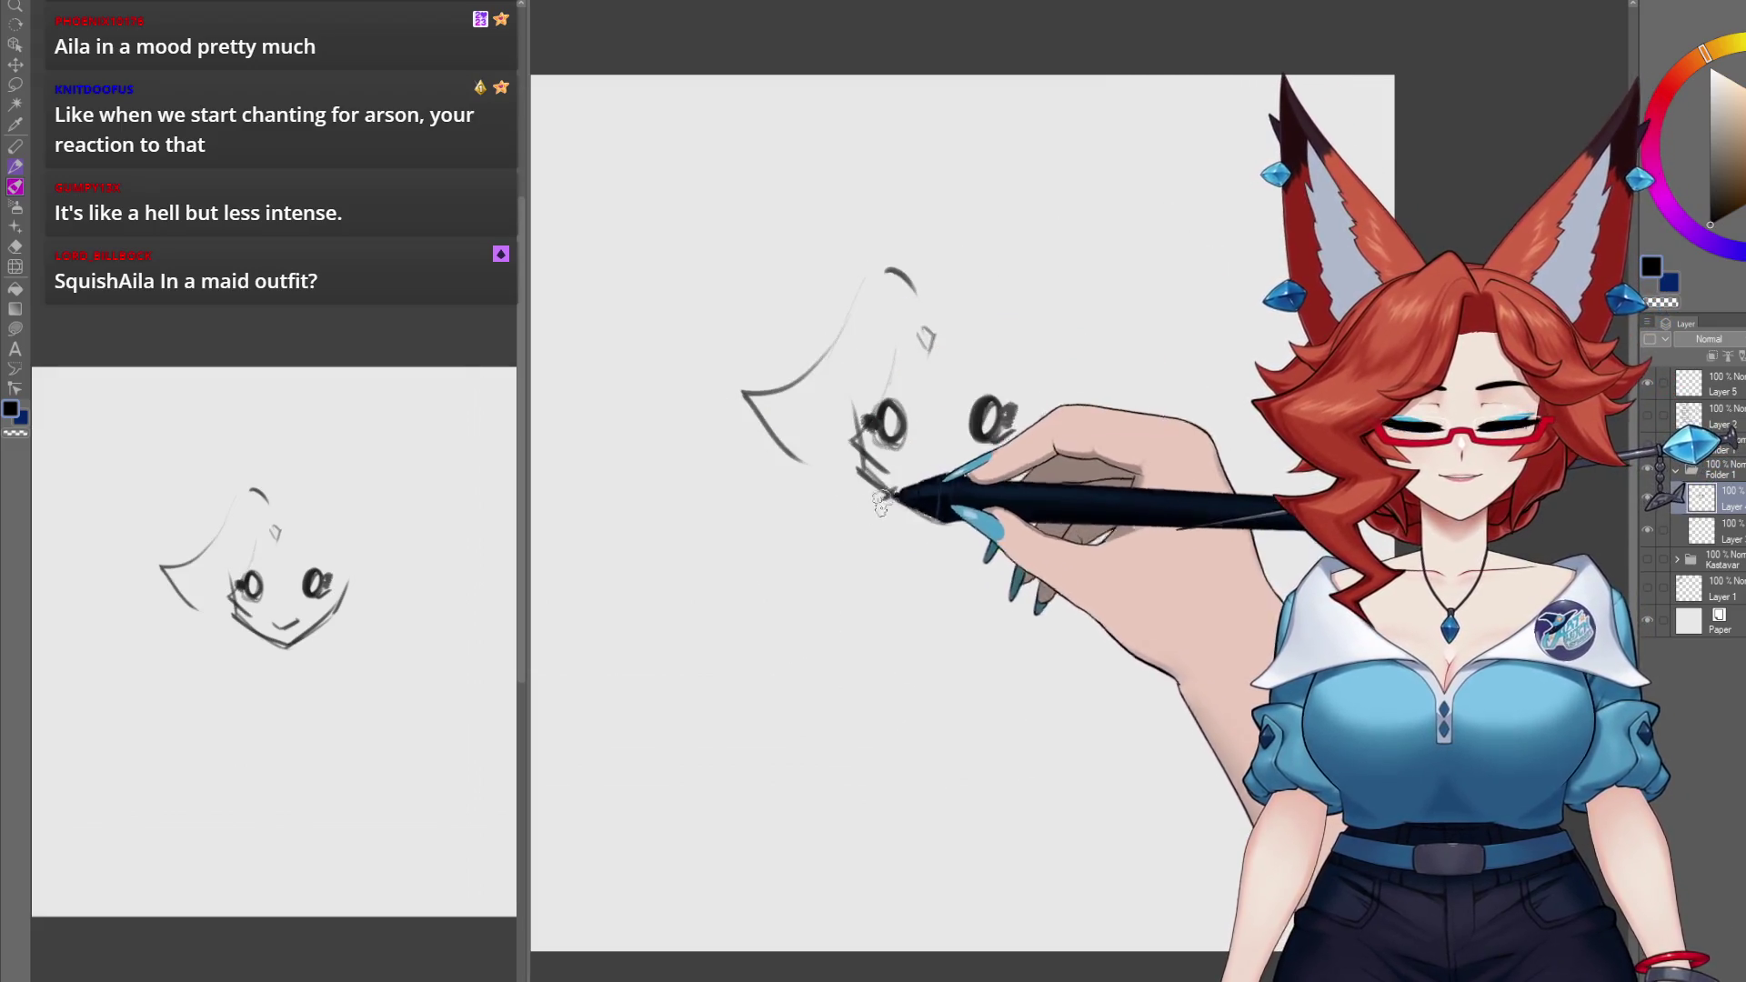
mouse_move(873, 518)
left_mouse_down()
mouse_move(800, 562)
mouse_move(877, 545)
mouse_move(819, 565)
mouse_move(823, 591)
mouse_move(790, 600)
left_mouse_up()
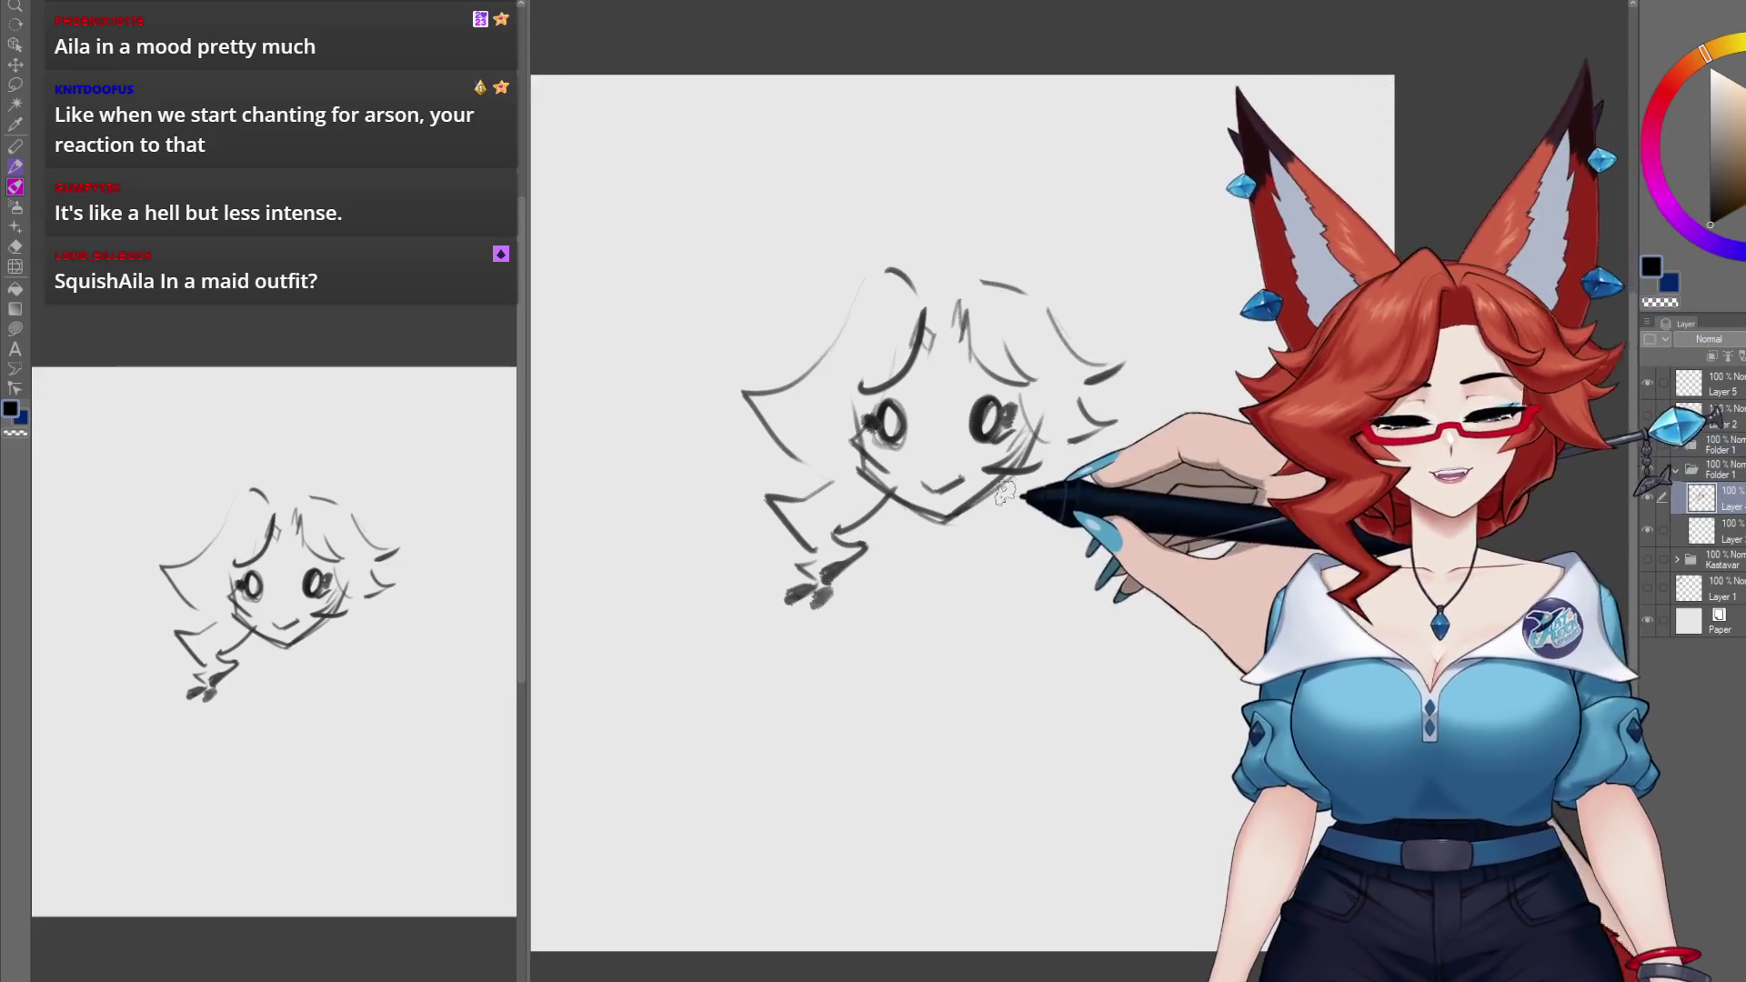
left_click_drag(890, 511, 900, 546)
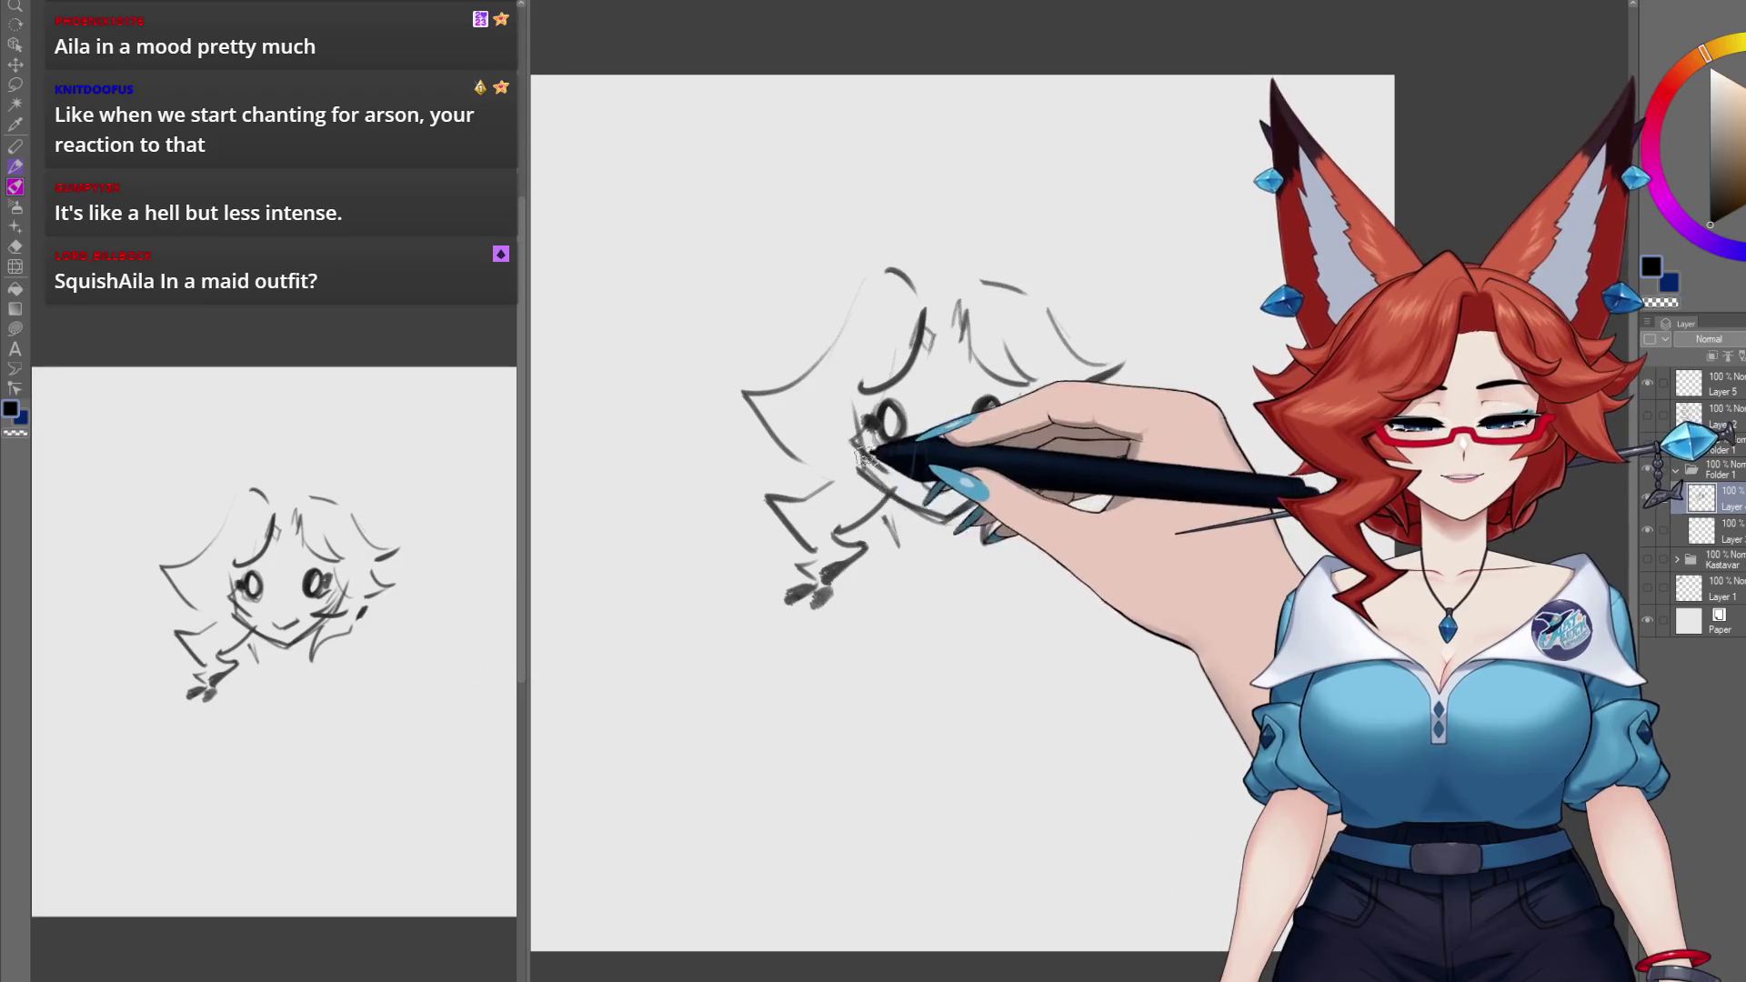
left_click_drag(910, 462, 875, 506)
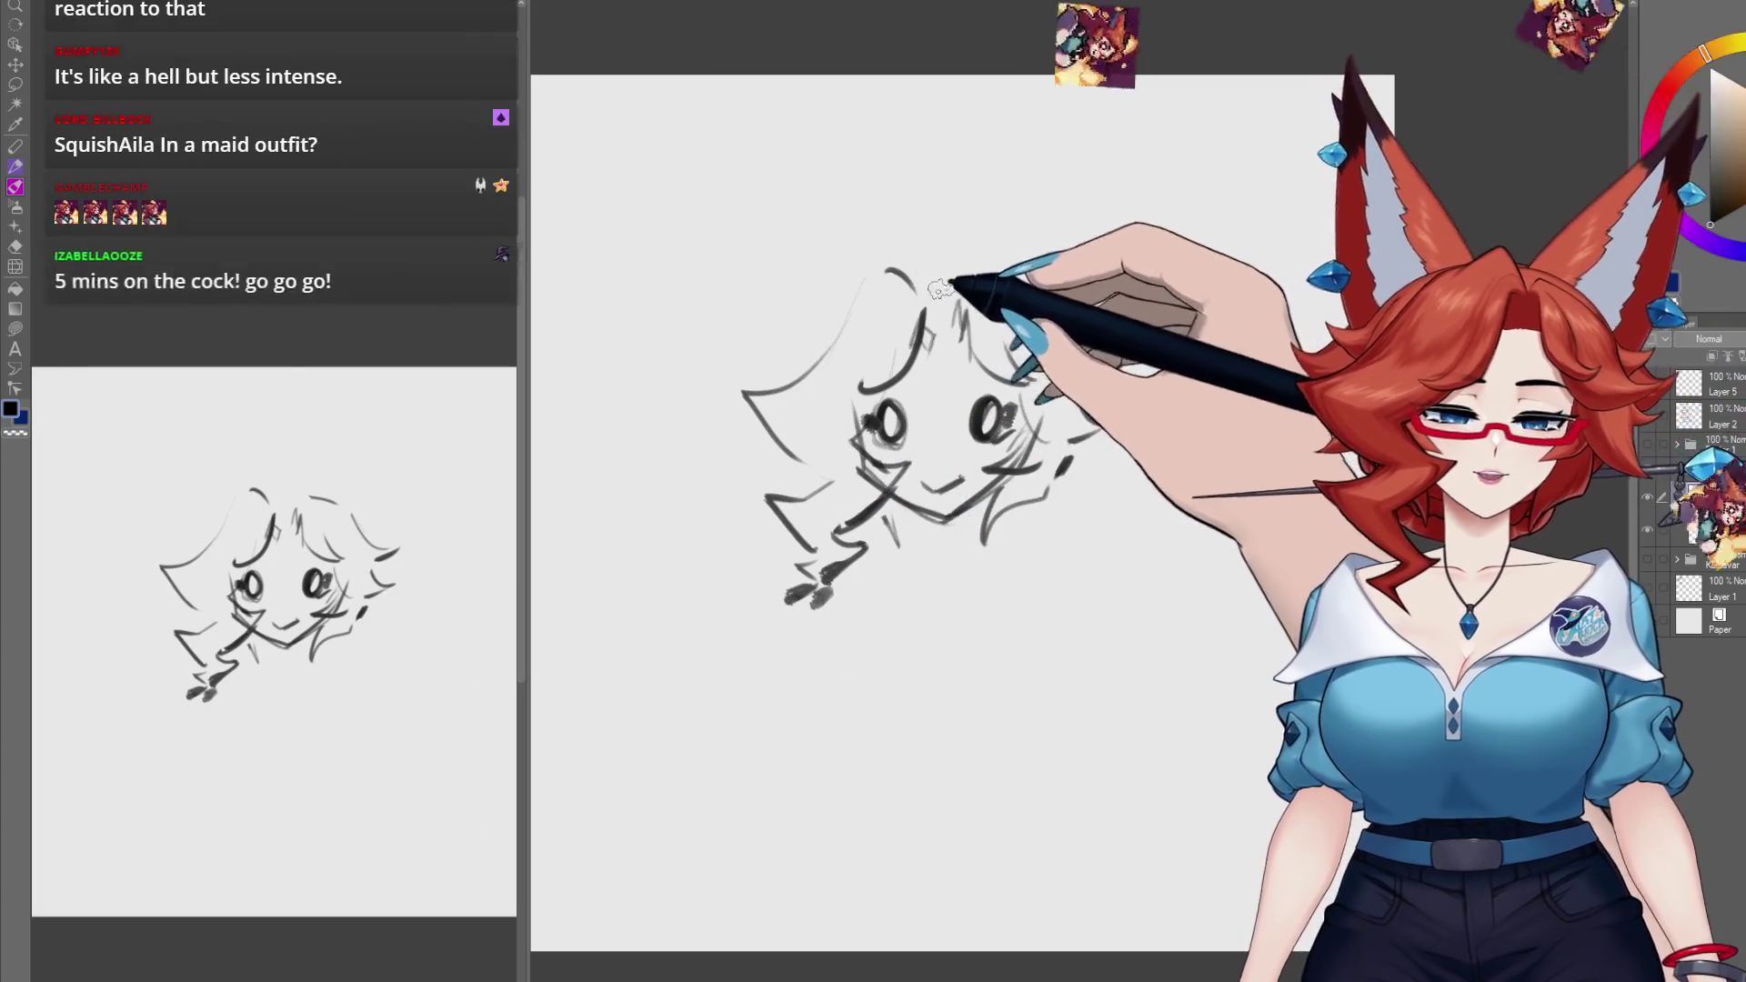
left_click_drag(940, 282, 823, 344)
mouse_move(1046, 309)
left_mouse_down()
mouse_move(1124, 365)
mouse_move(1118, 423)
left_mouse_up()
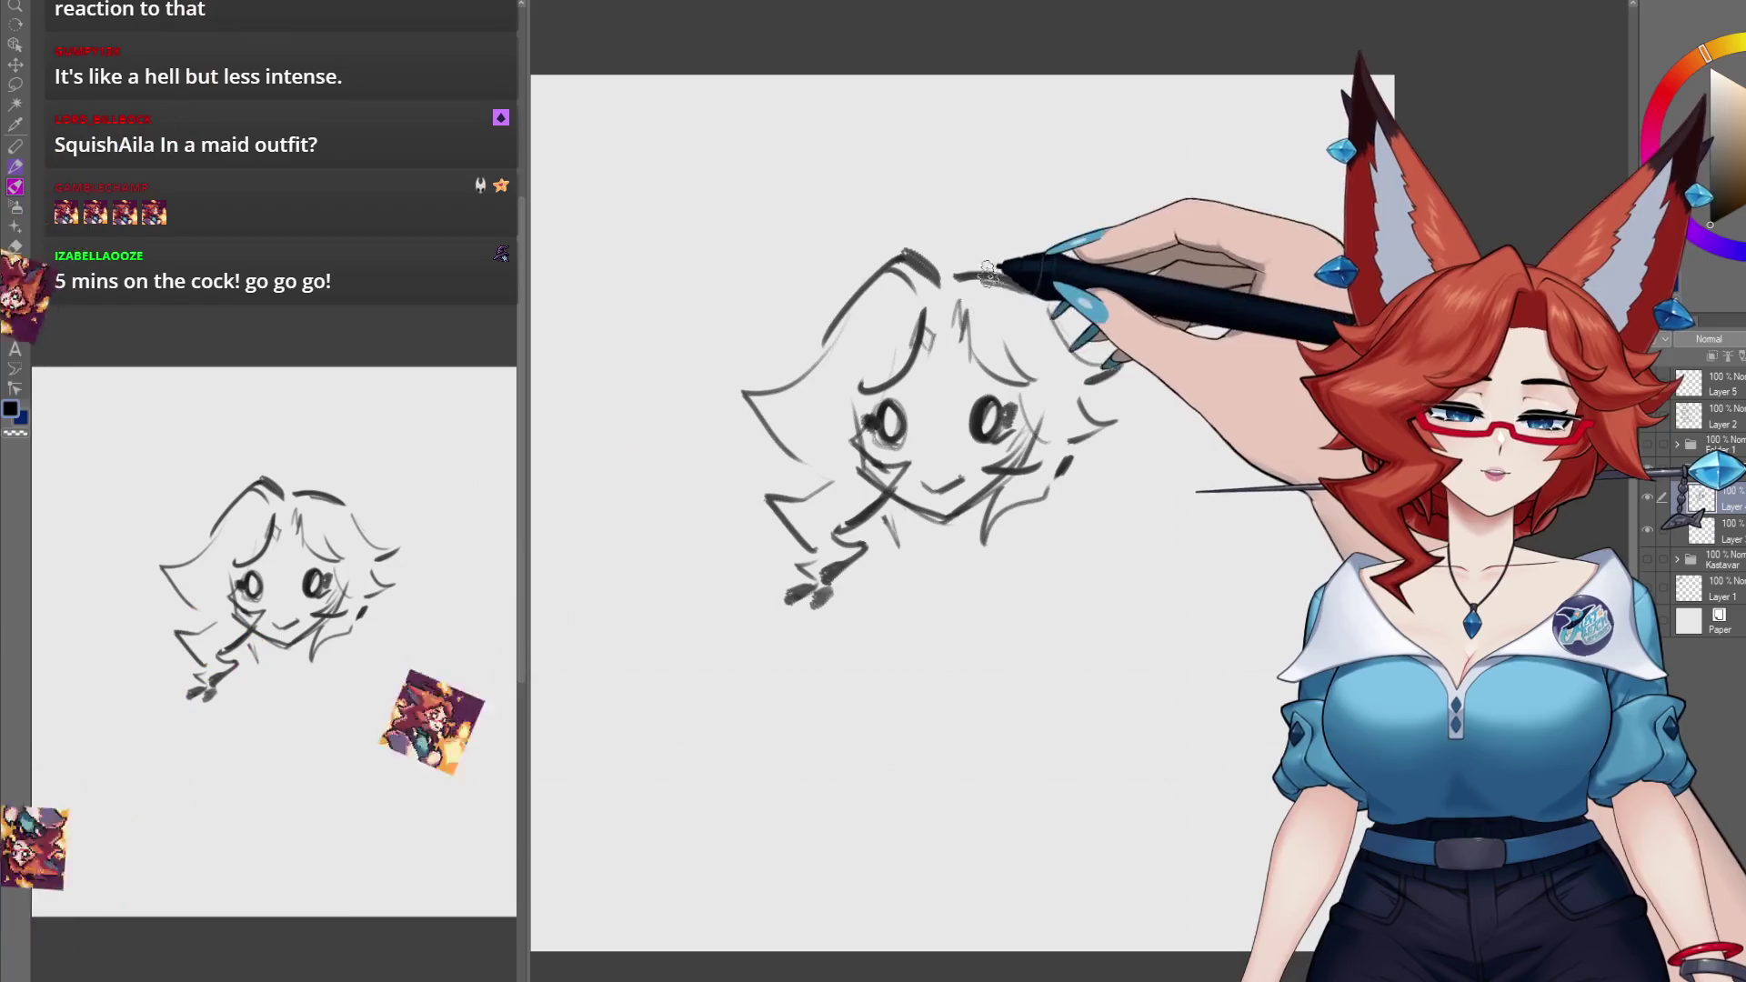
mouse_move(955, 275)
left_mouse_down()
mouse_move(1037, 293)
mouse_move(1246, 261)
mouse_move(1119, 391)
left_mouse_up()
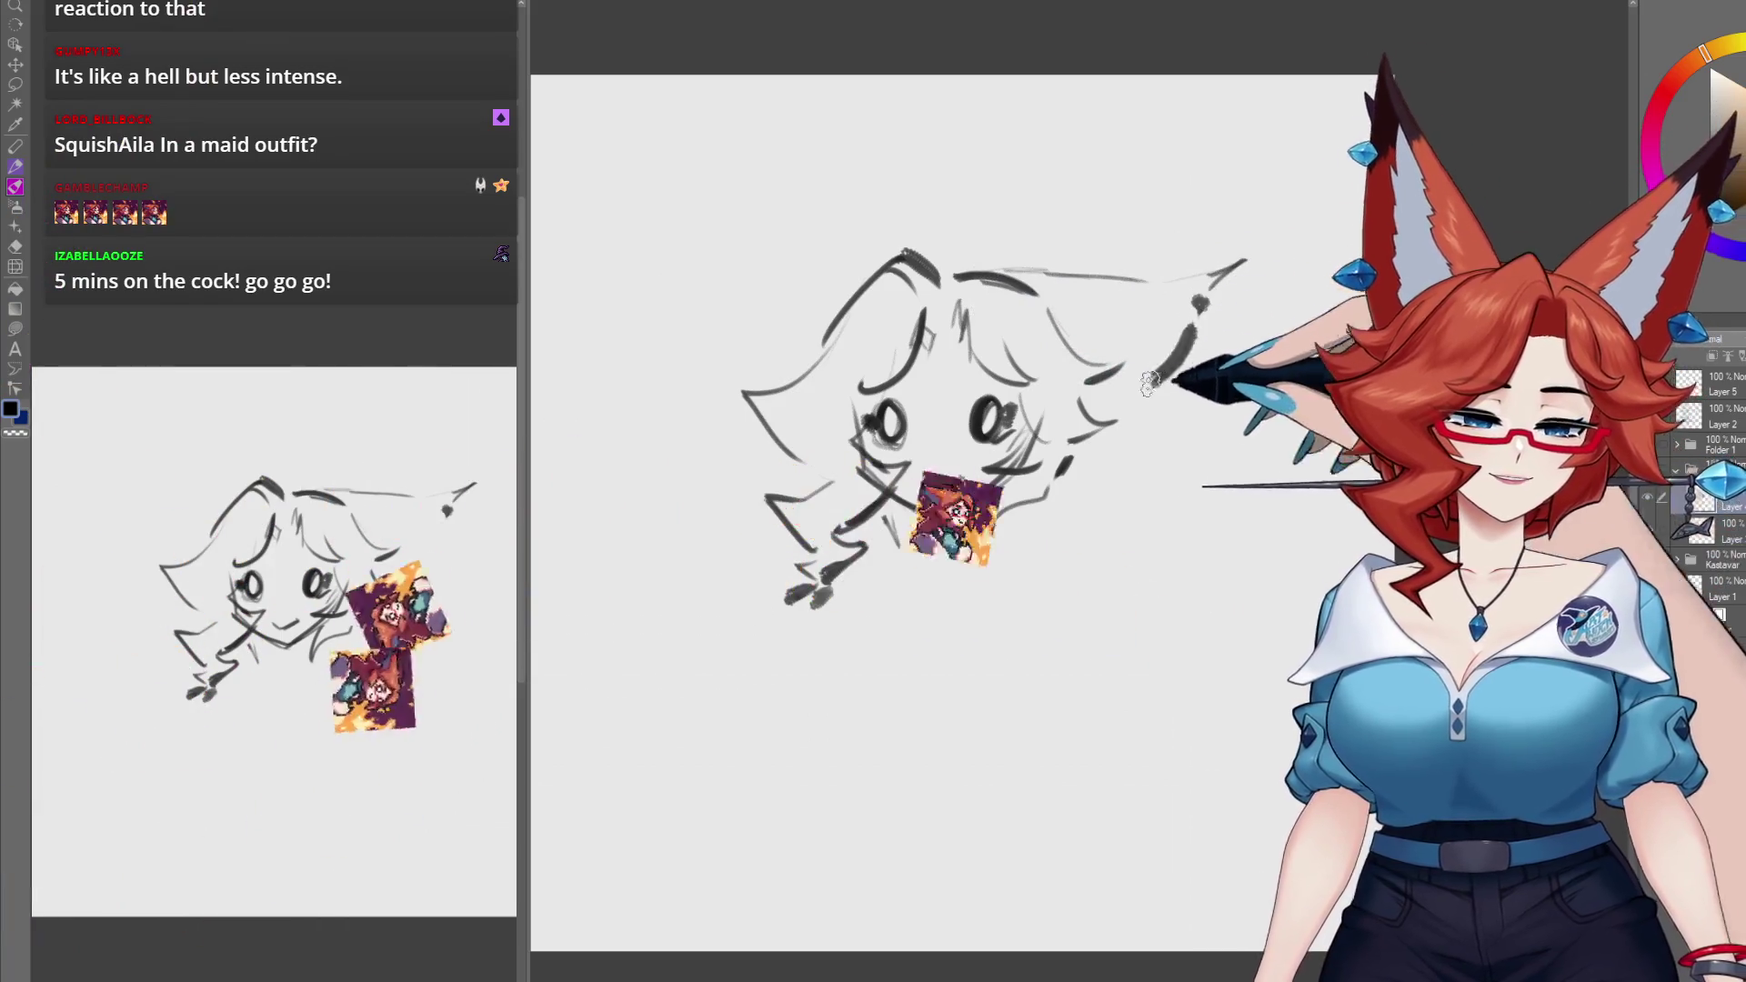
left_click_drag(643, 292, 740, 364)
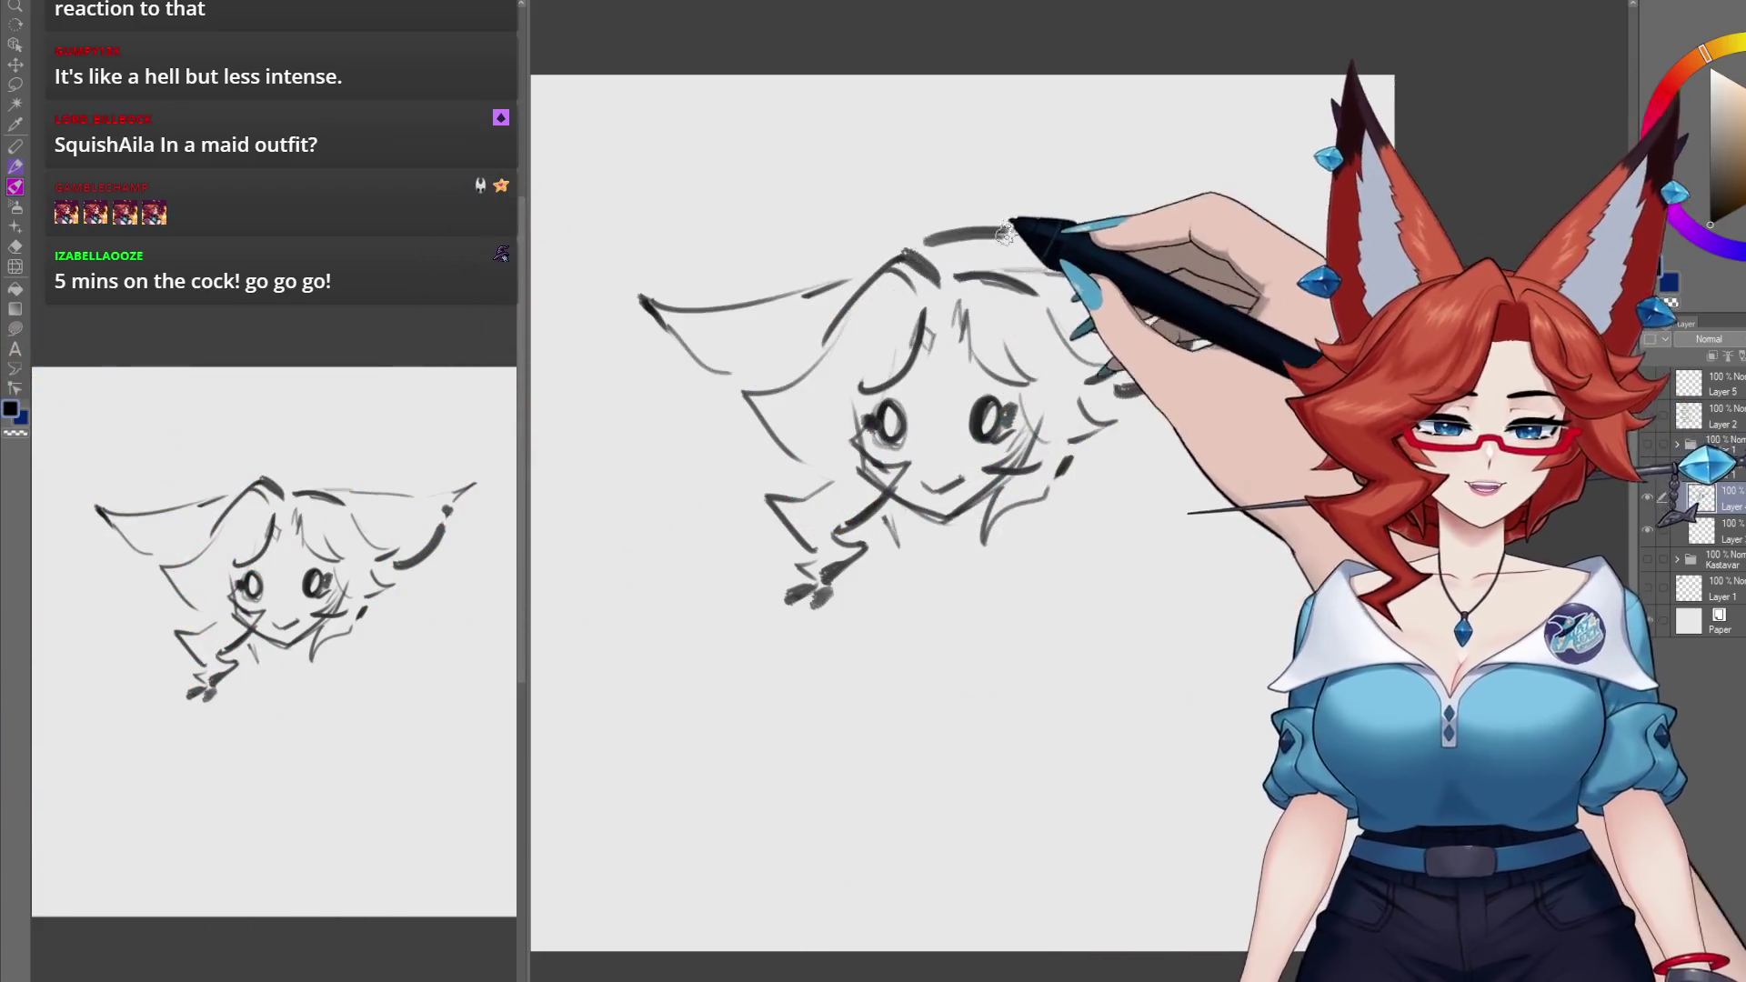
mouse_move(919, 227)
left_mouse_down()
mouse_move(1055, 286)
mouse_move(877, 238)
mouse_move(900, 233)
left_mouse_up()
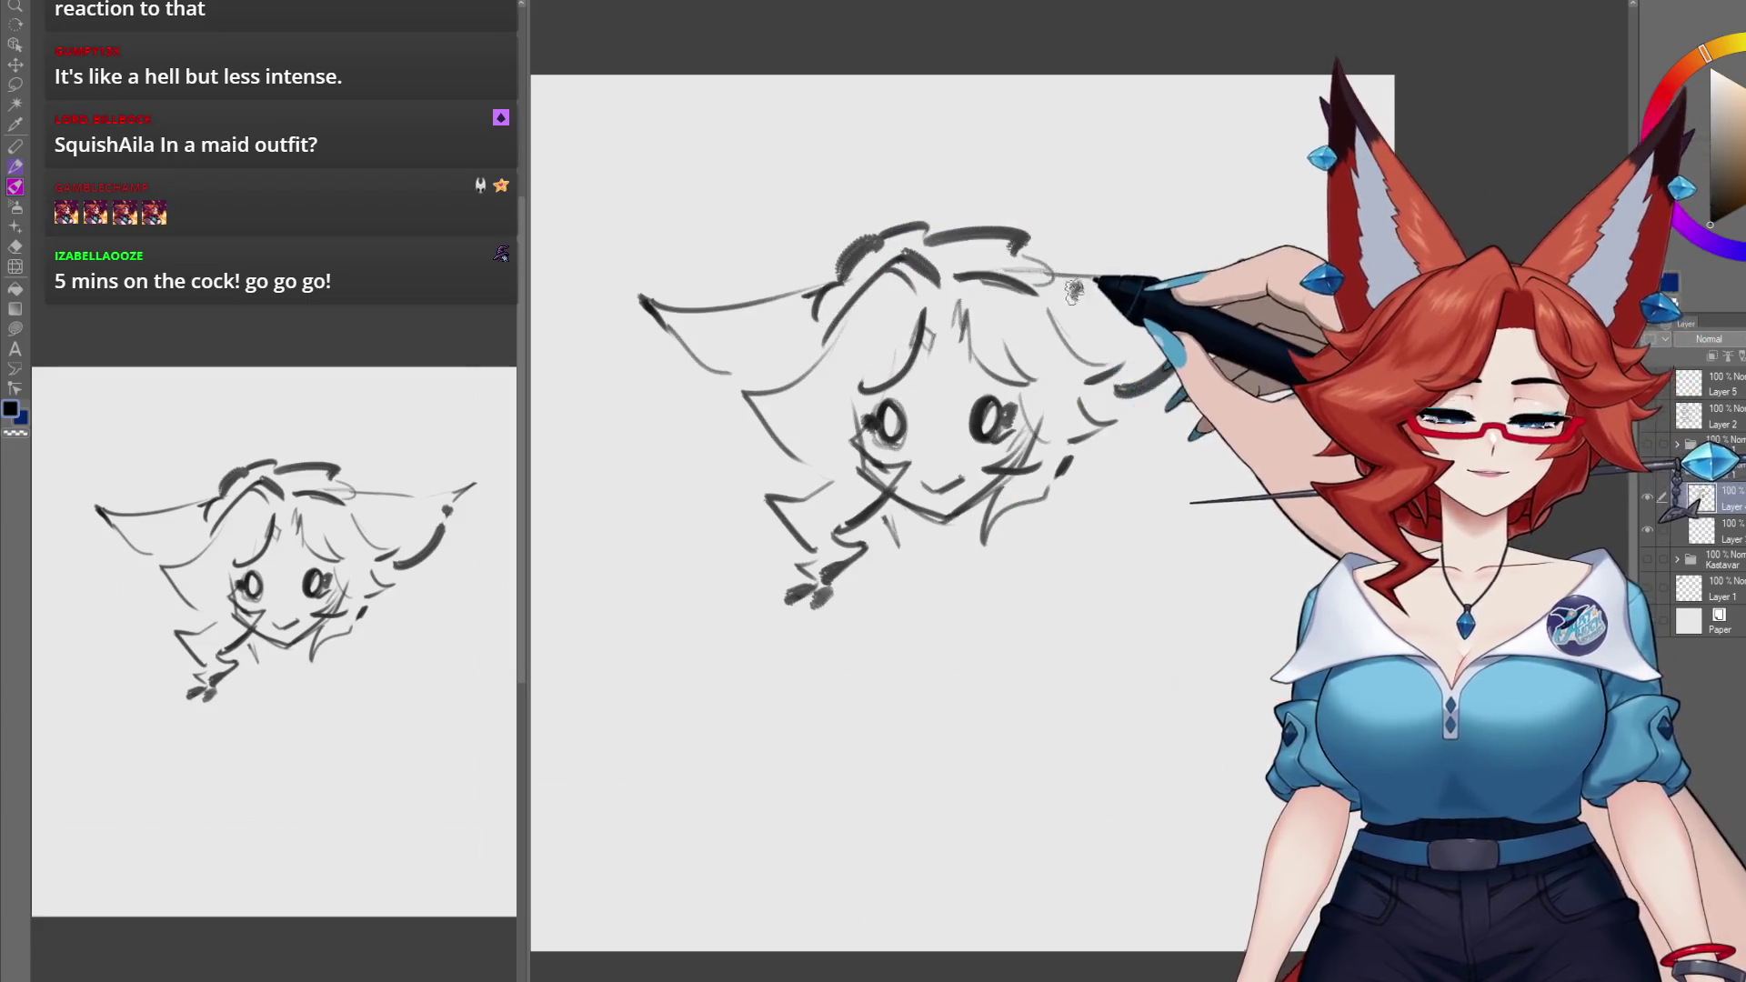
left_click(1073, 291)
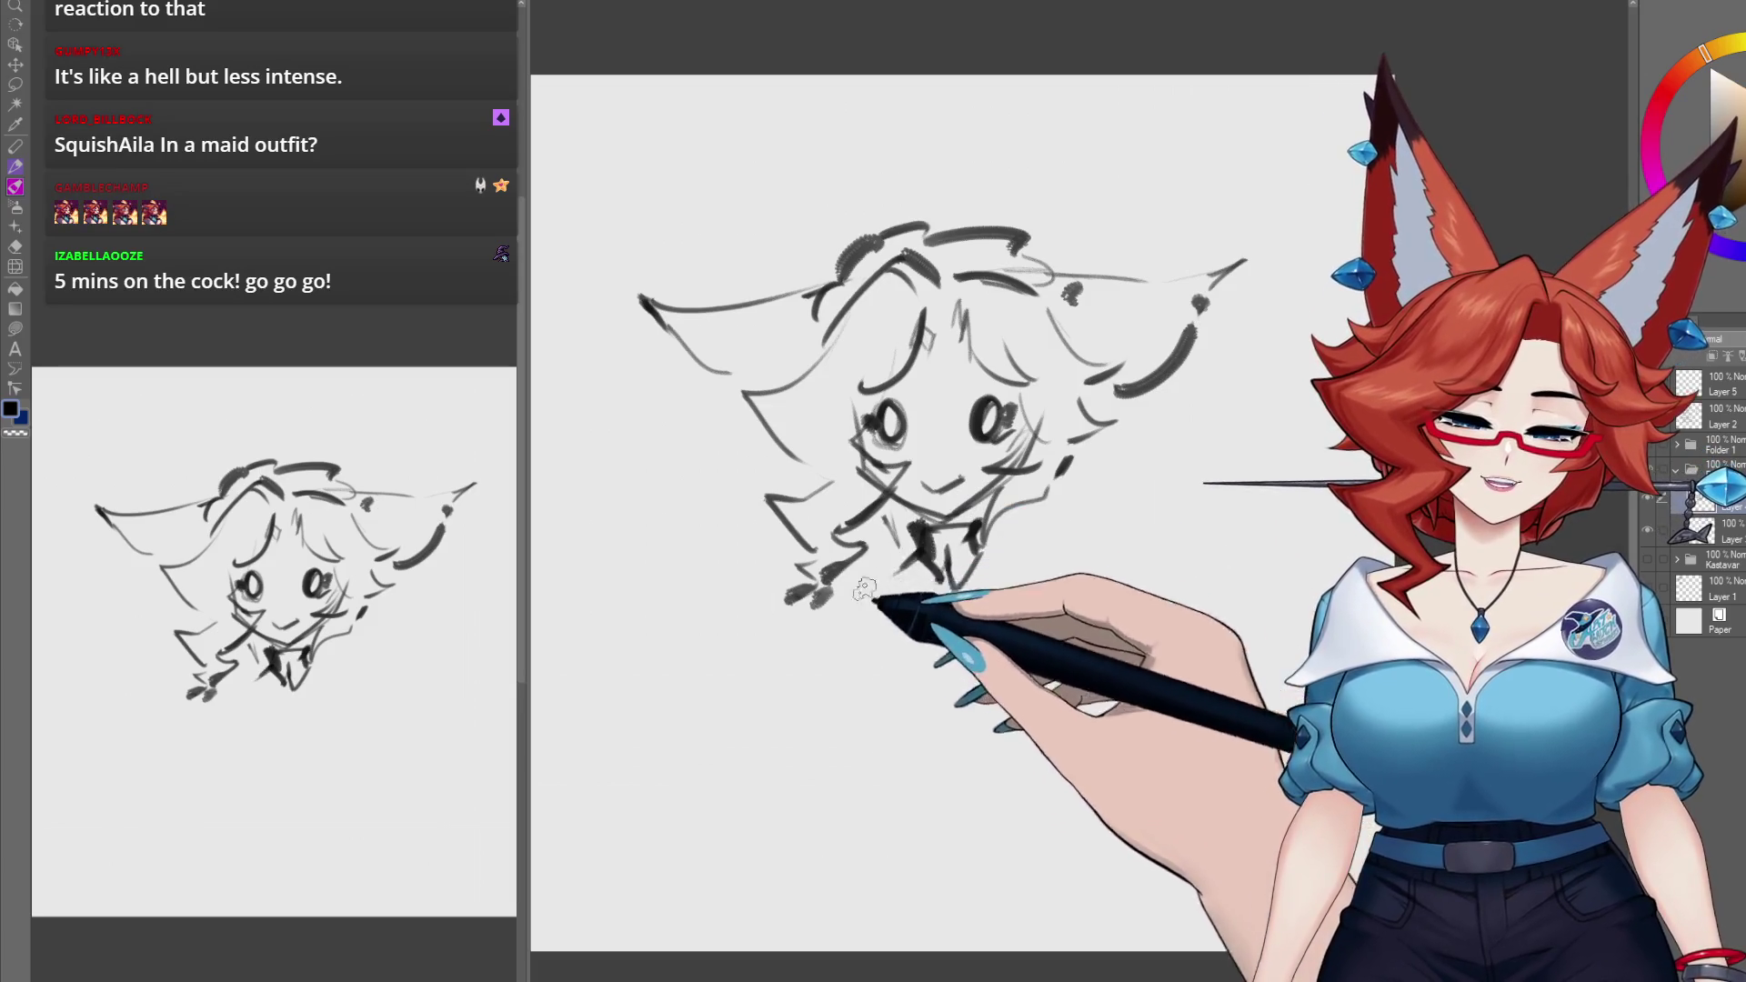
Step: Outline the lower torso and darken the collar lines below the face
left_click_drag(903, 787, 866, 641)
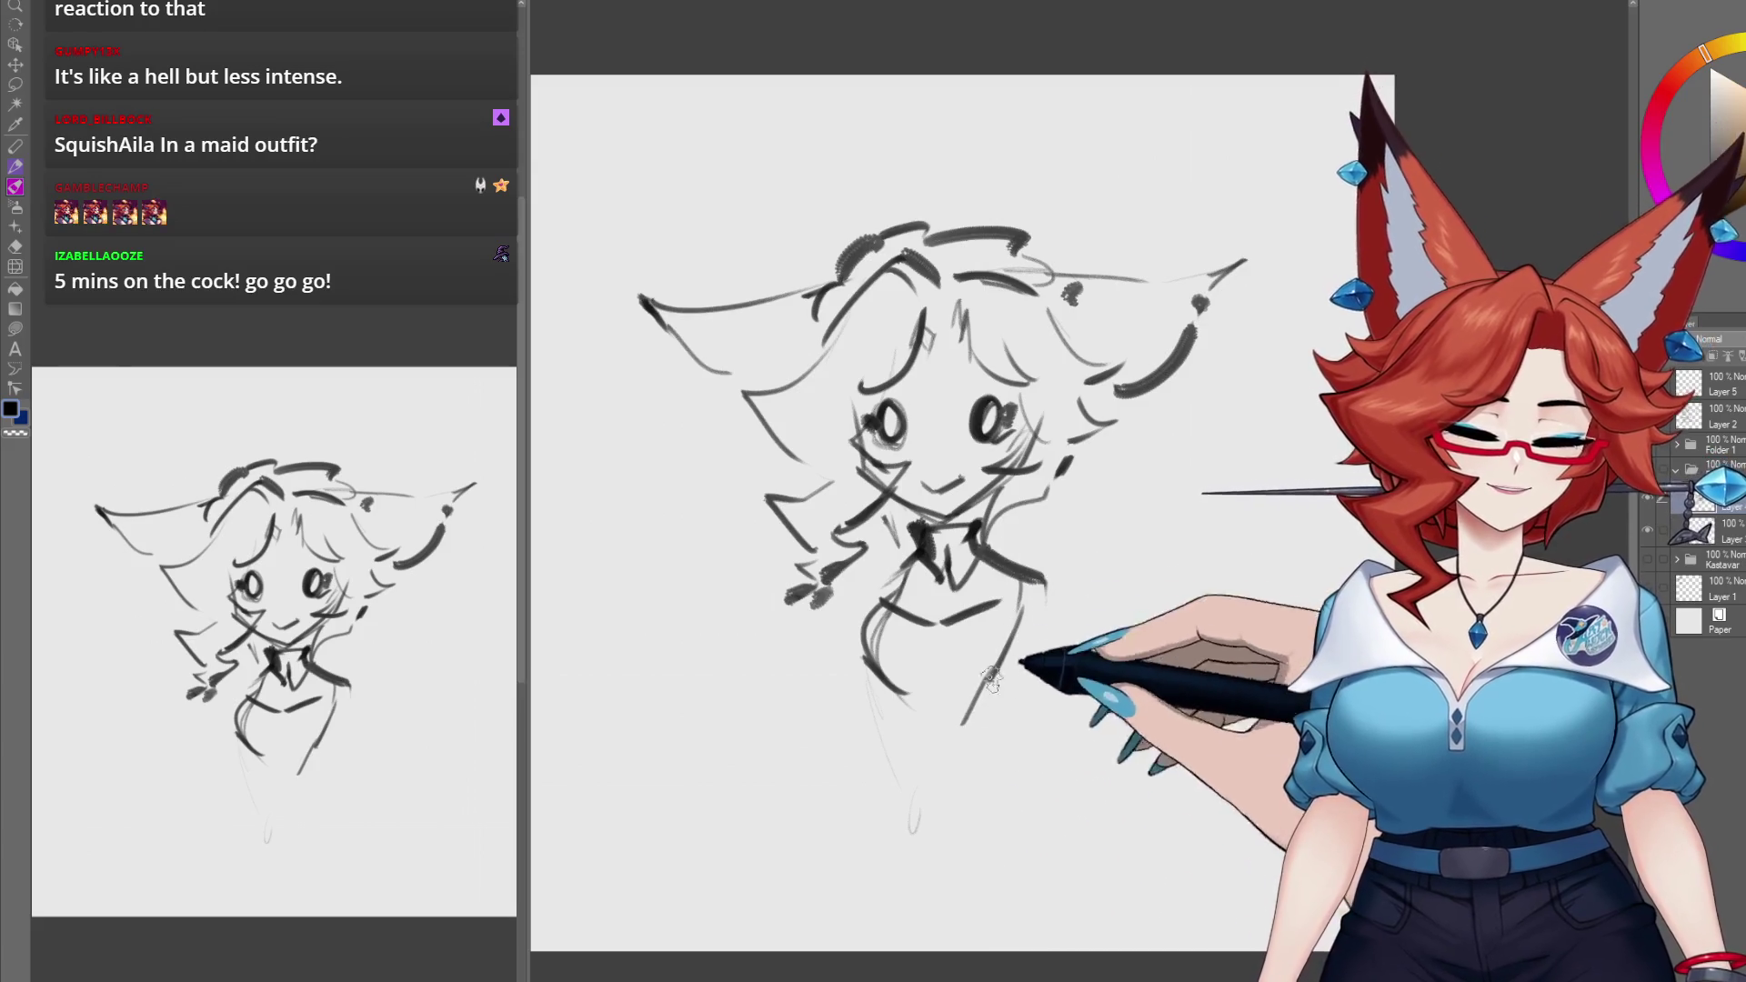
left_click_drag(955, 746, 1001, 714)
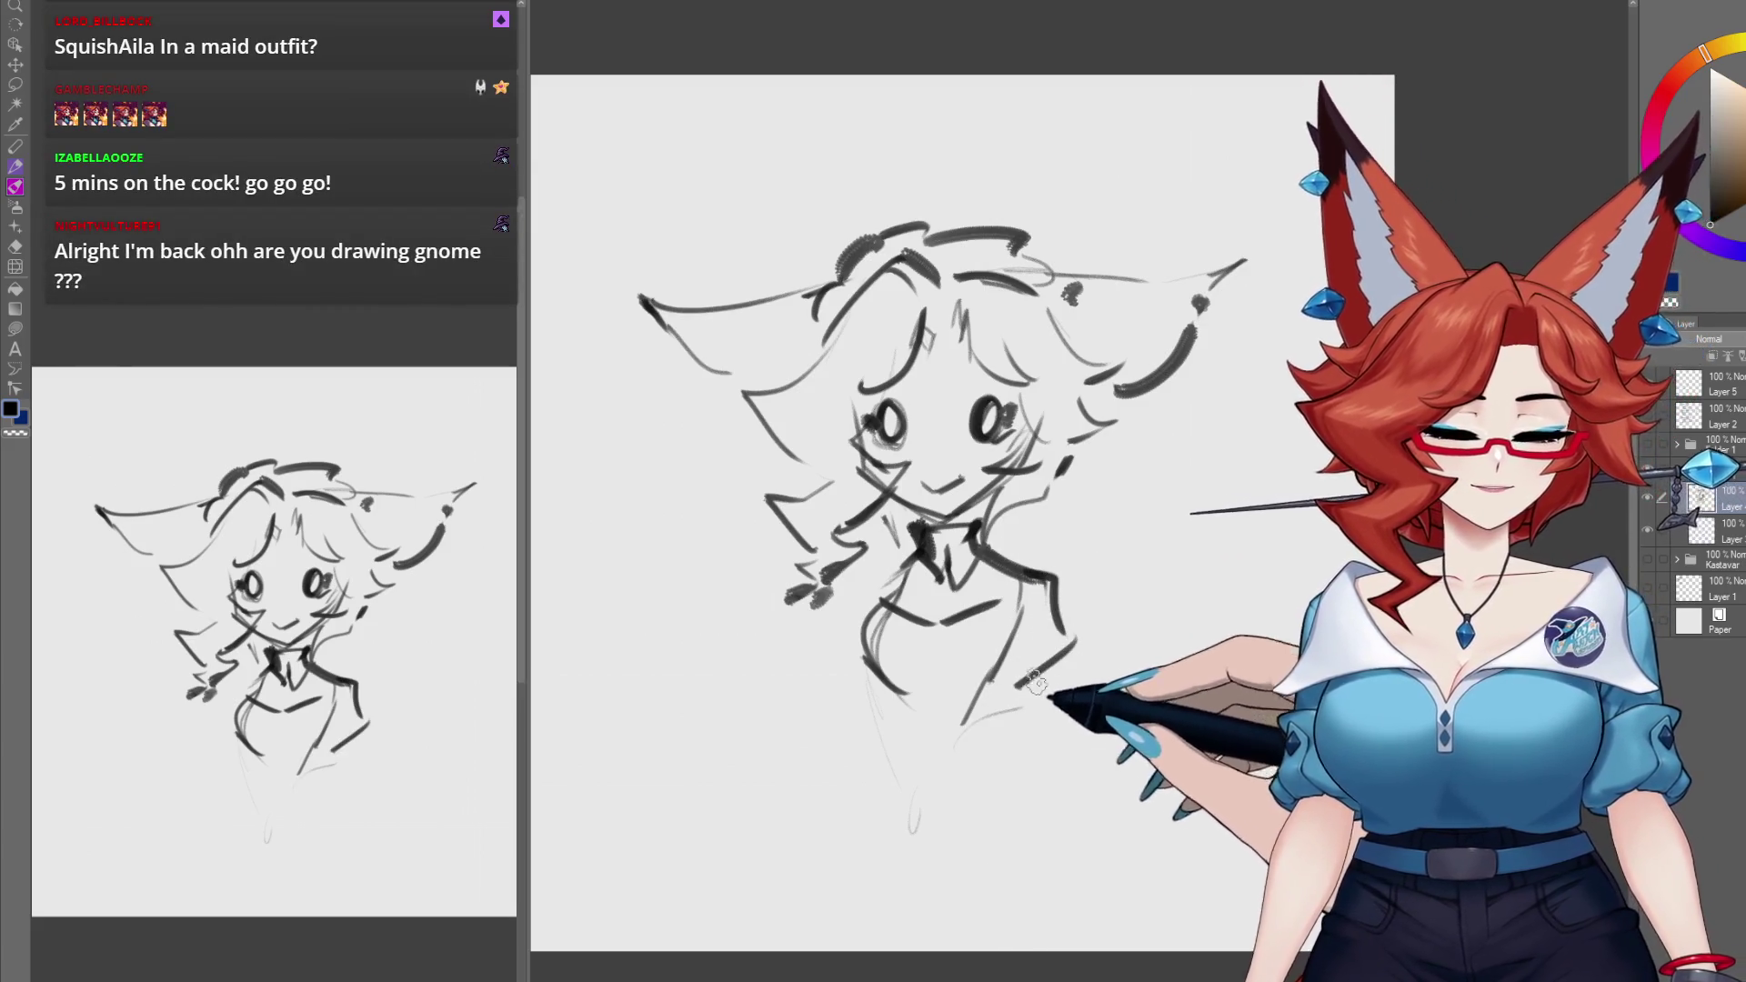
mouse_move(1005, 733)
left_mouse_down()
mouse_move(896, 603)
mouse_move(849, 662)
mouse_move(935, 835)
mouse_move(950, 818)
left_mouse_up()
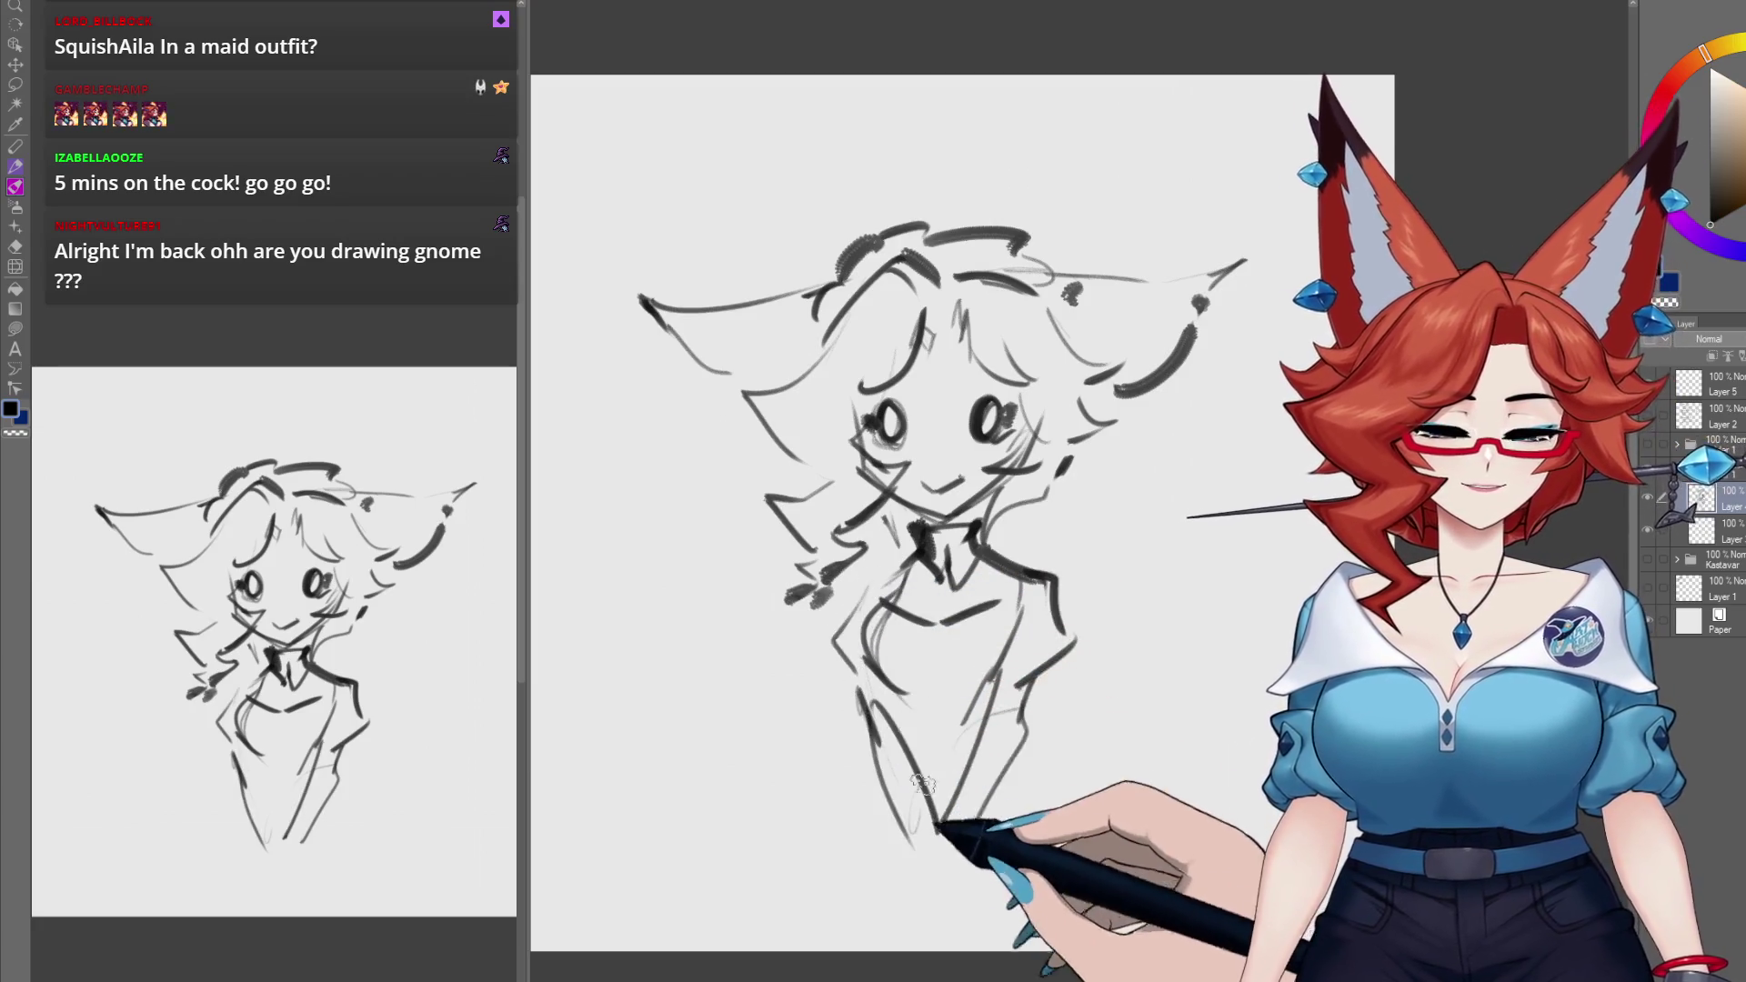
mouse_move(880, 570)
left_mouse_down()
mouse_move(1019, 577)
mouse_move(1026, 544)
left_mouse_up()
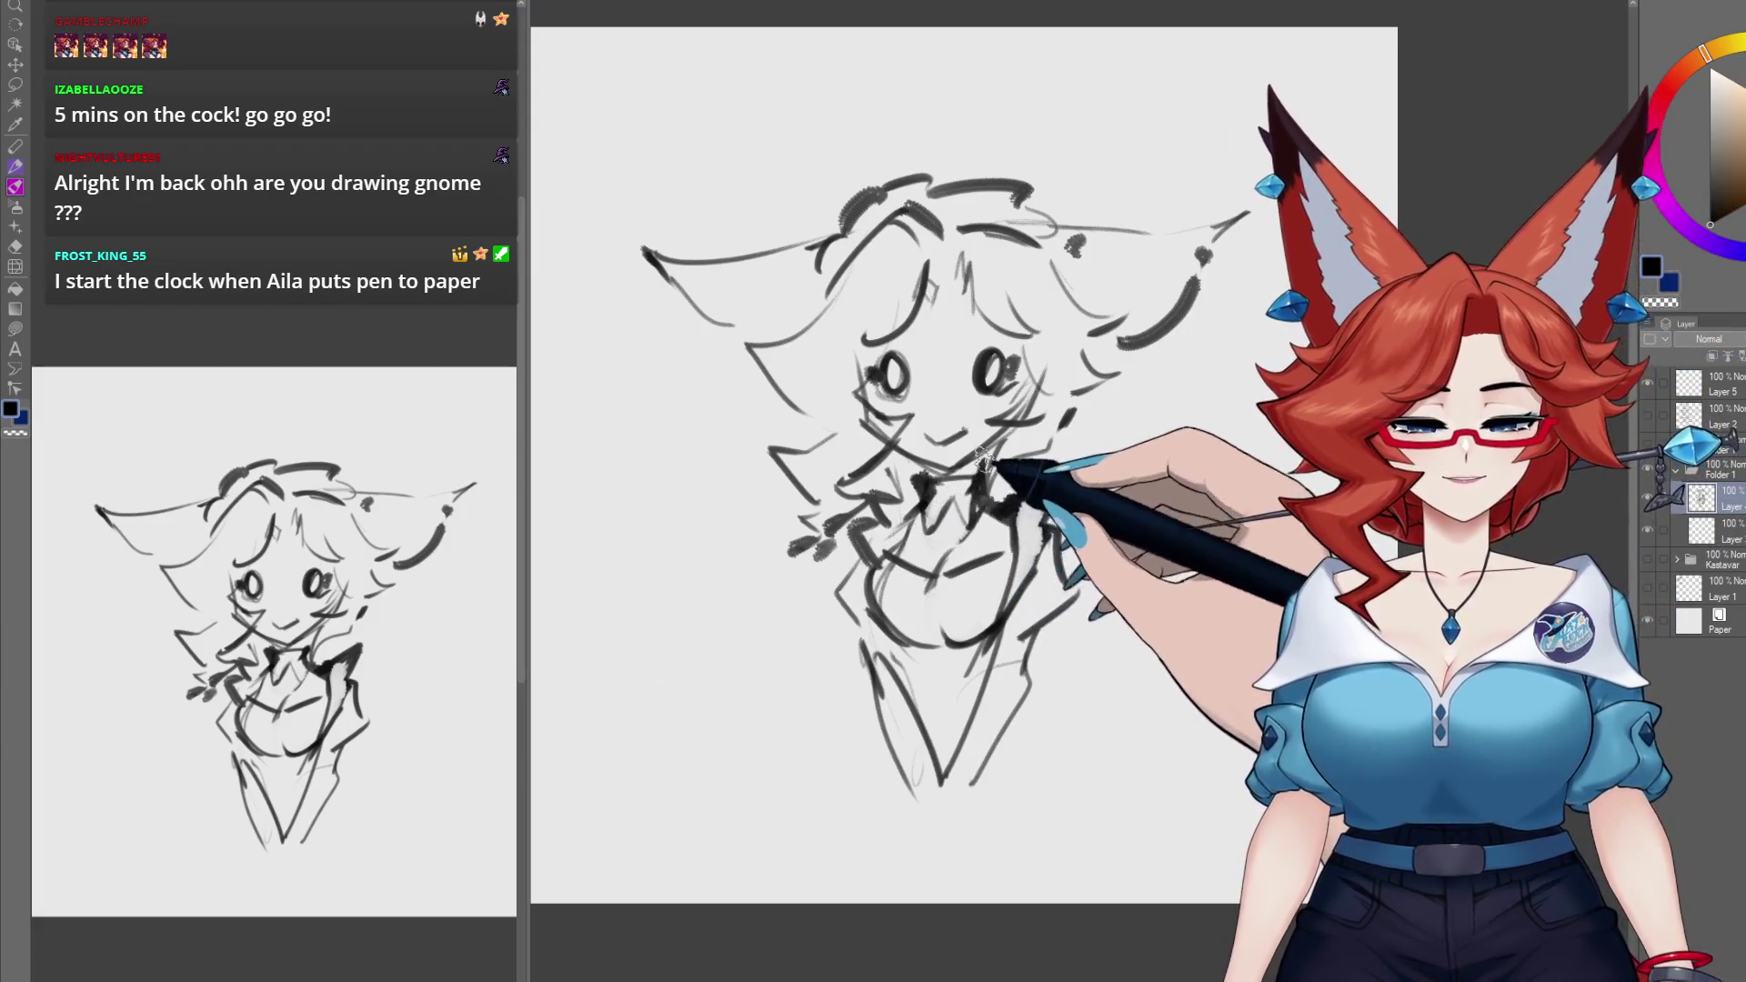
scroll(987, 425, "up", 1)
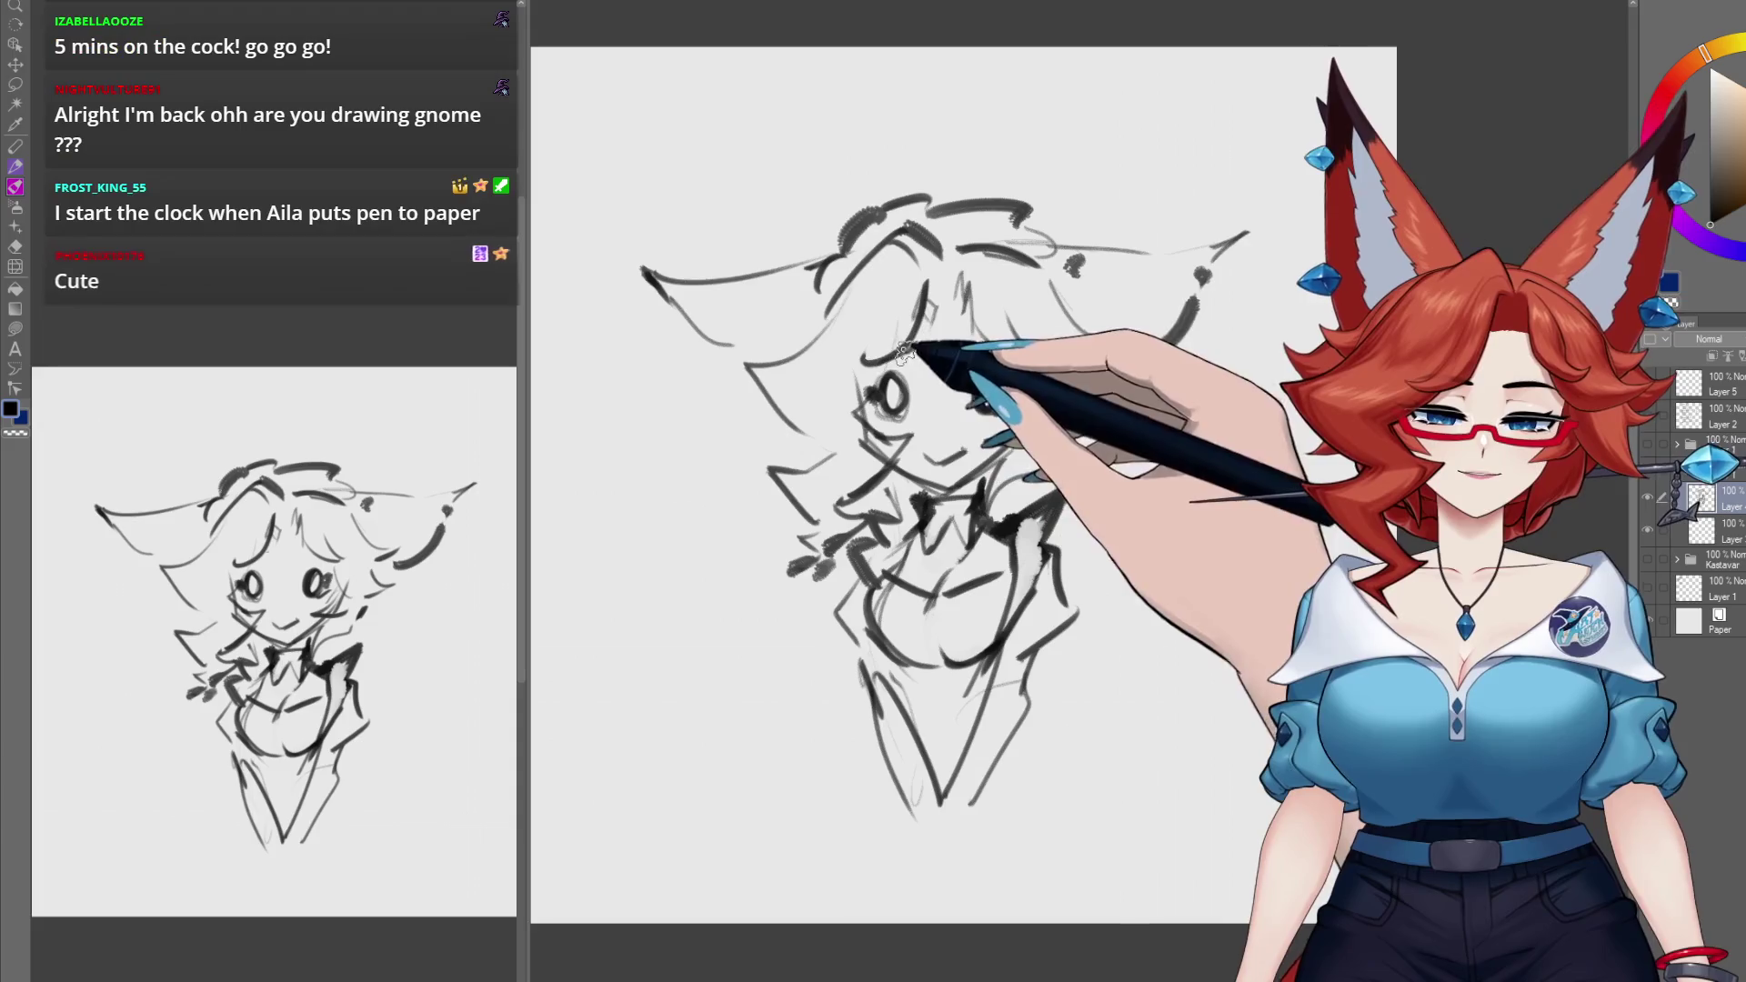
Step: Draw the glasses lines across both eyes
left_click_drag(866, 400, 875, 428)
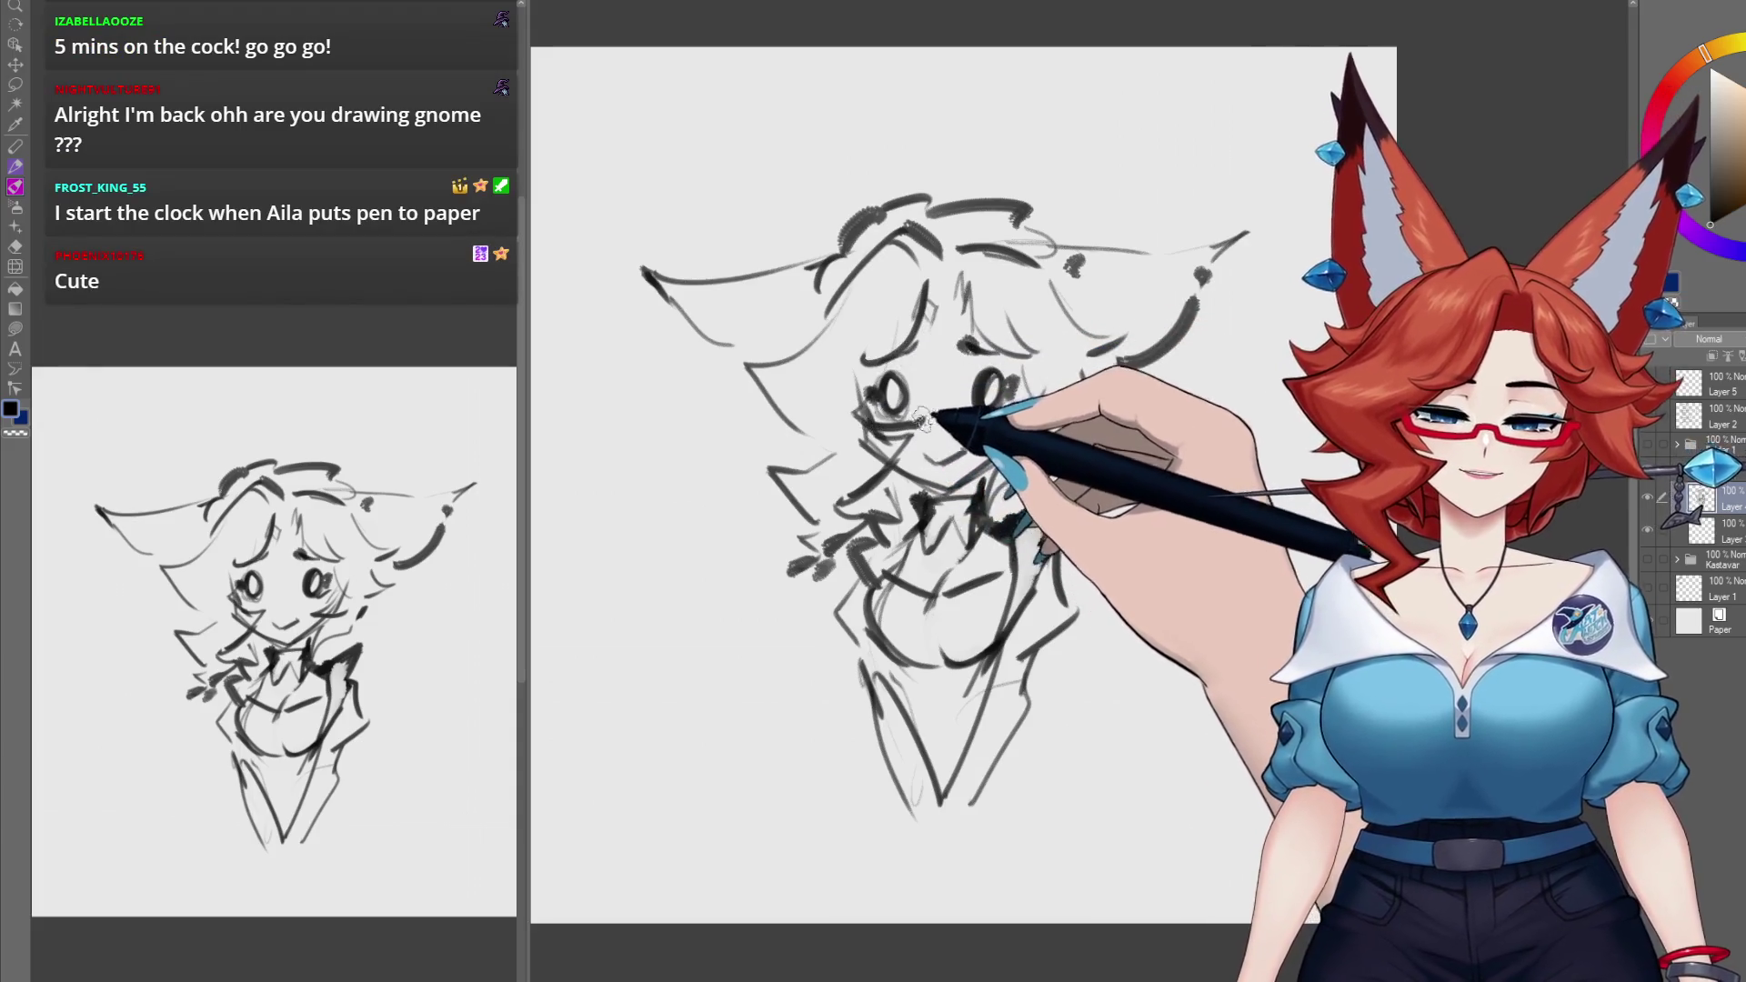
left_click_drag(980, 426, 1032, 420)
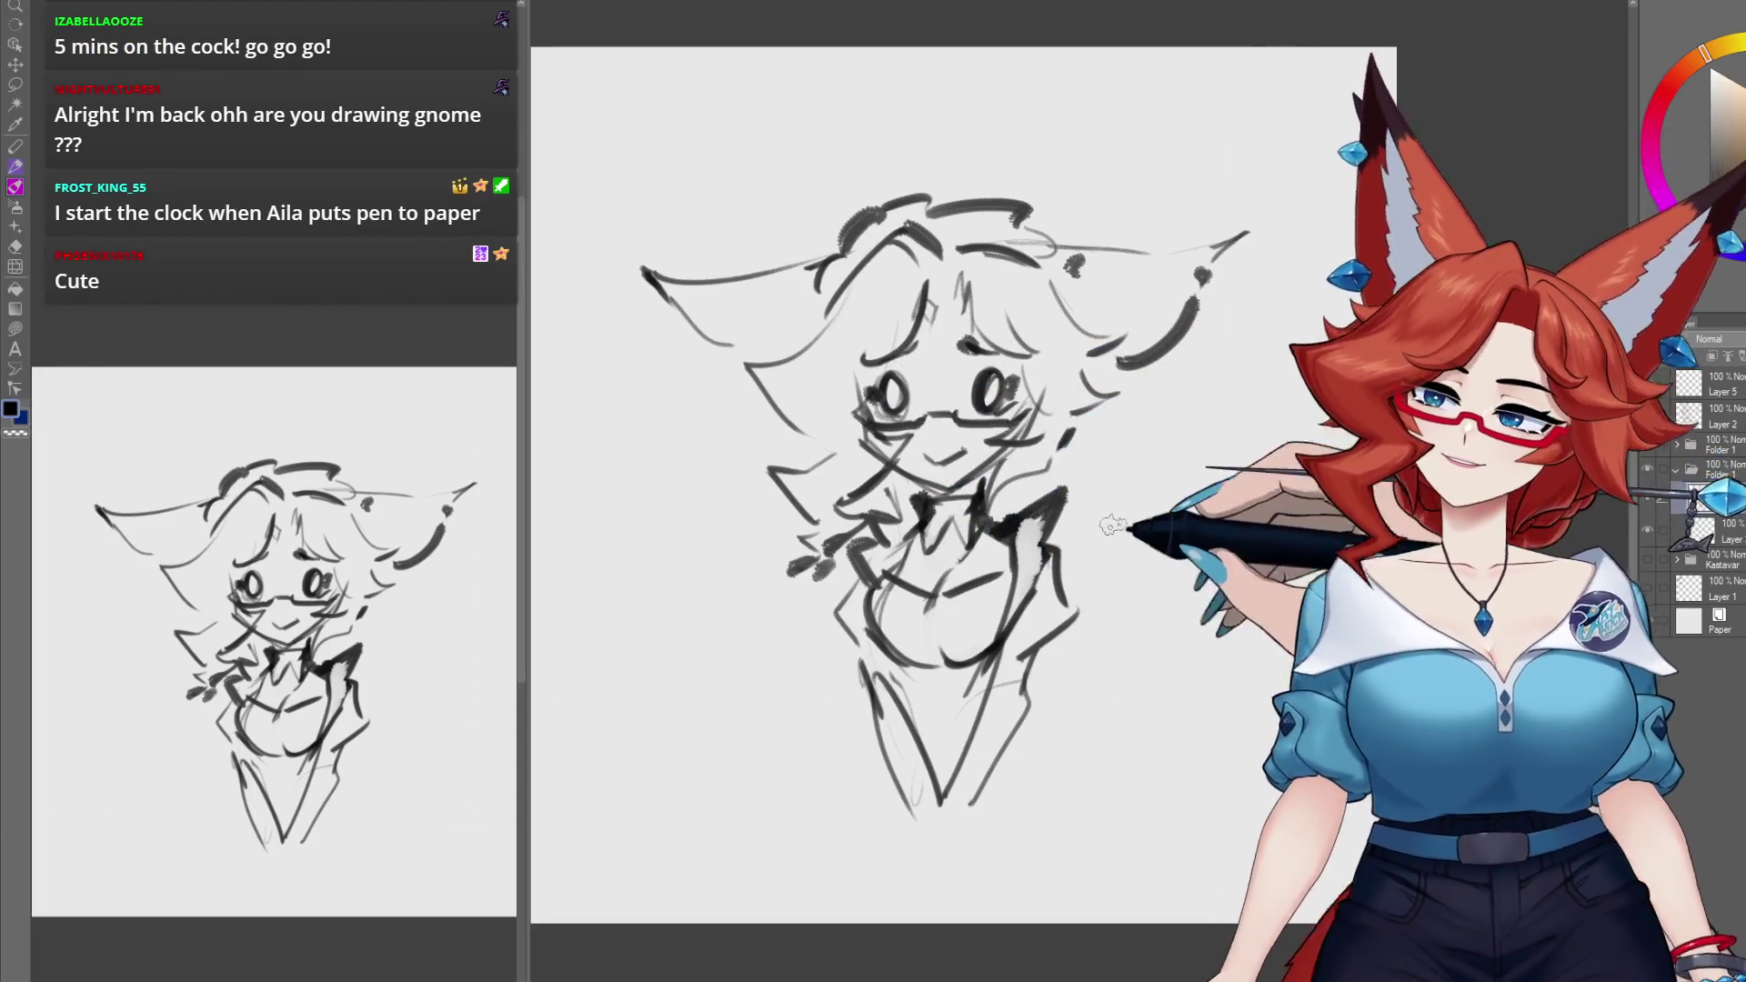
scroll(1161, 542, "up", 1)
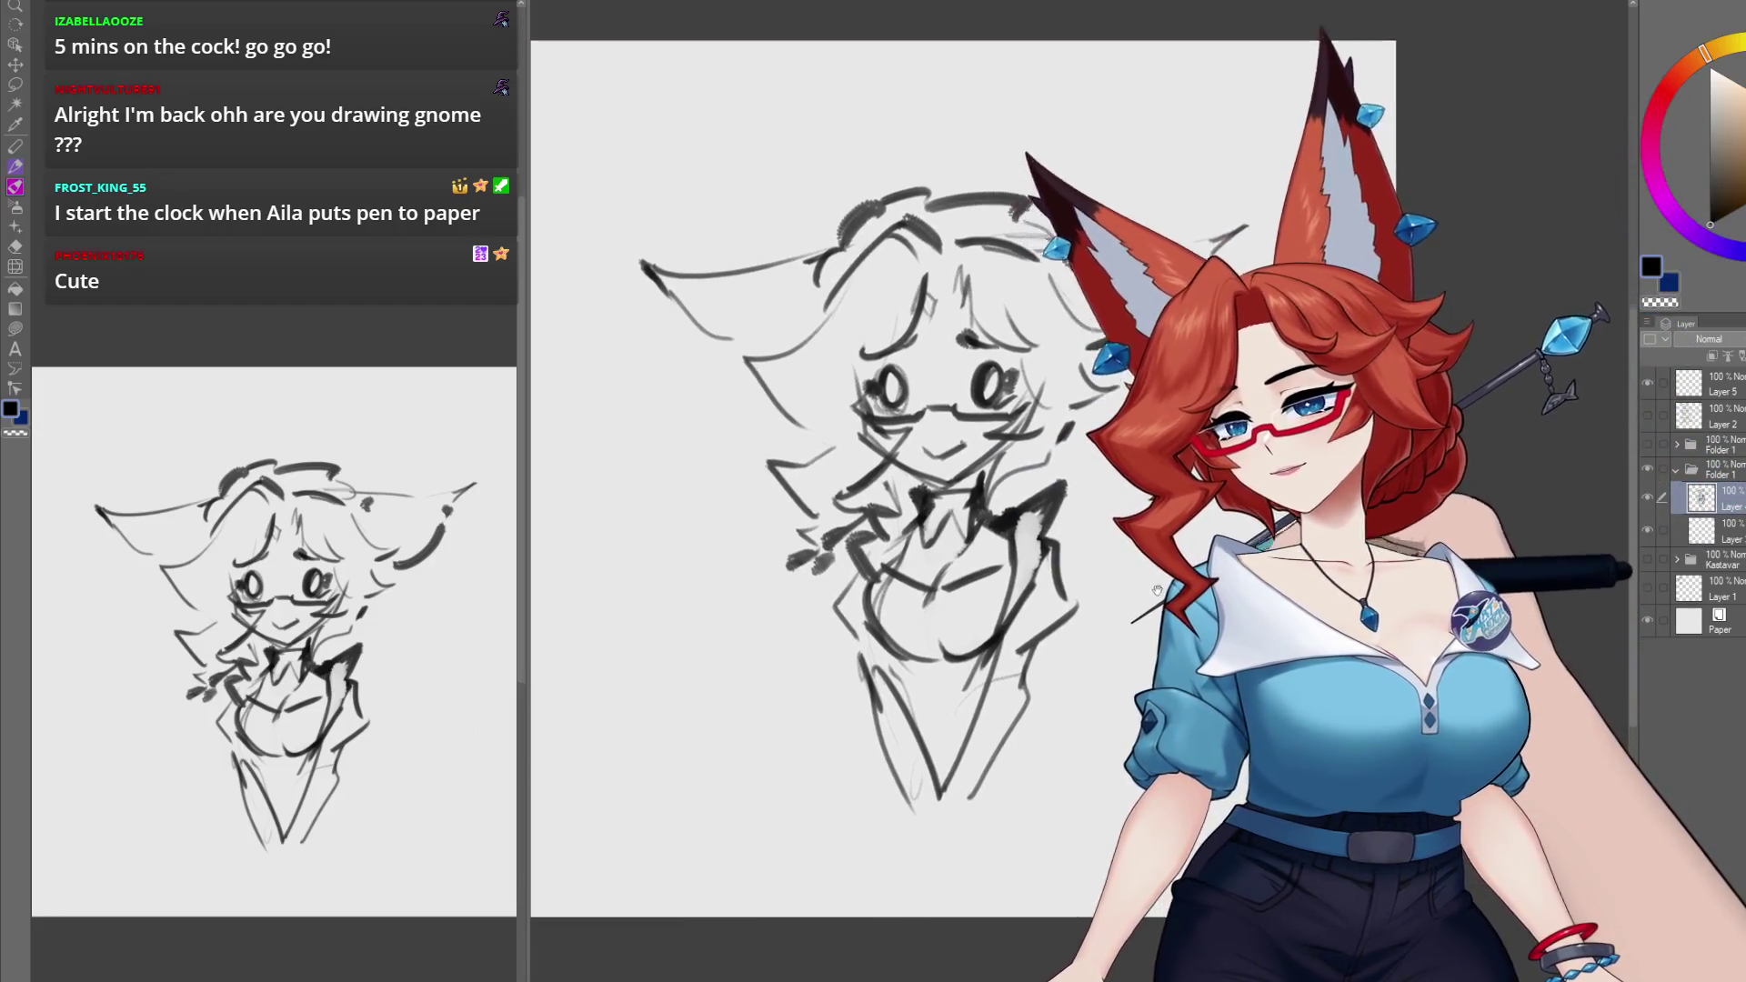
scroll(1145, 743, "down", 3)
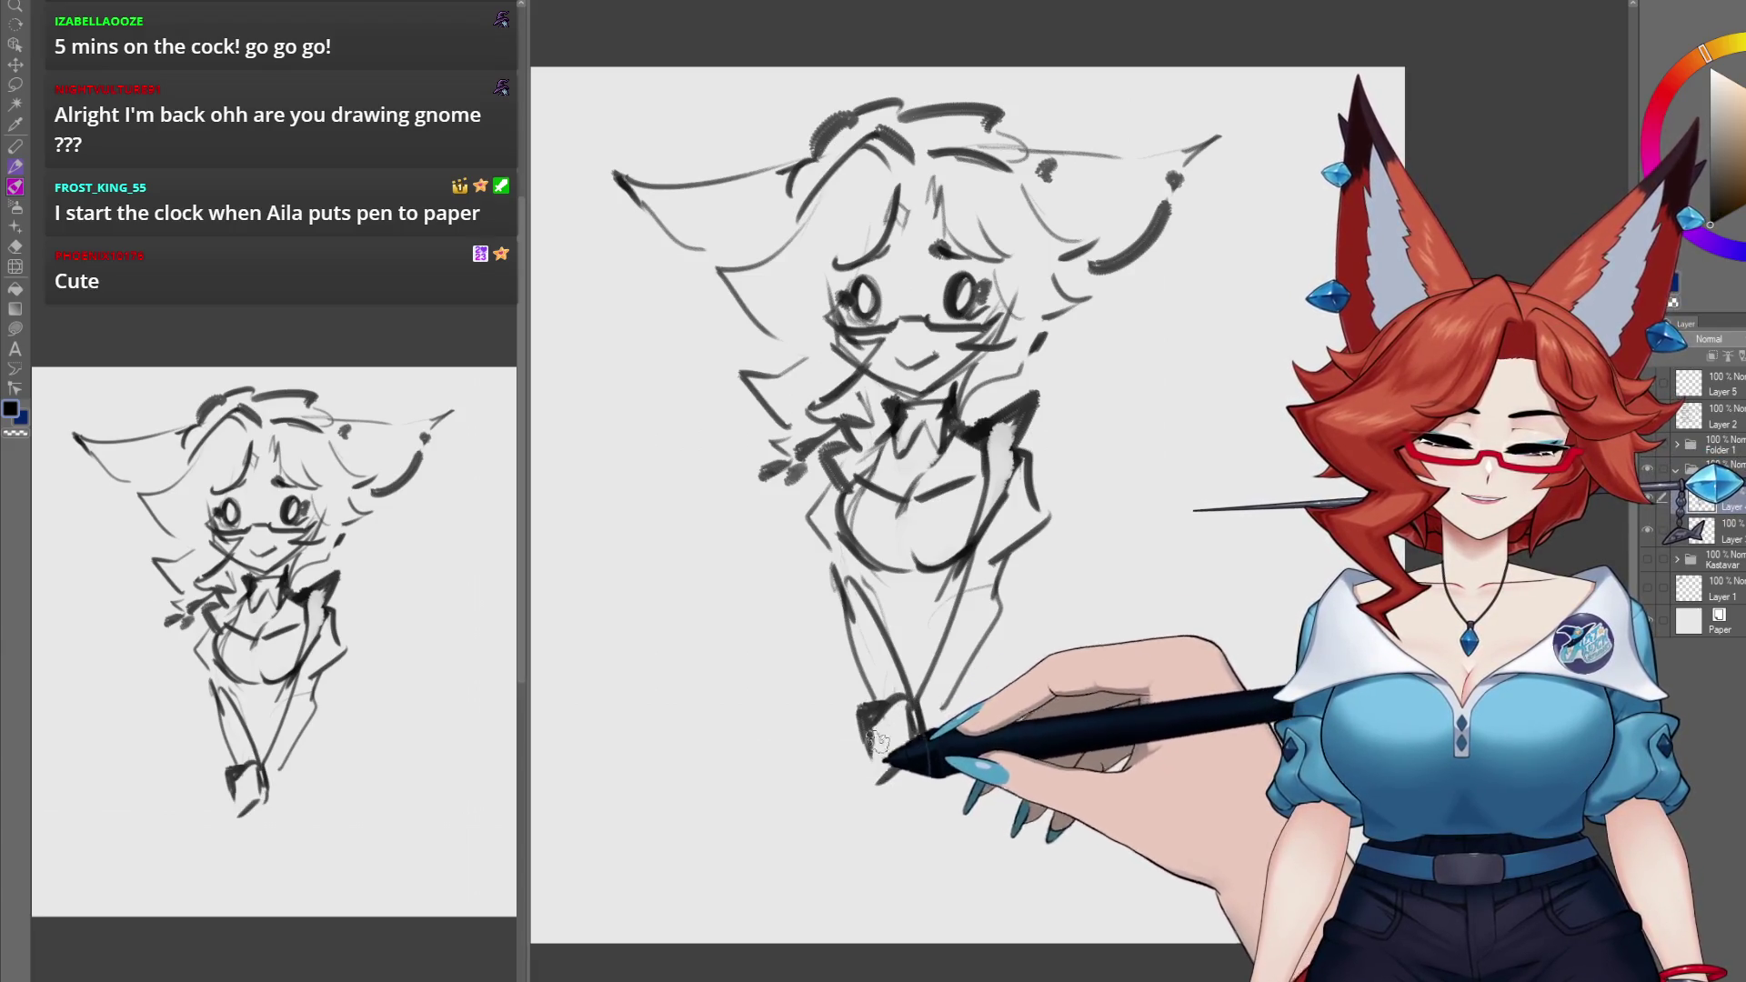
Step: Erase and redraw the feet, then sketch the flared skirt on the lower left
left_click_drag(864, 720, 912, 773)
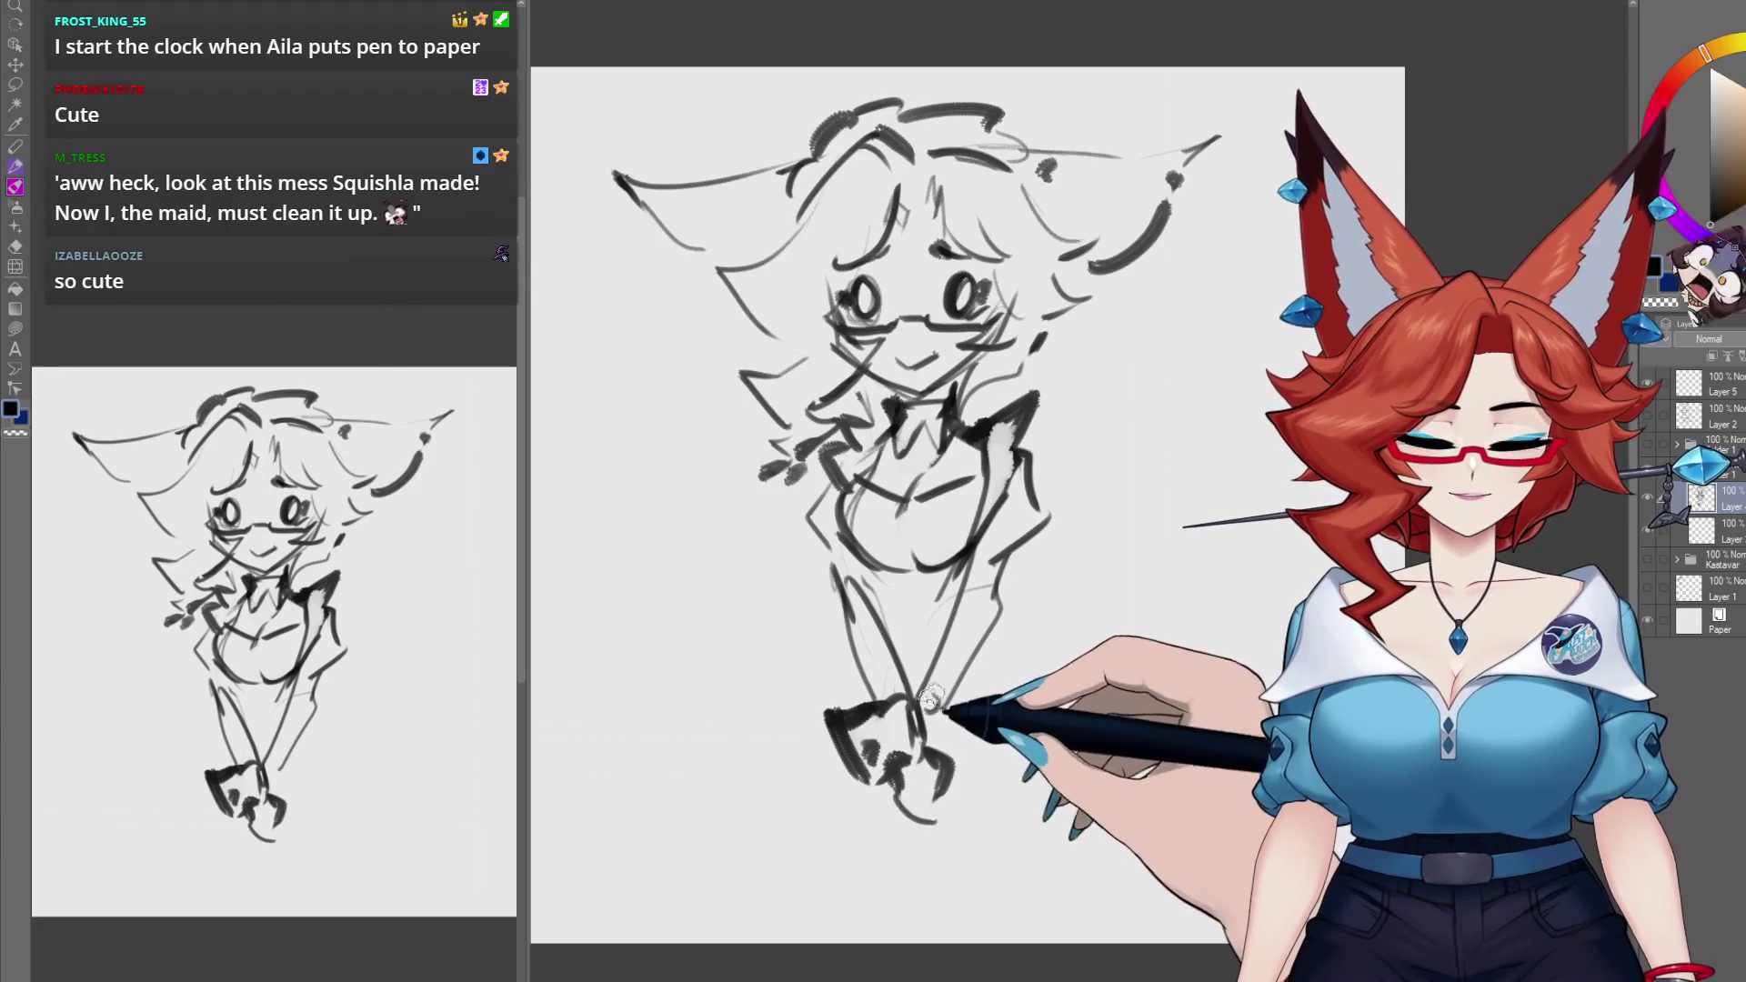
left_click_drag(941, 725, 945, 763)
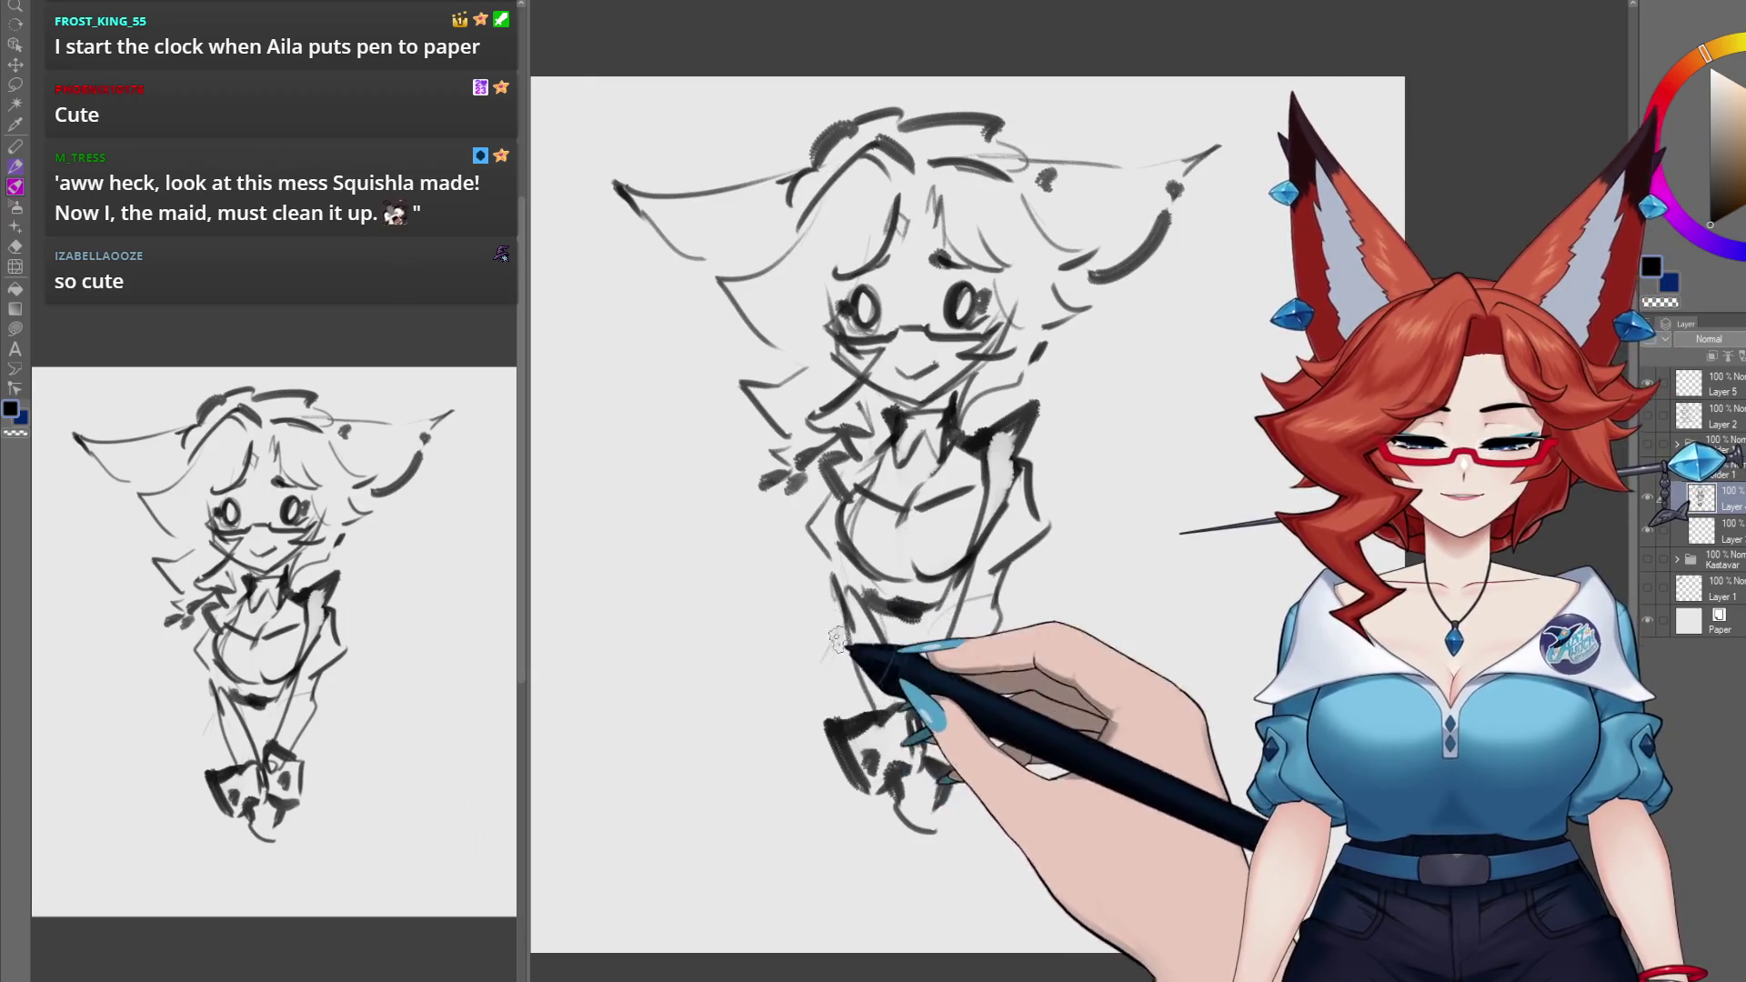
mouse_move(837, 639)
left_mouse_down()
mouse_move(714, 729)
mouse_move(764, 831)
left_mouse_up()
mouse_move(834, 636)
left_mouse_down()
mouse_move(756, 767)
mouse_move(859, 841)
left_mouse_up()
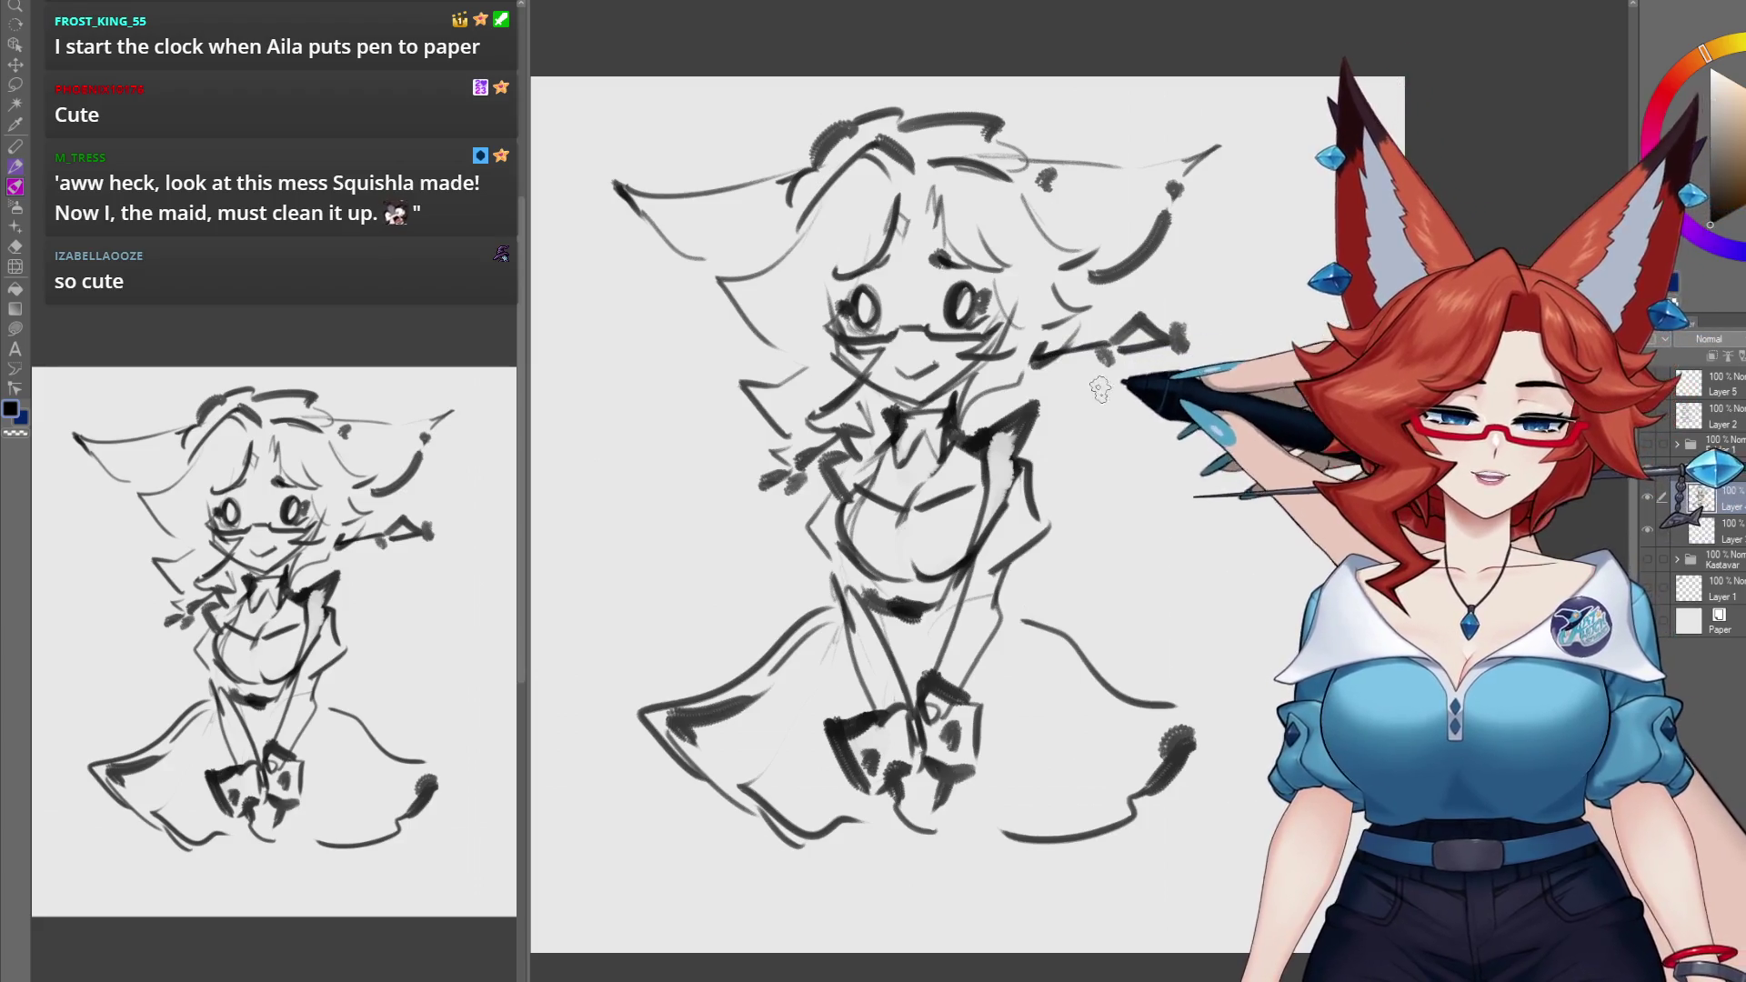
scroll(1075, 592, "down", 2)
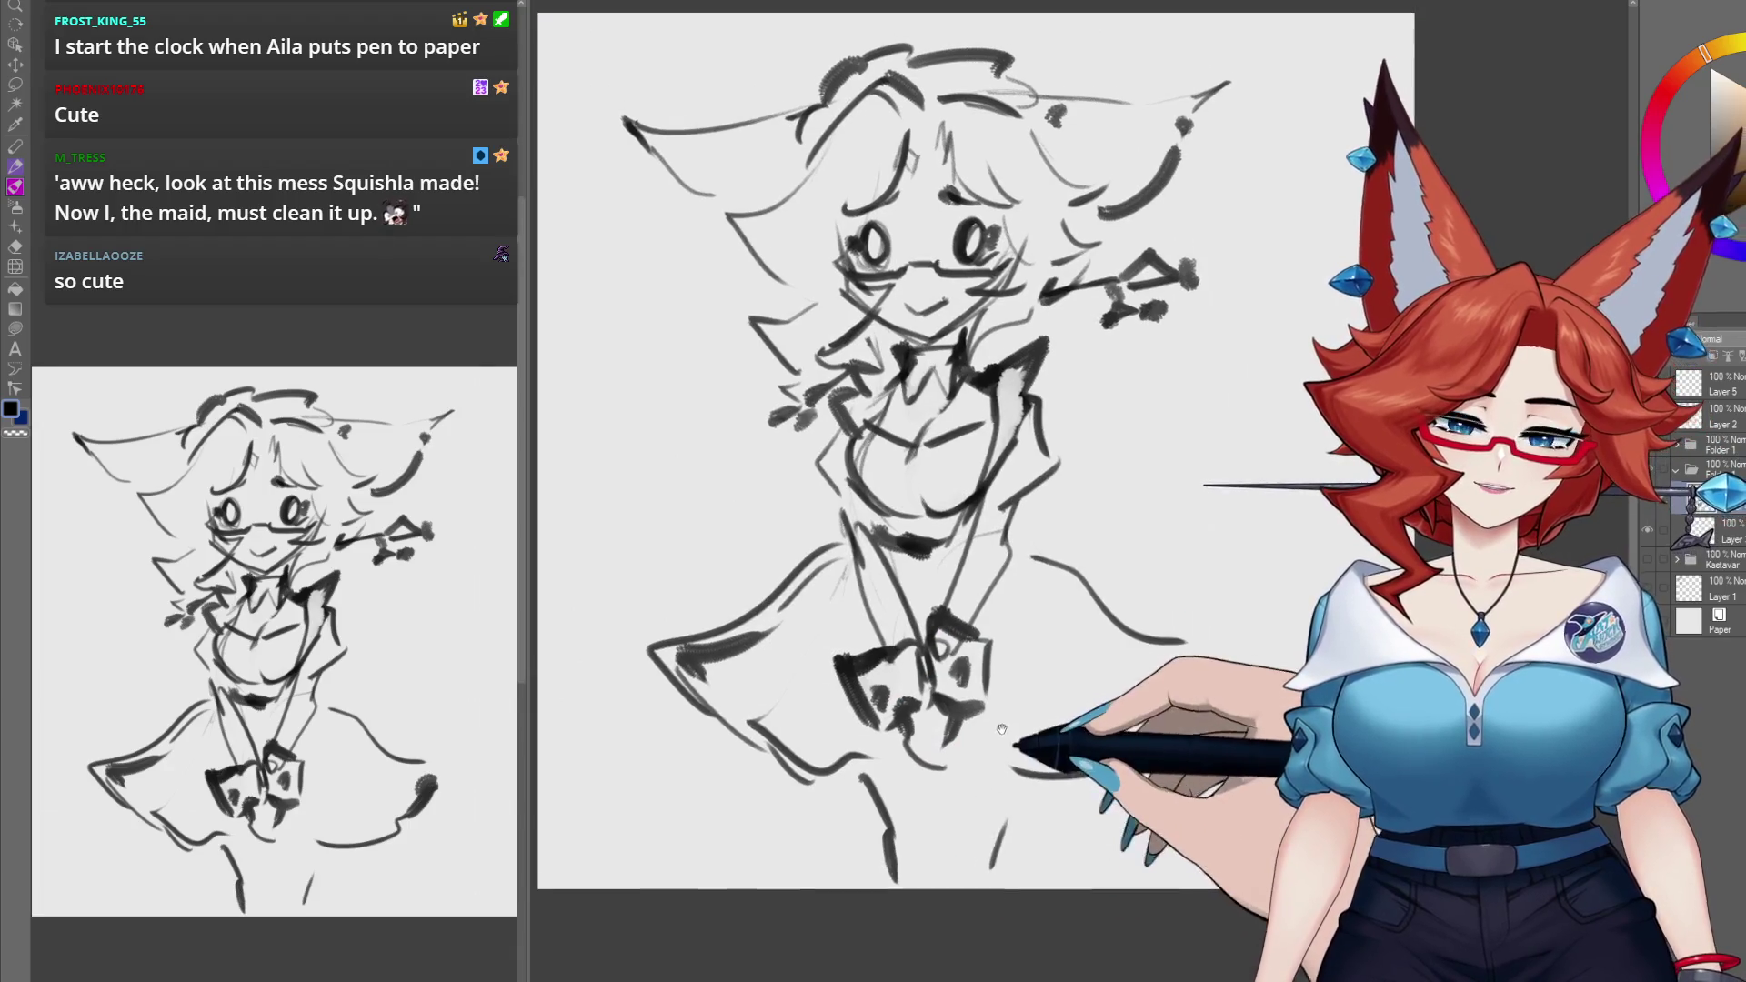
Step: Sketch large tail curves on the left and right of the figure
scroll(783, 809, "up", 1)
mouse_move(768, 361)
left_mouse_down()
mouse_move(591, 655)
mouse_move(727, 519)
left_mouse_up()
left_click_drag(617, 828, 732, 874)
left_click_drag(1144, 419, 1226, 419)
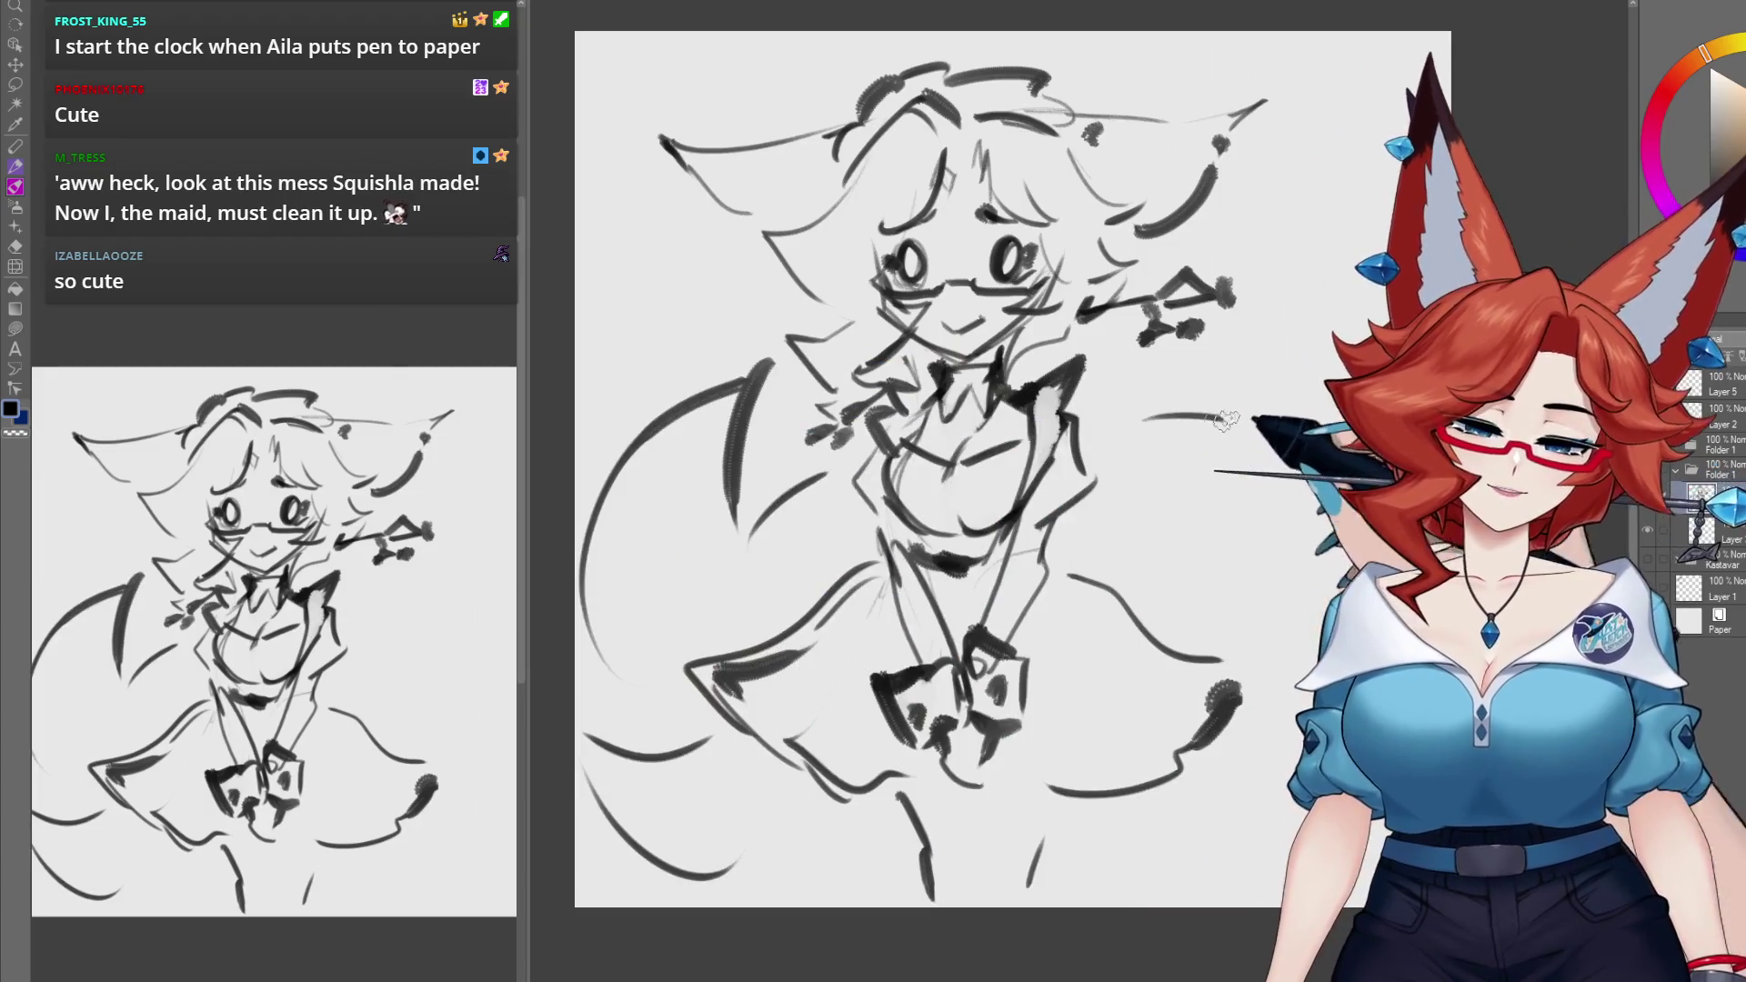
Step: Darken the skirt ruffle lines and lightly shade inside them
left_click_drag(1225, 774, 1210, 764)
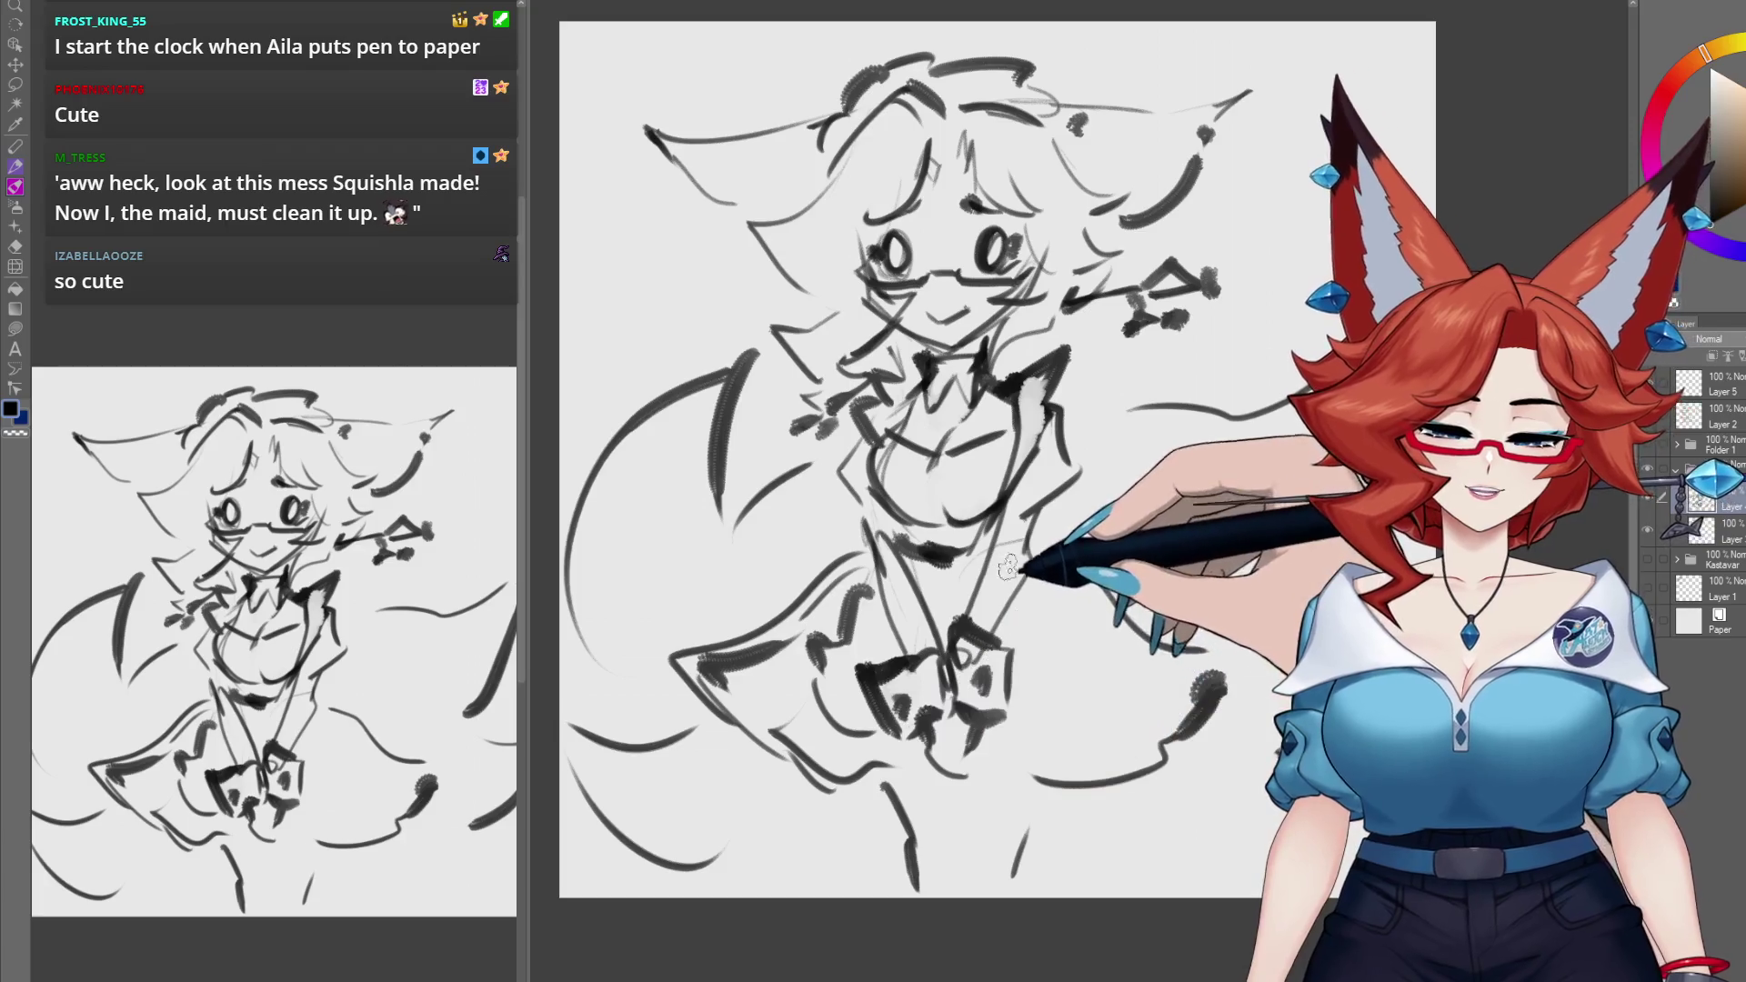
left_click_drag(1083, 767, 1077, 749)
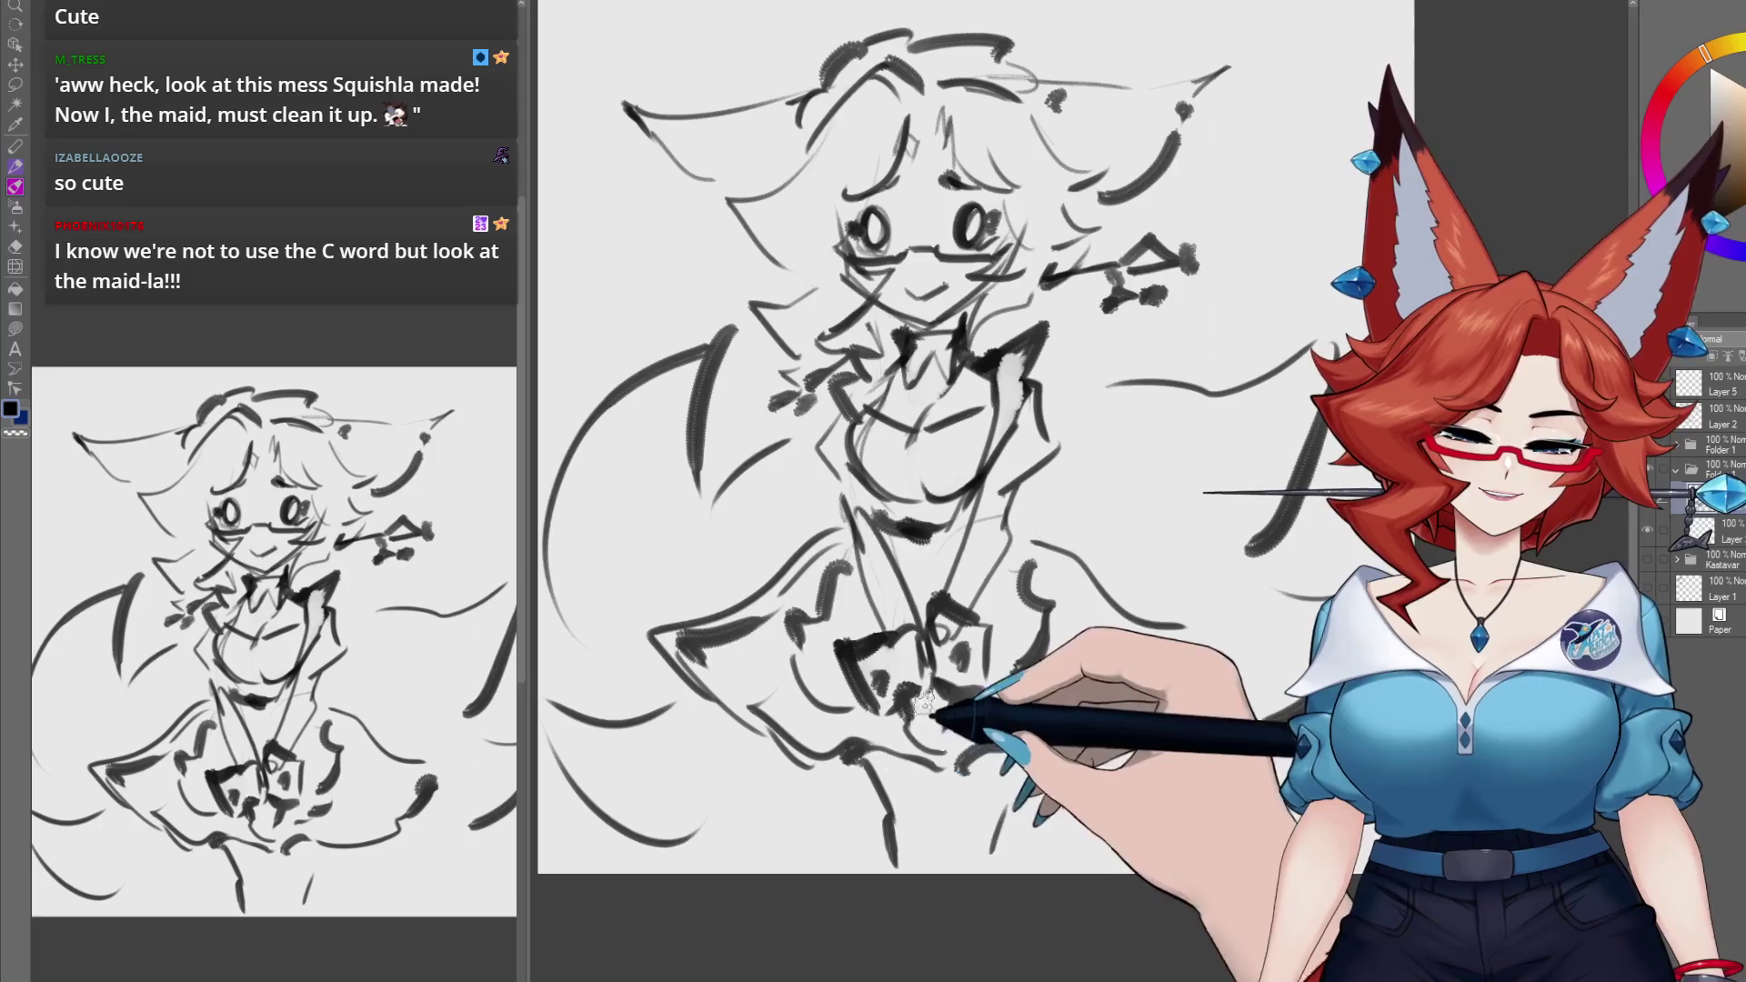
left_click_drag(900, 707, 946, 694)
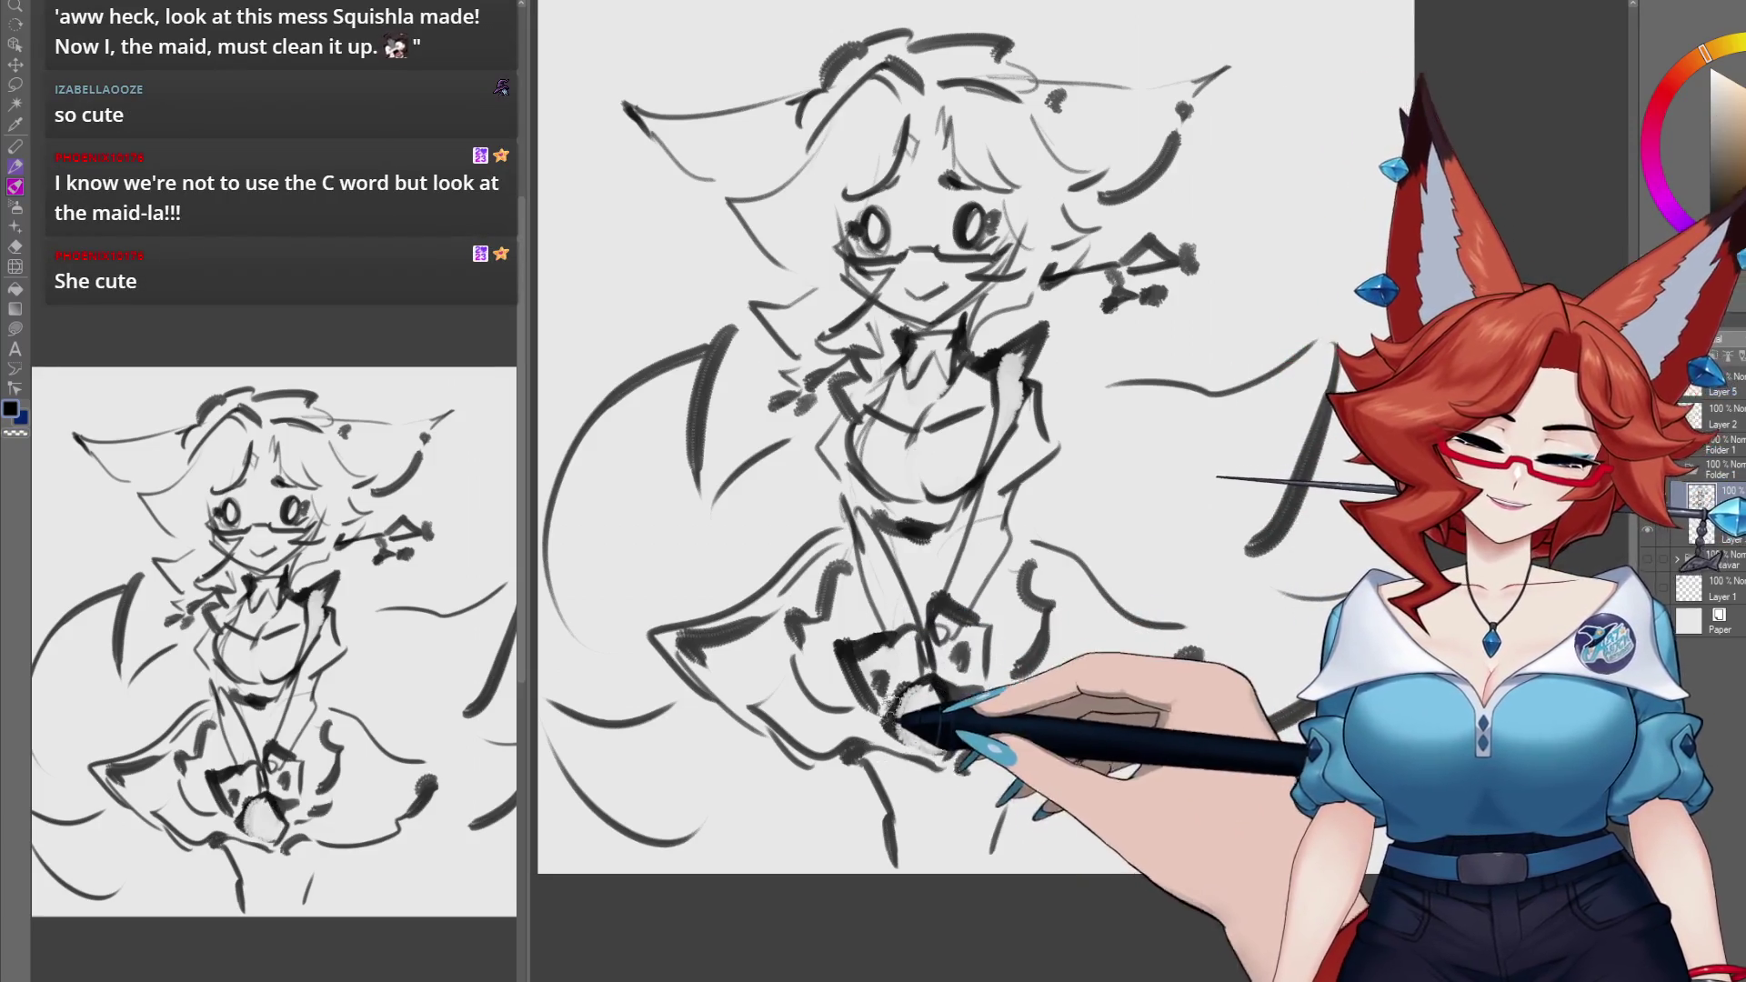
mouse_move(941, 644)
left_mouse_down()
mouse_move(878, 673)
mouse_move(986, 591)
mouse_move(924, 592)
mouse_move(987, 641)
mouse_move(962, 678)
left_mouse_up()
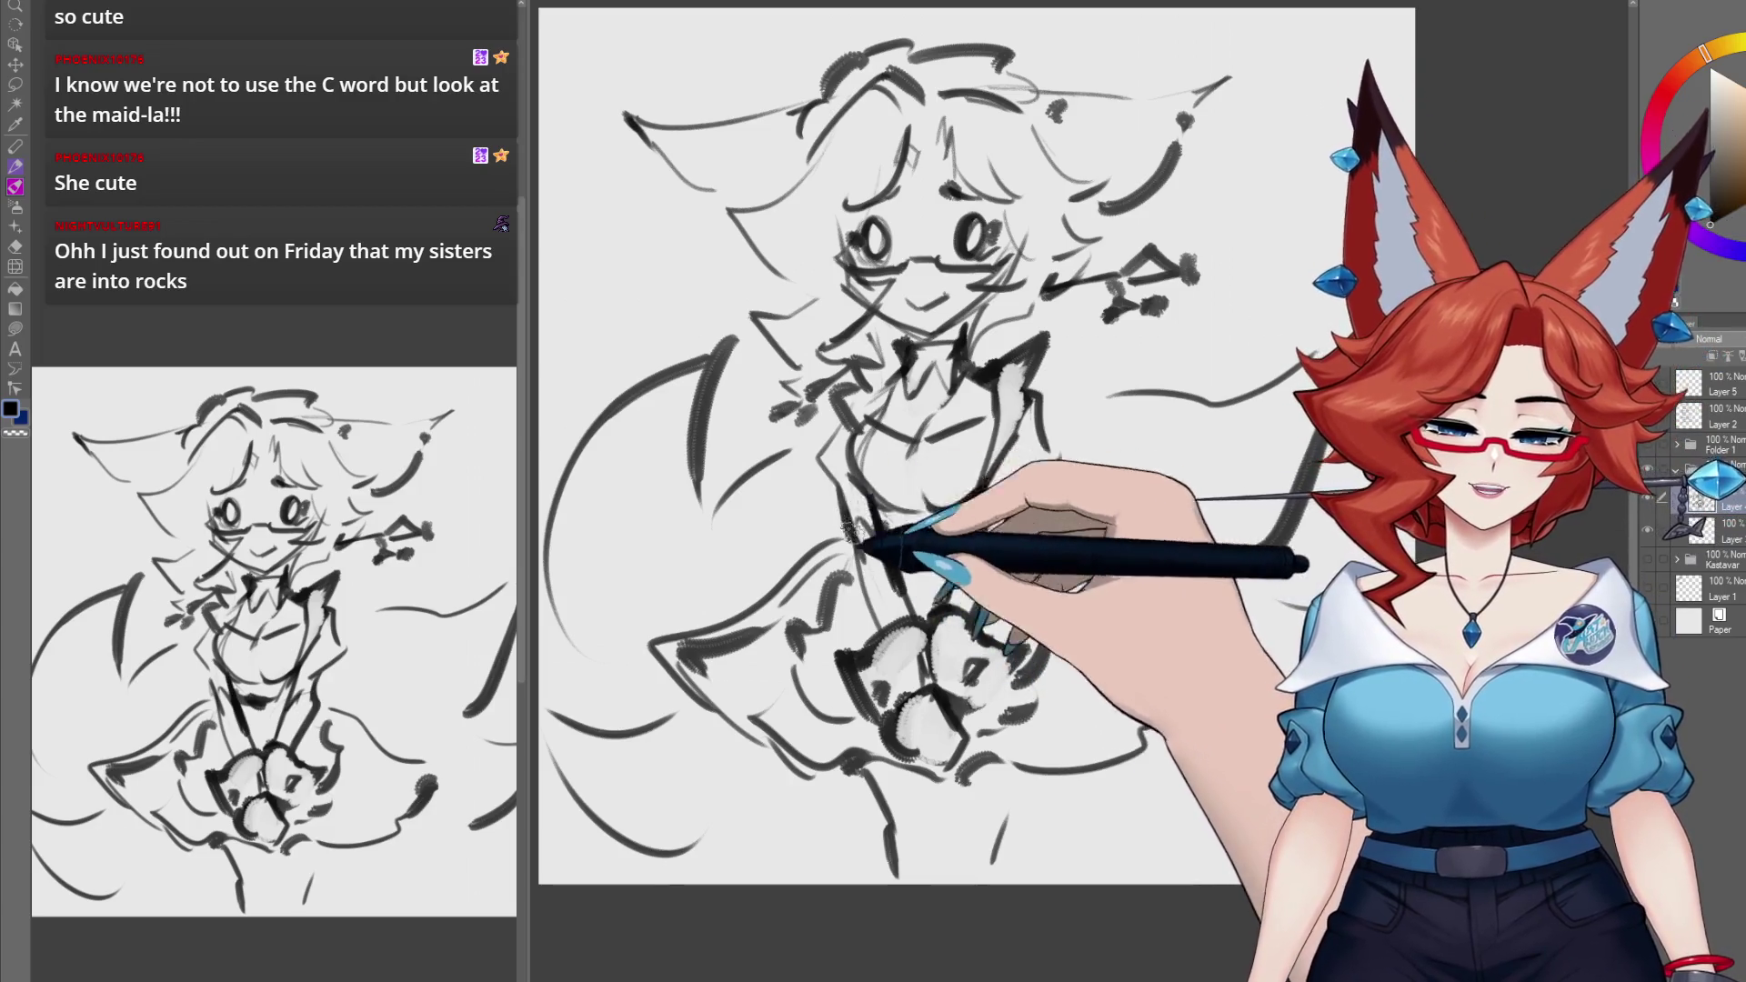
Step: Add dark strokes to the bodice, right shoulder and left side of the collar
mouse_move(869, 499)
left_mouse_down()
mouse_move(848, 555)
mouse_move(891, 578)
left_mouse_up()
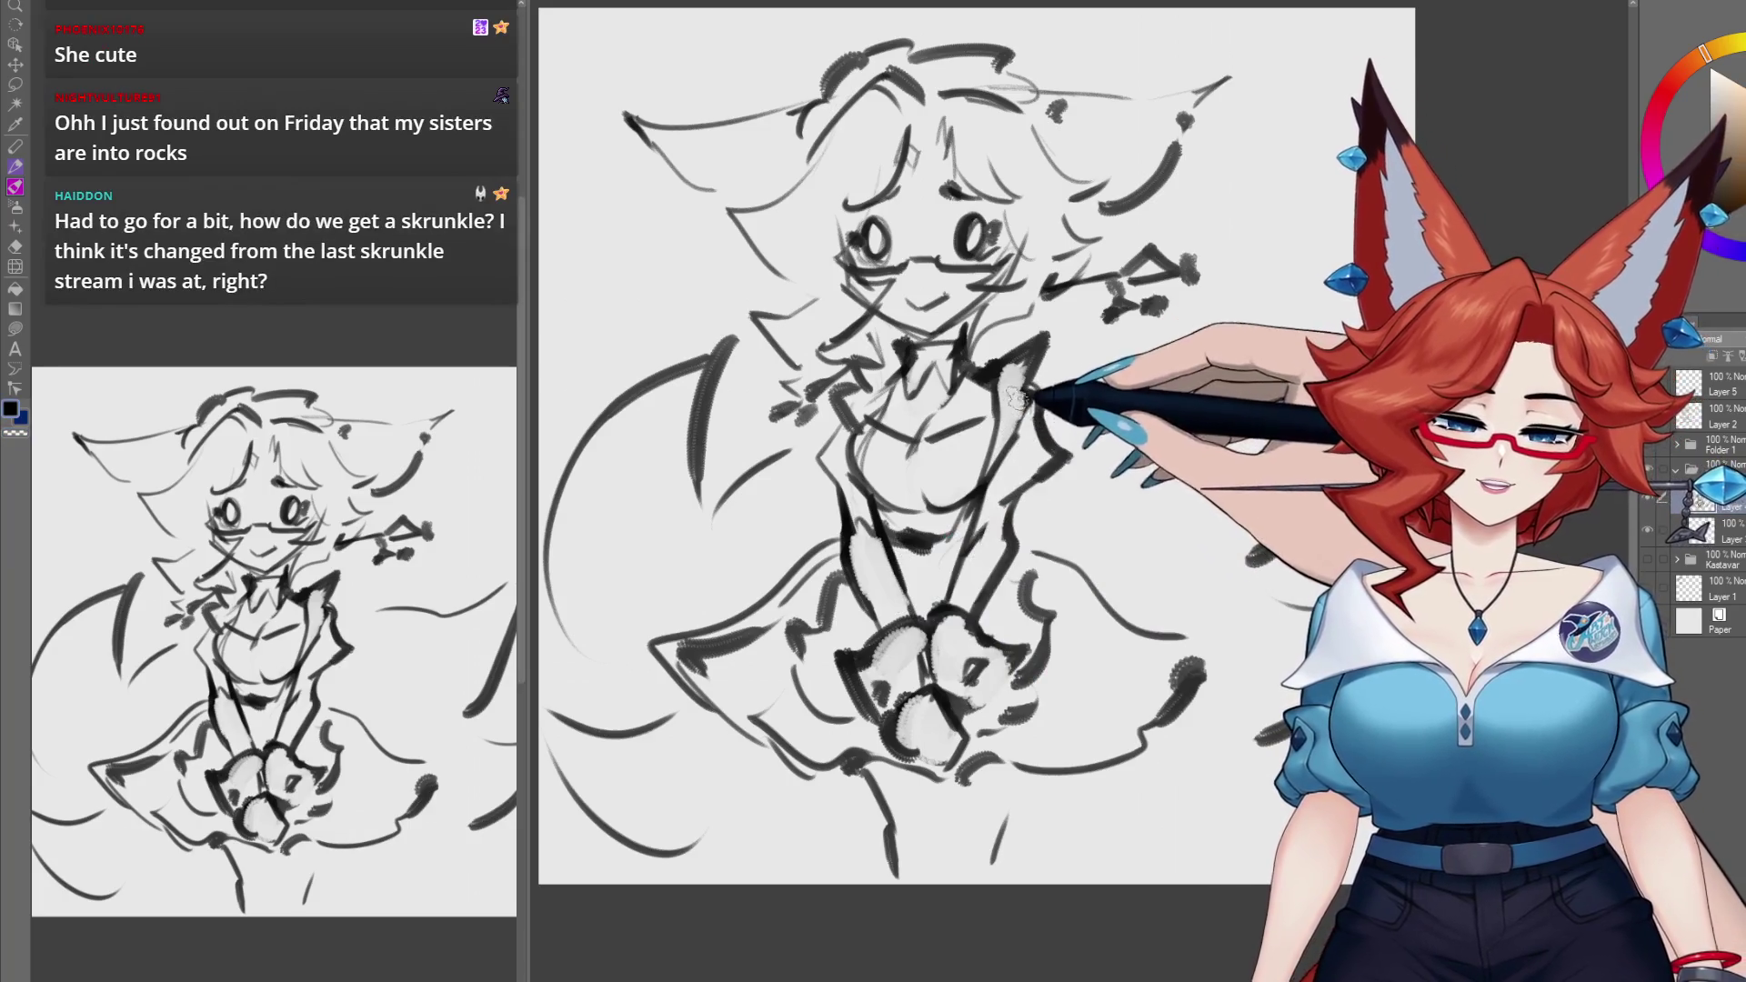
left_click_drag(1071, 400, 1060, 428)
mouse_move(896, 373)
left_mouse_down()
mouse_move(858, 358)
mouse_move(877, 409)
mouse_move(796, 401)
left_mouse_up()
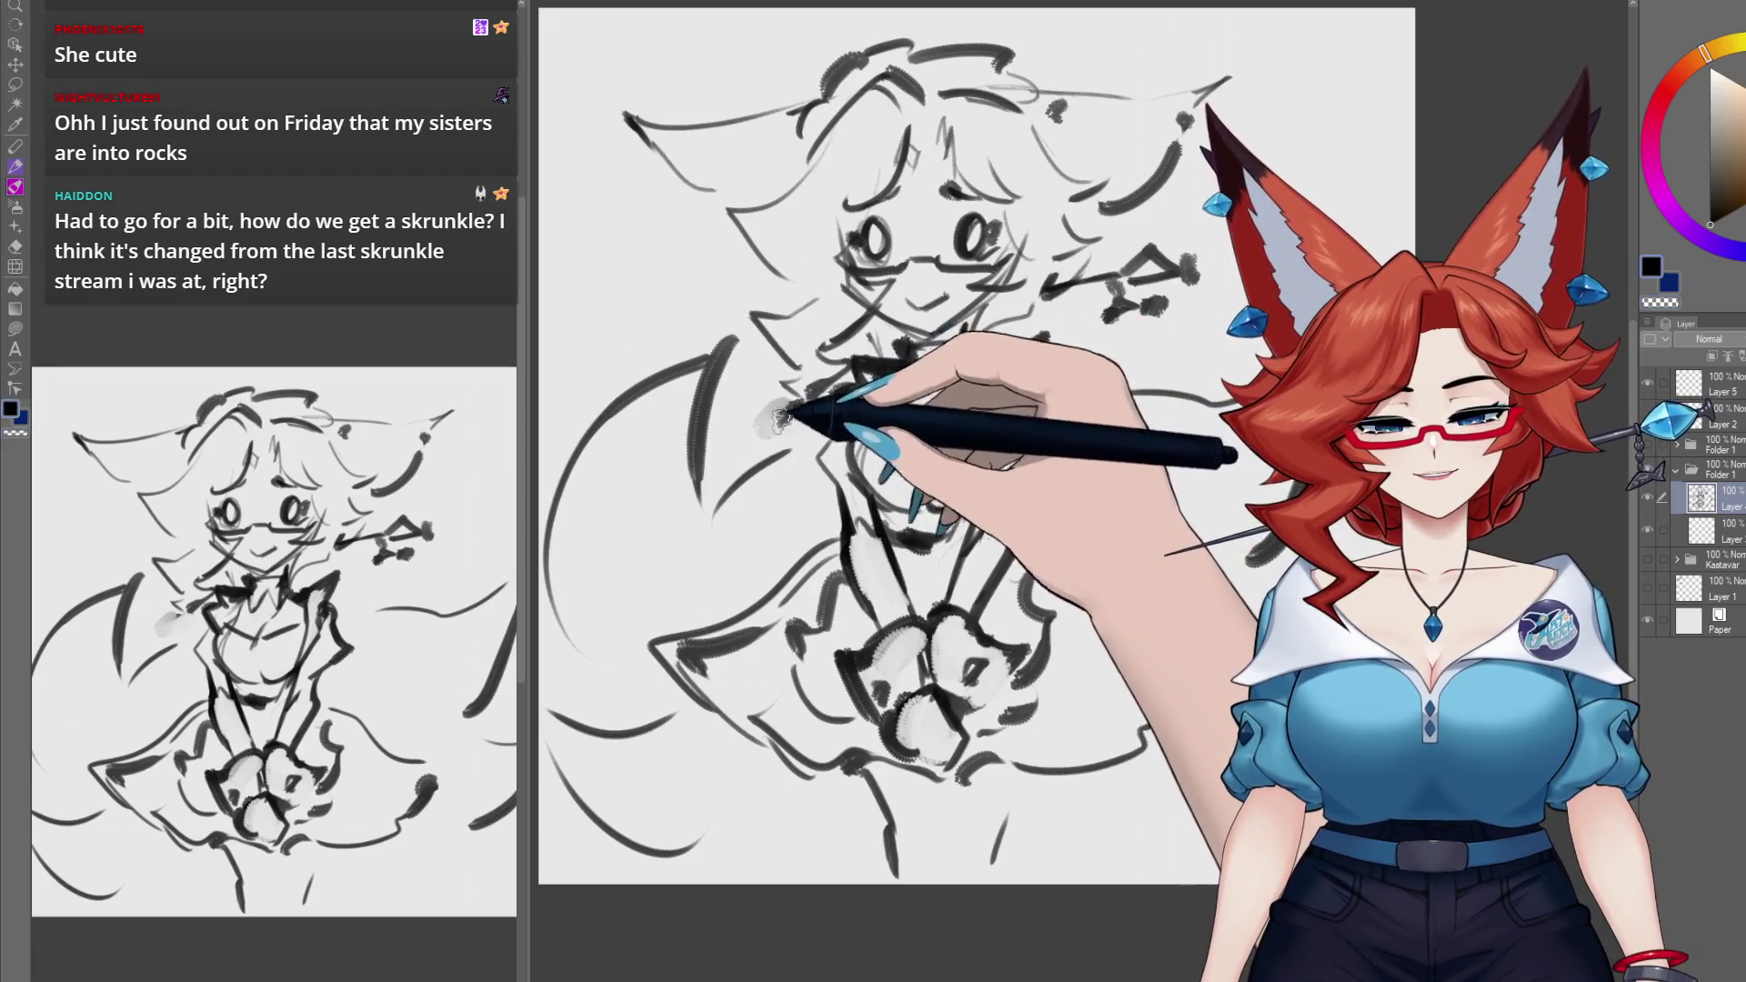
scroll(762, 421, "up", 3)
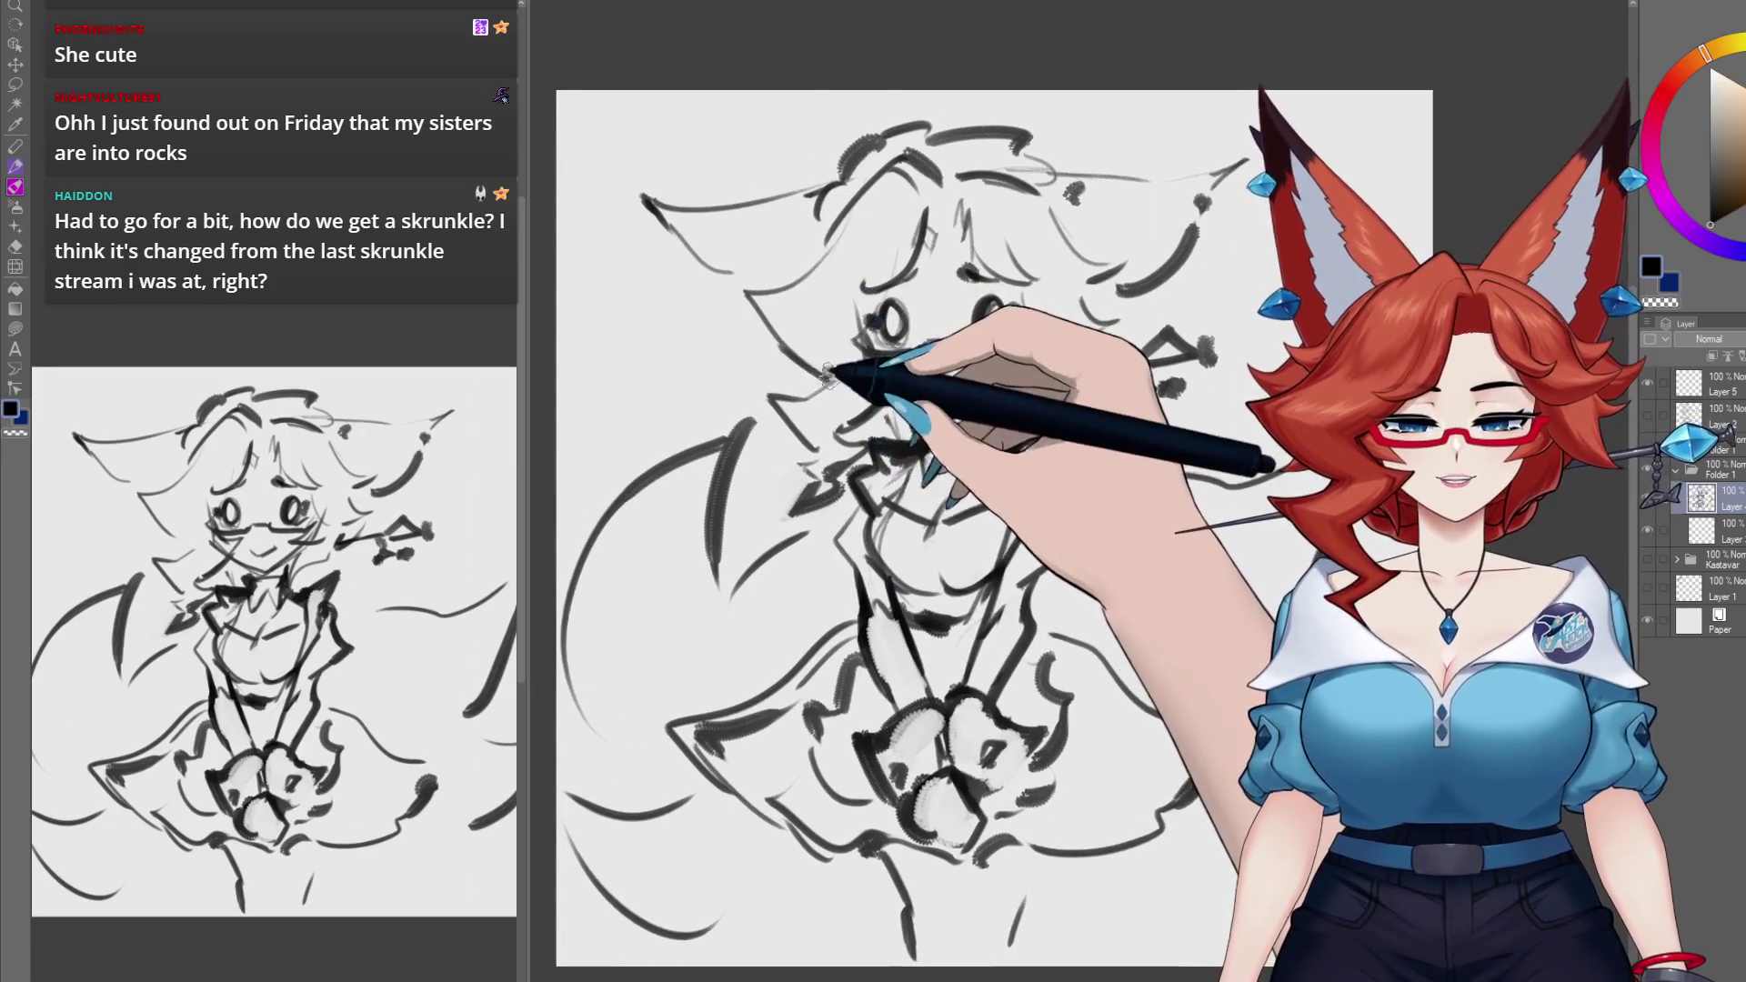
left_click_drag(784, 430, 789, 459)
Step: Ink bold lines along both ear tops, then select the layer below for colouring
scroll(803, 338, "up", 2)
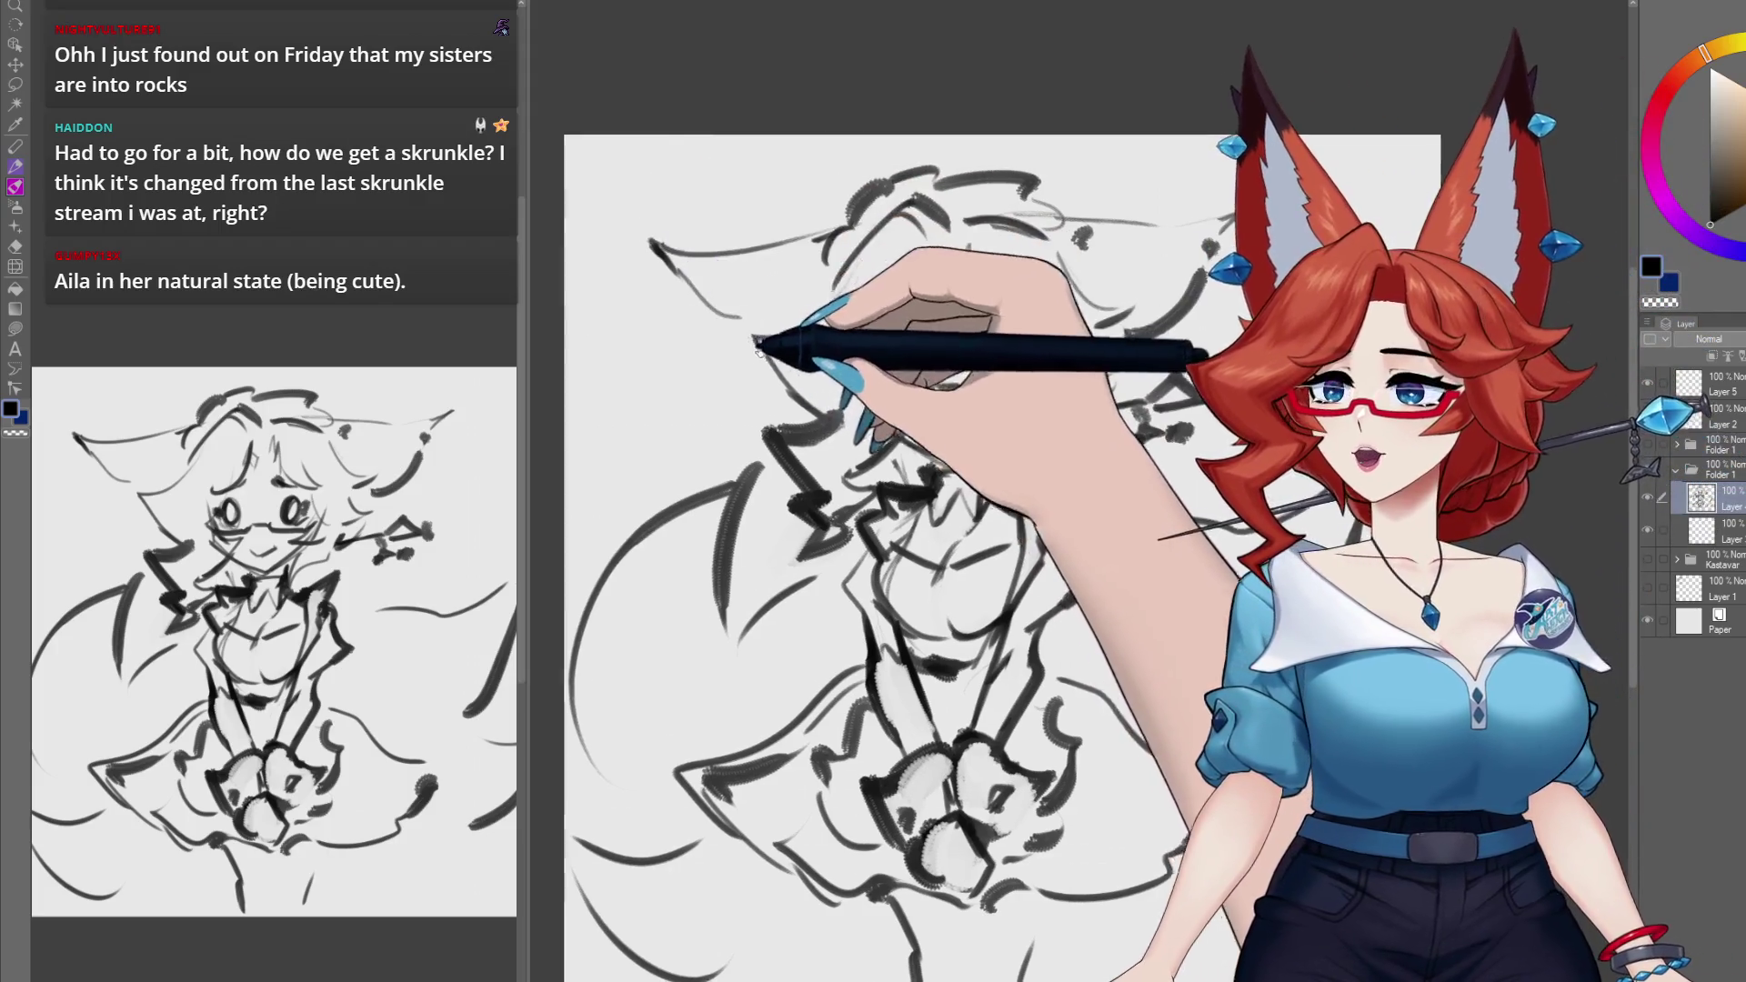
mouse_move(755, 327)
left_mouse_down()
mouse_move(769, 321)
mouse_move(732, 314)
left_mouse_up()
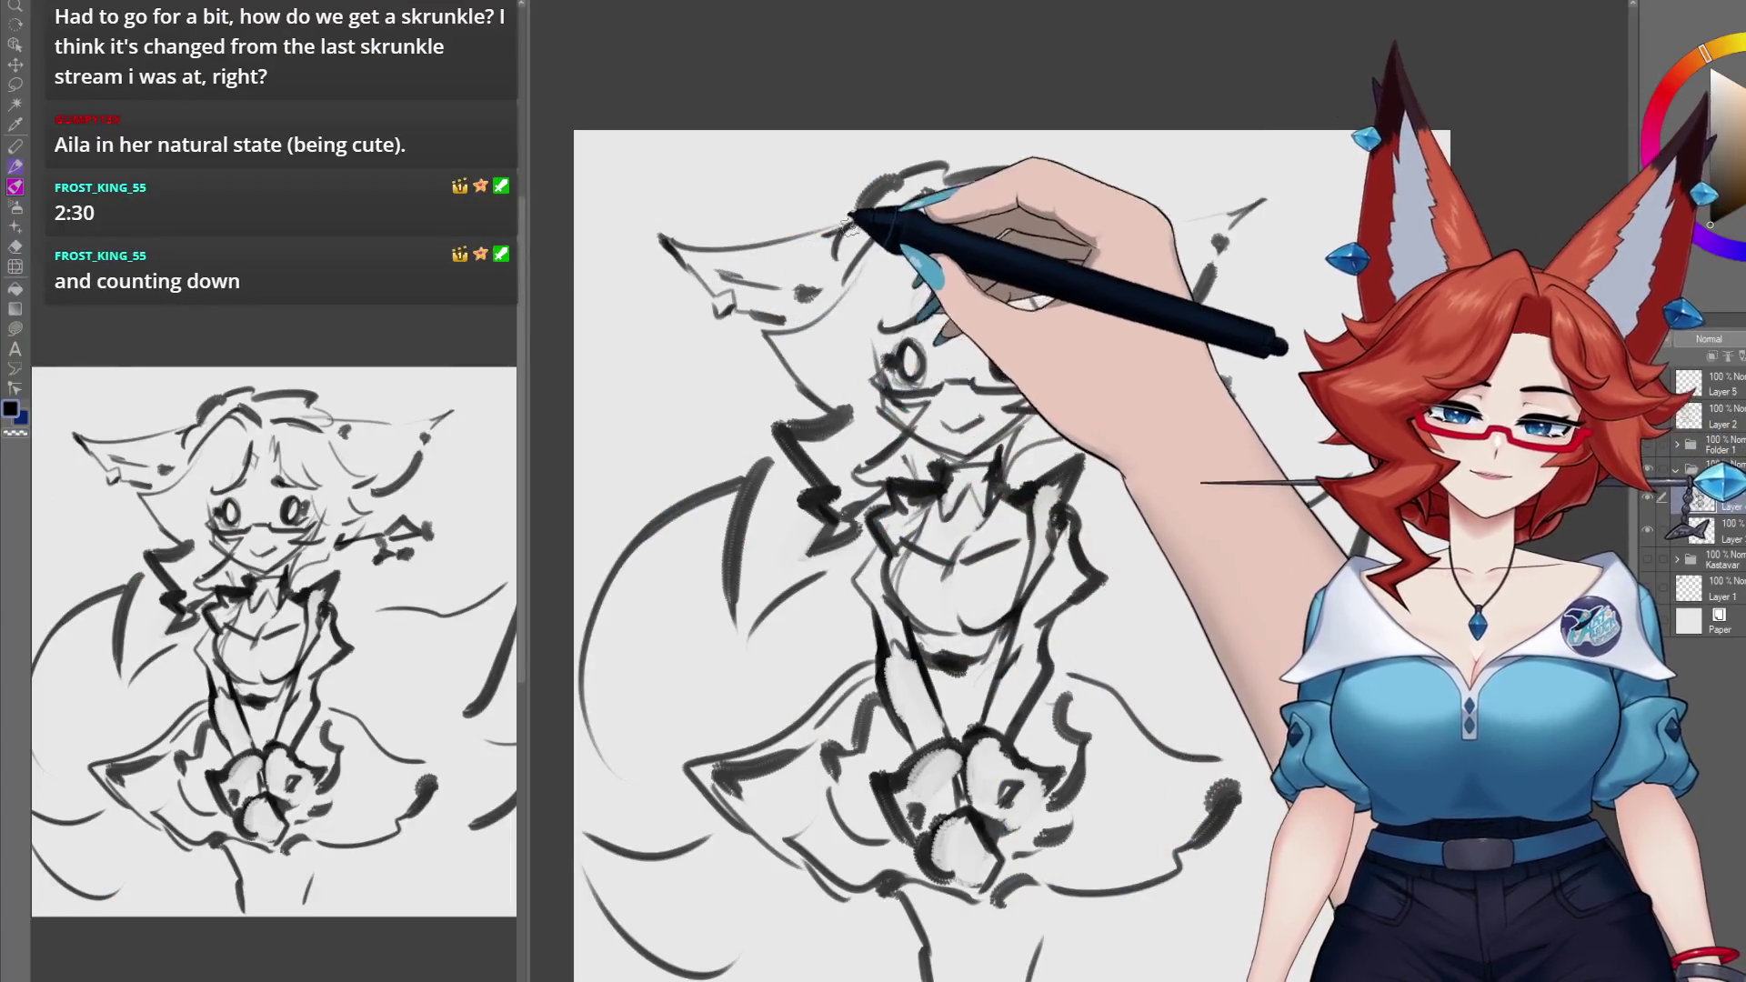
left_click_drag(850, 223, 660, 244)
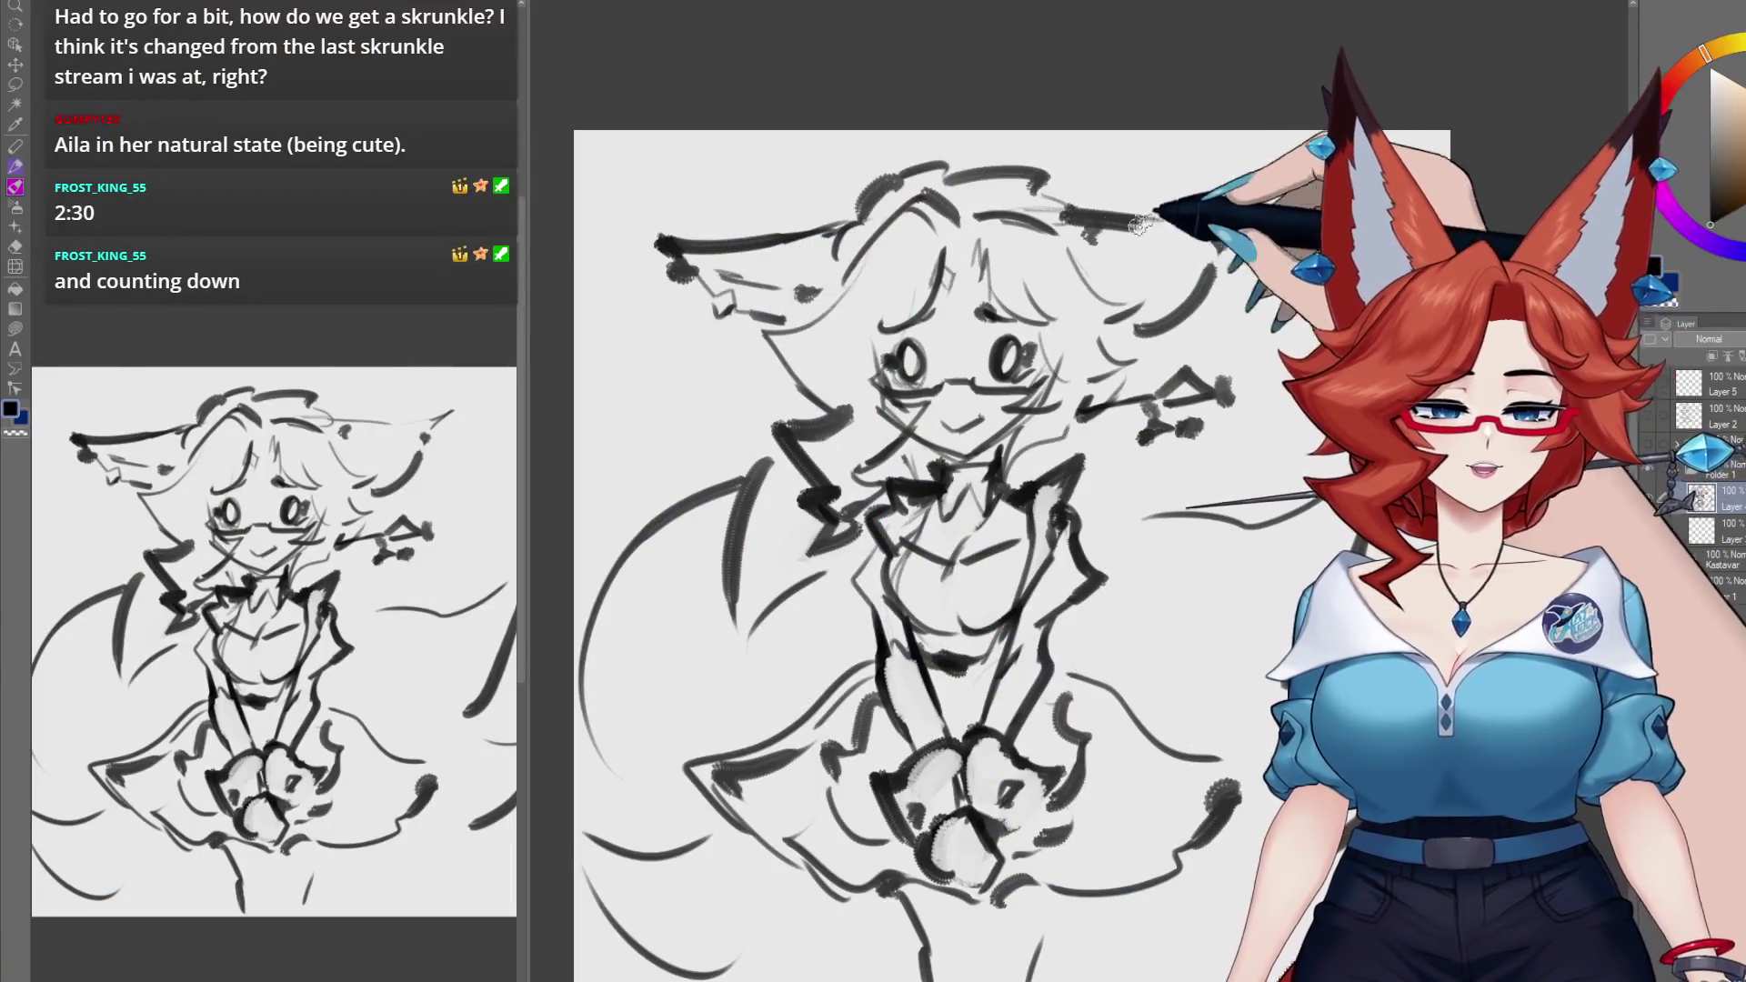
mouse_move(1062, 216)
left_mouse_down()
mouse_move(1271, 200)
mouse_move(1253, 230)
left_mouse_up()
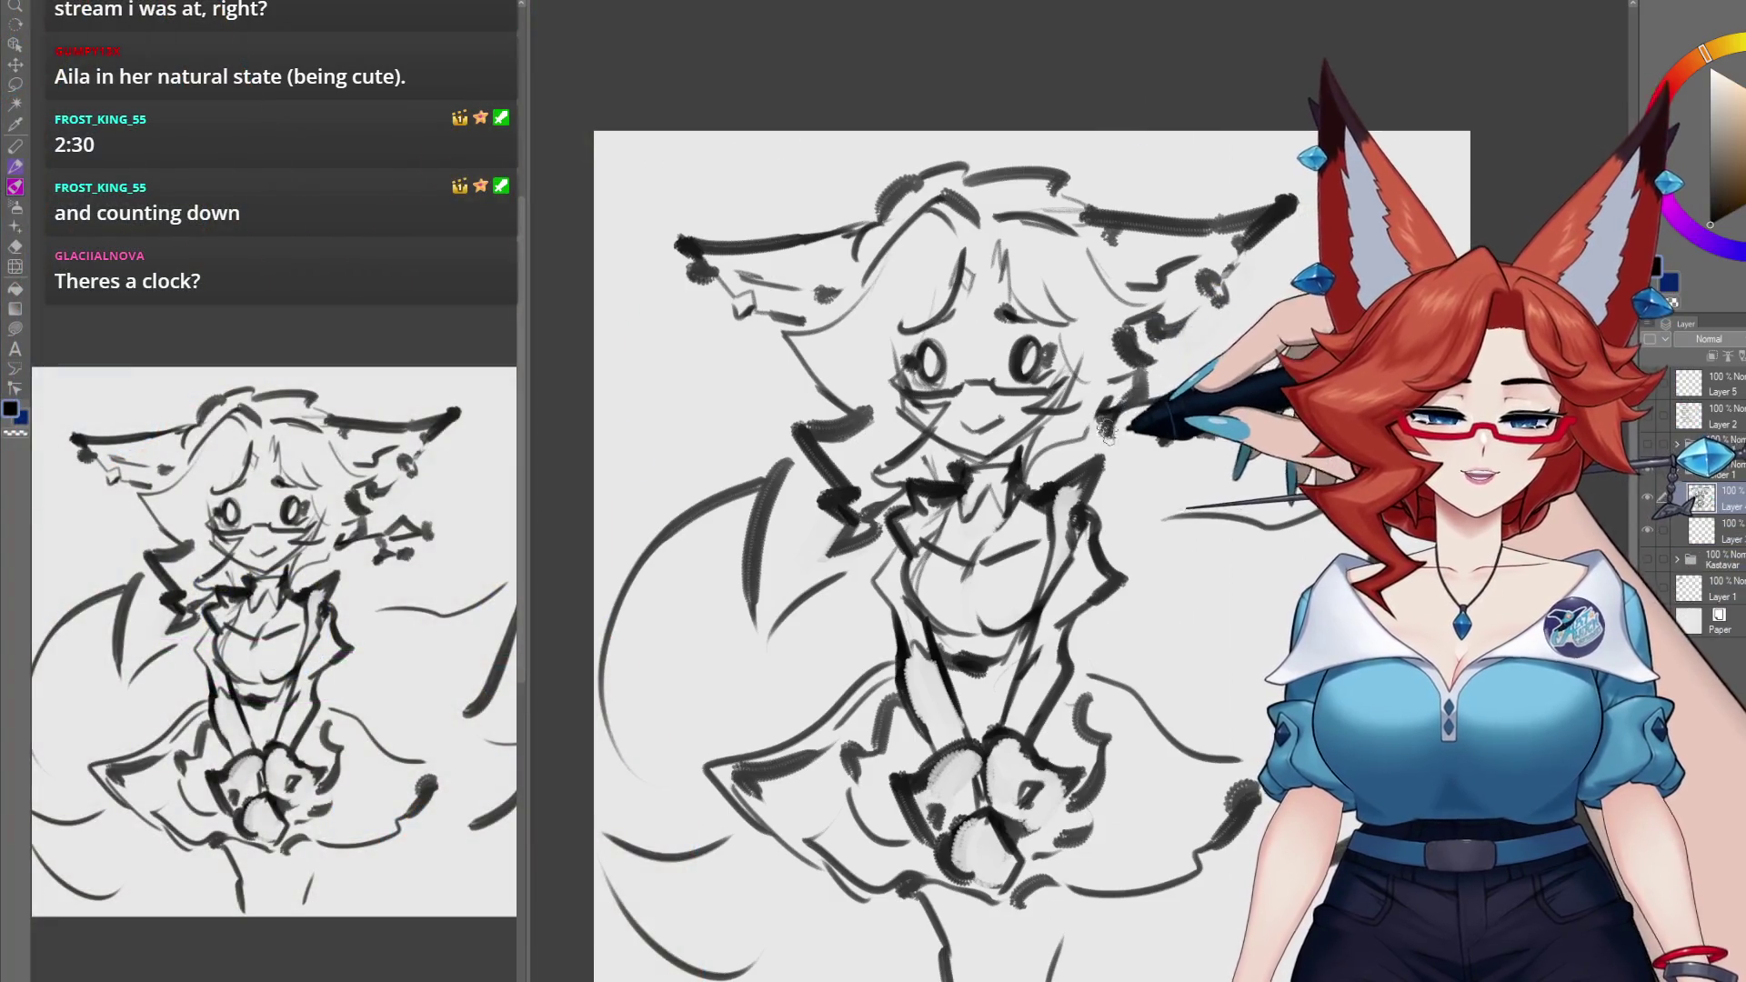
left_click_drag(1165, 325, 1135, 331)
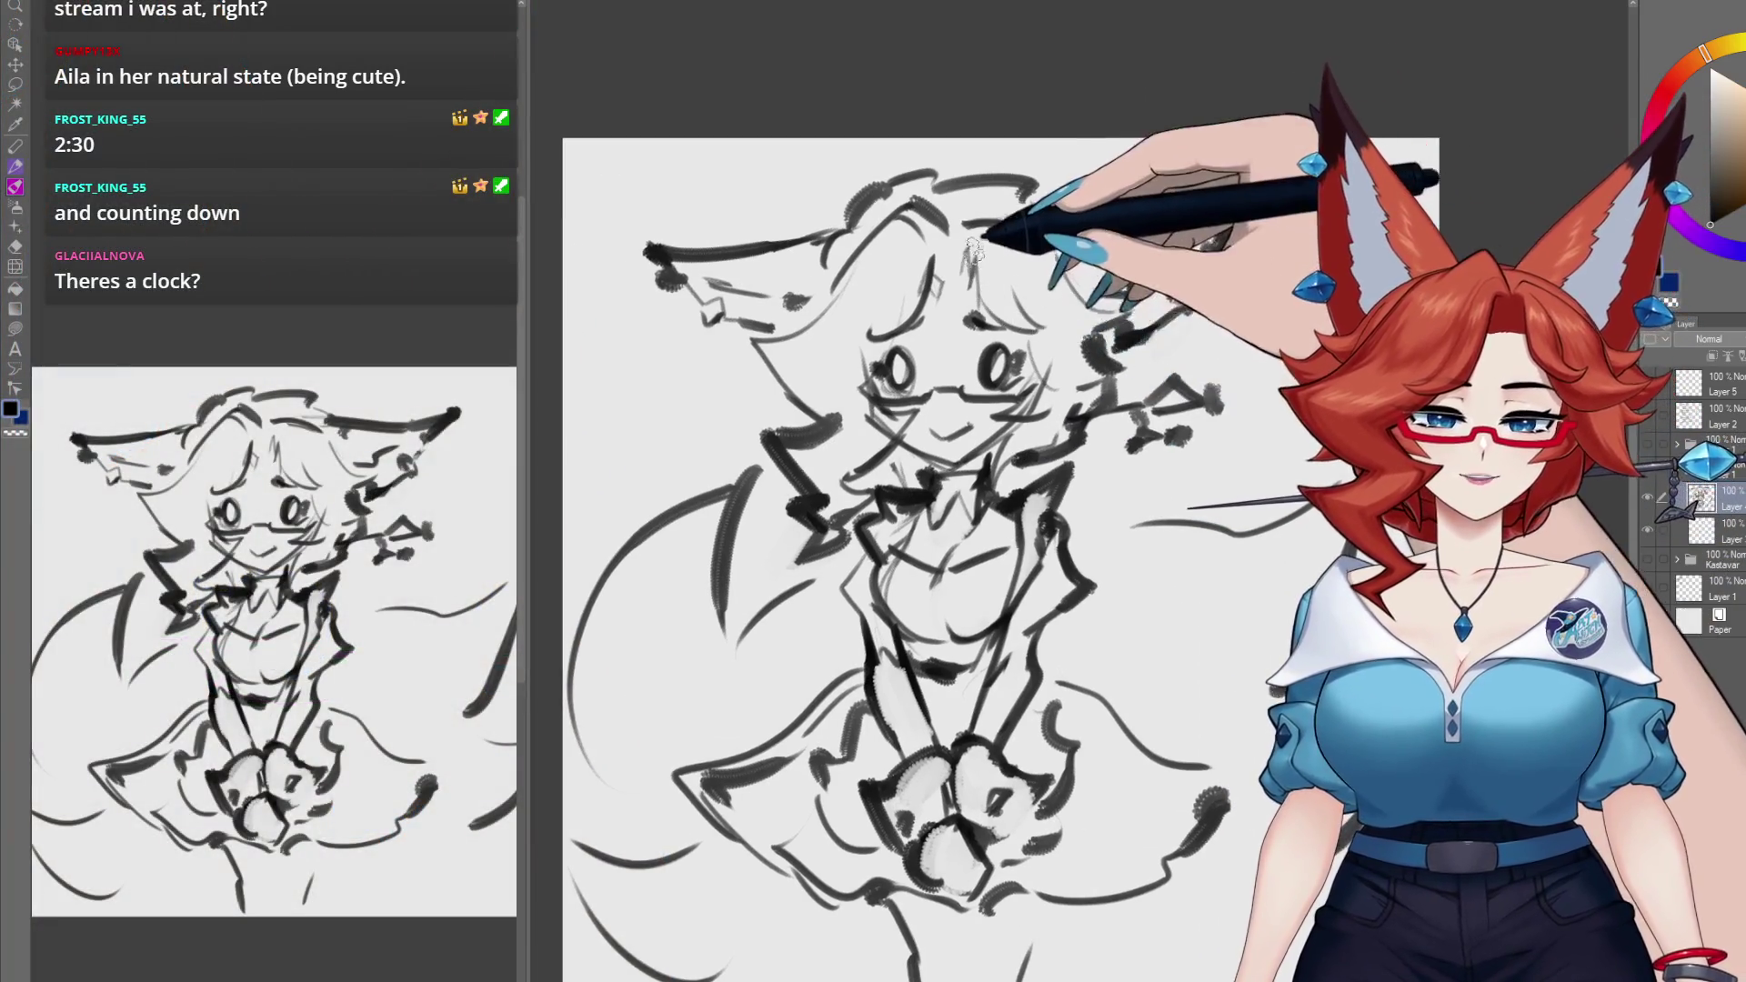
left_click(1719, 531)
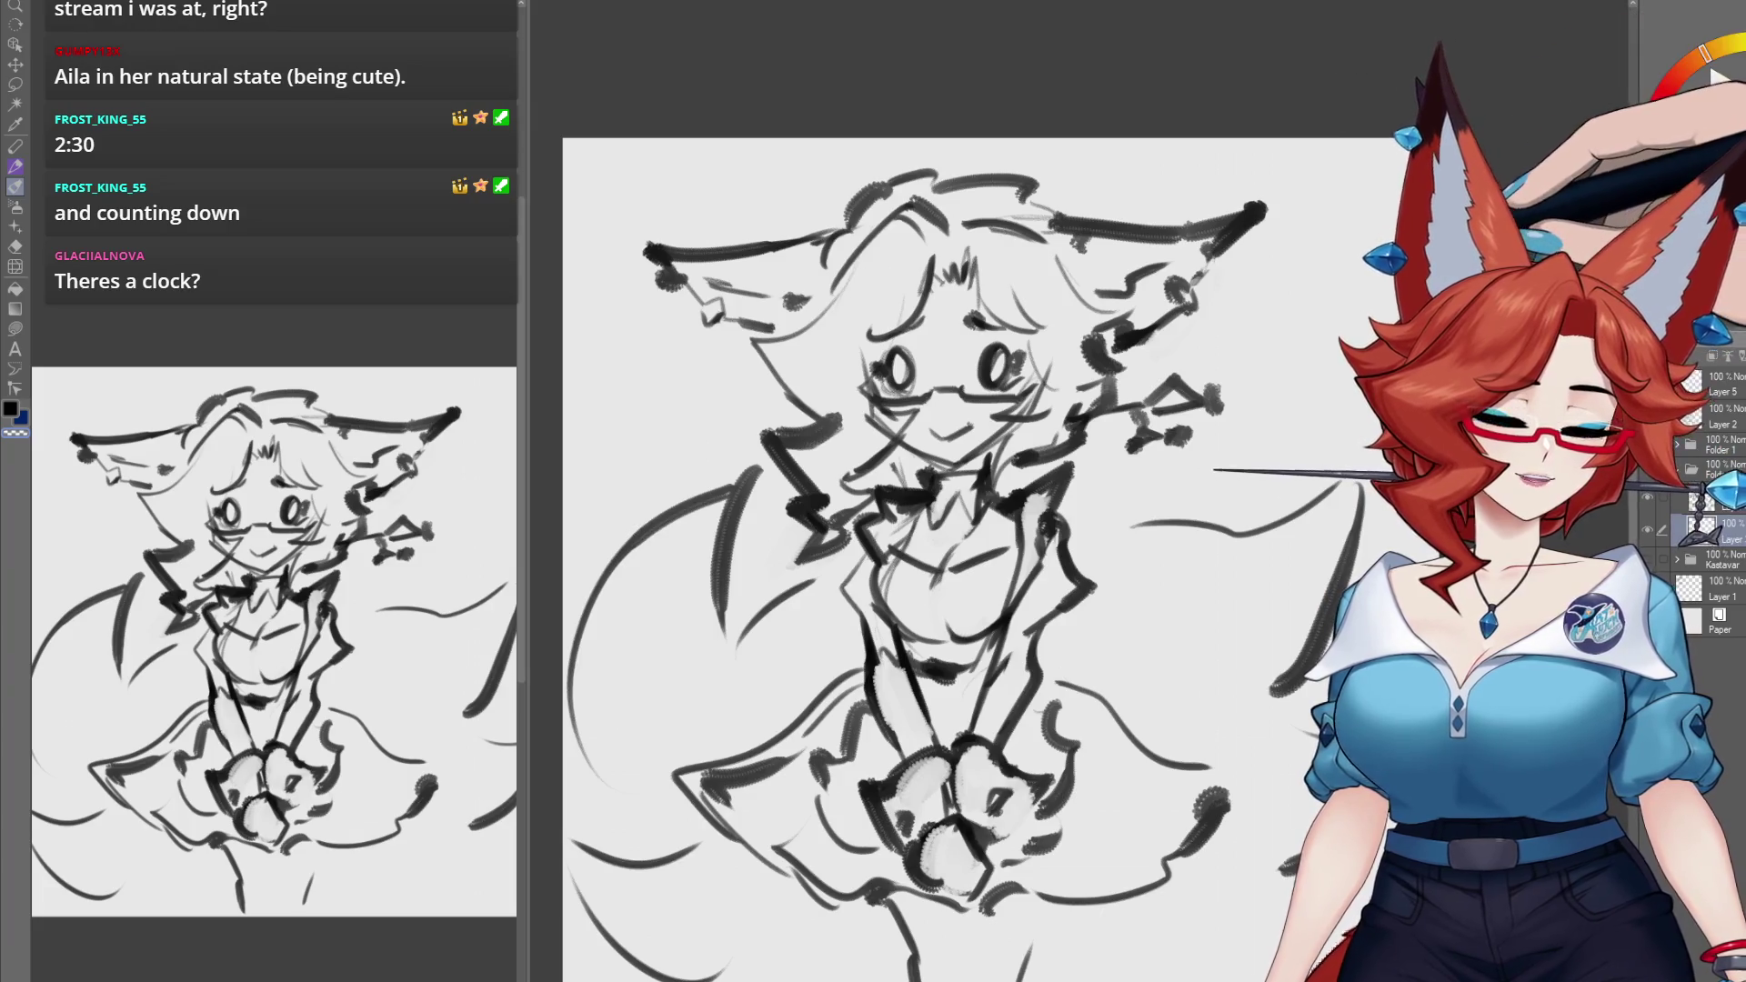
Step: Switch to a flat-colour brush and block in peach skin over the face and chest
key("b")
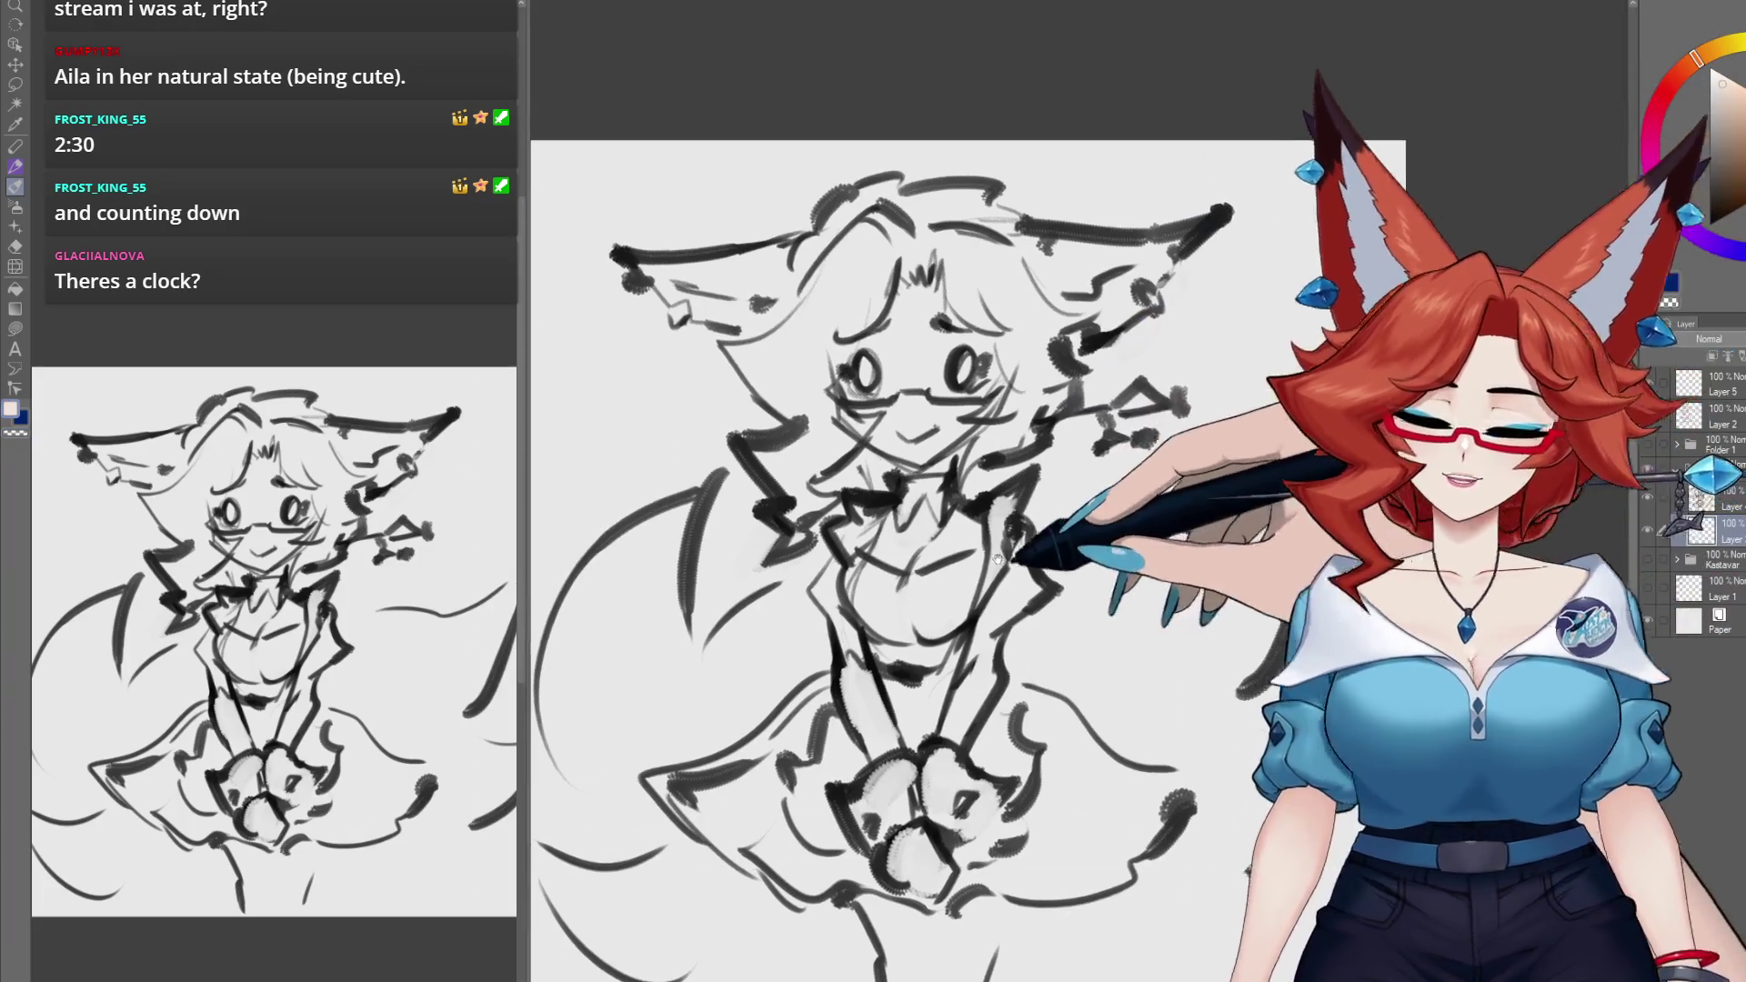
key("b")
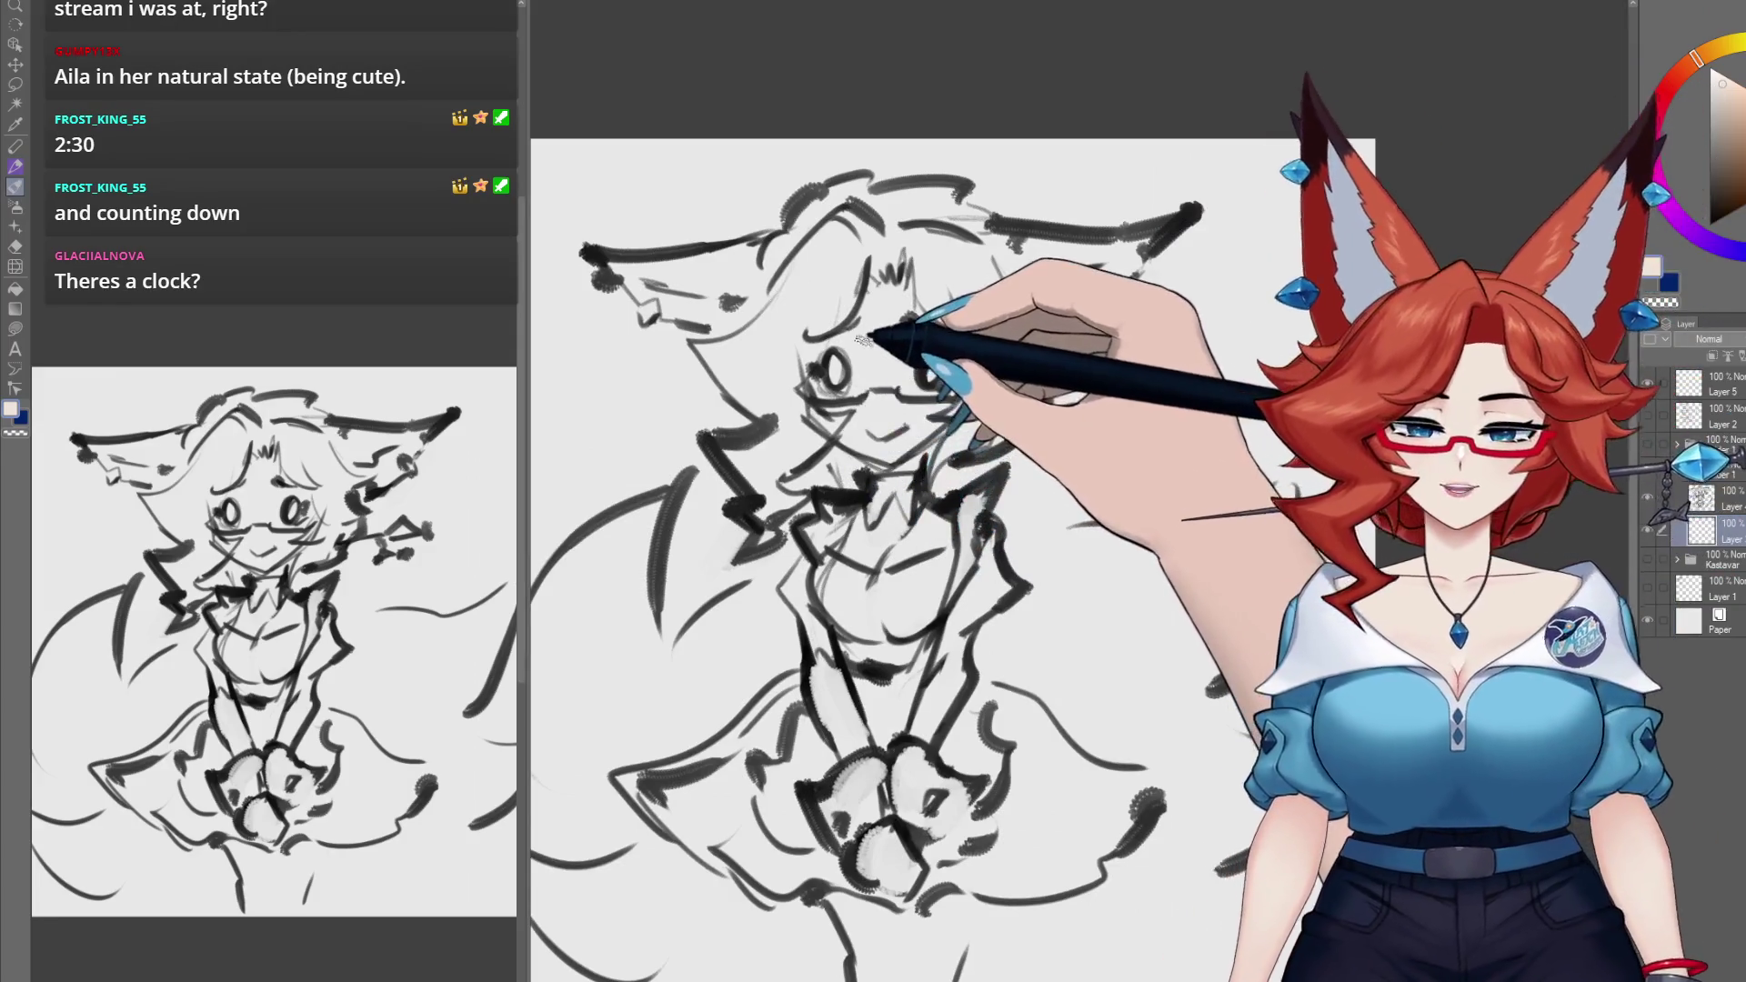
mouse_move(823, 314)
left_mouse_down()
mouse_move(873, 500)
mouse_move(910, 505)
left_mouse_up()
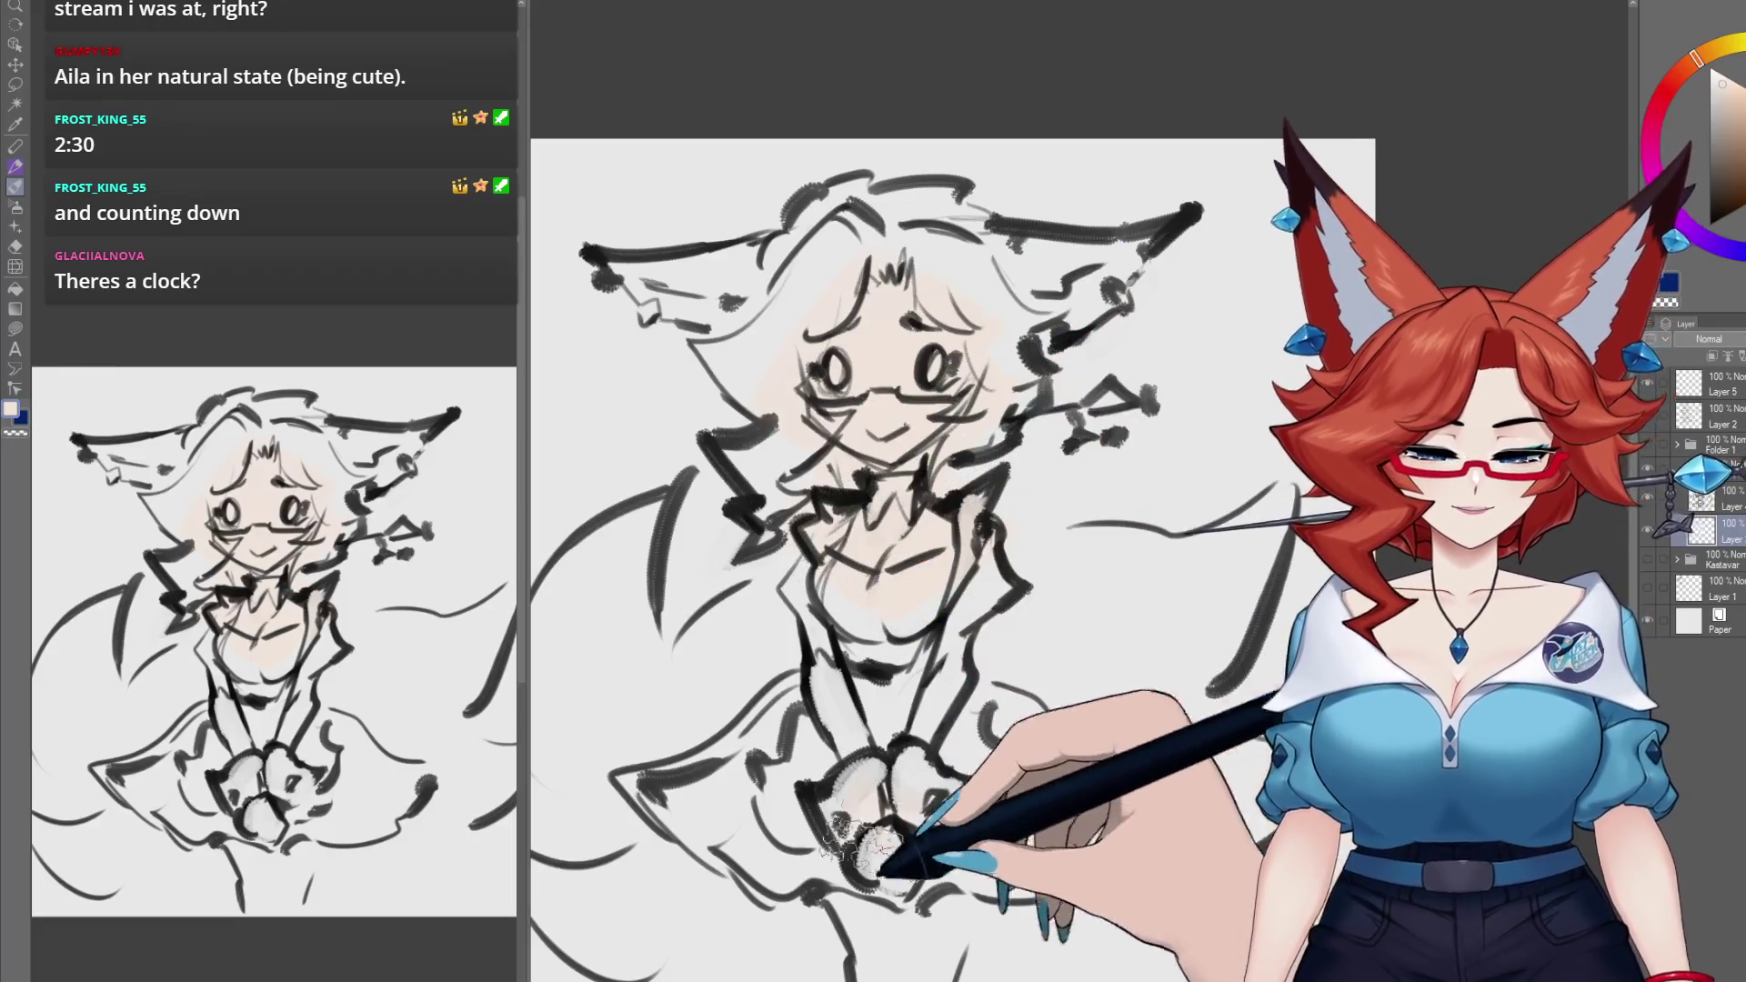
scroll(895, 773, "down", 3)
scroll(946, 818, "up", 2)
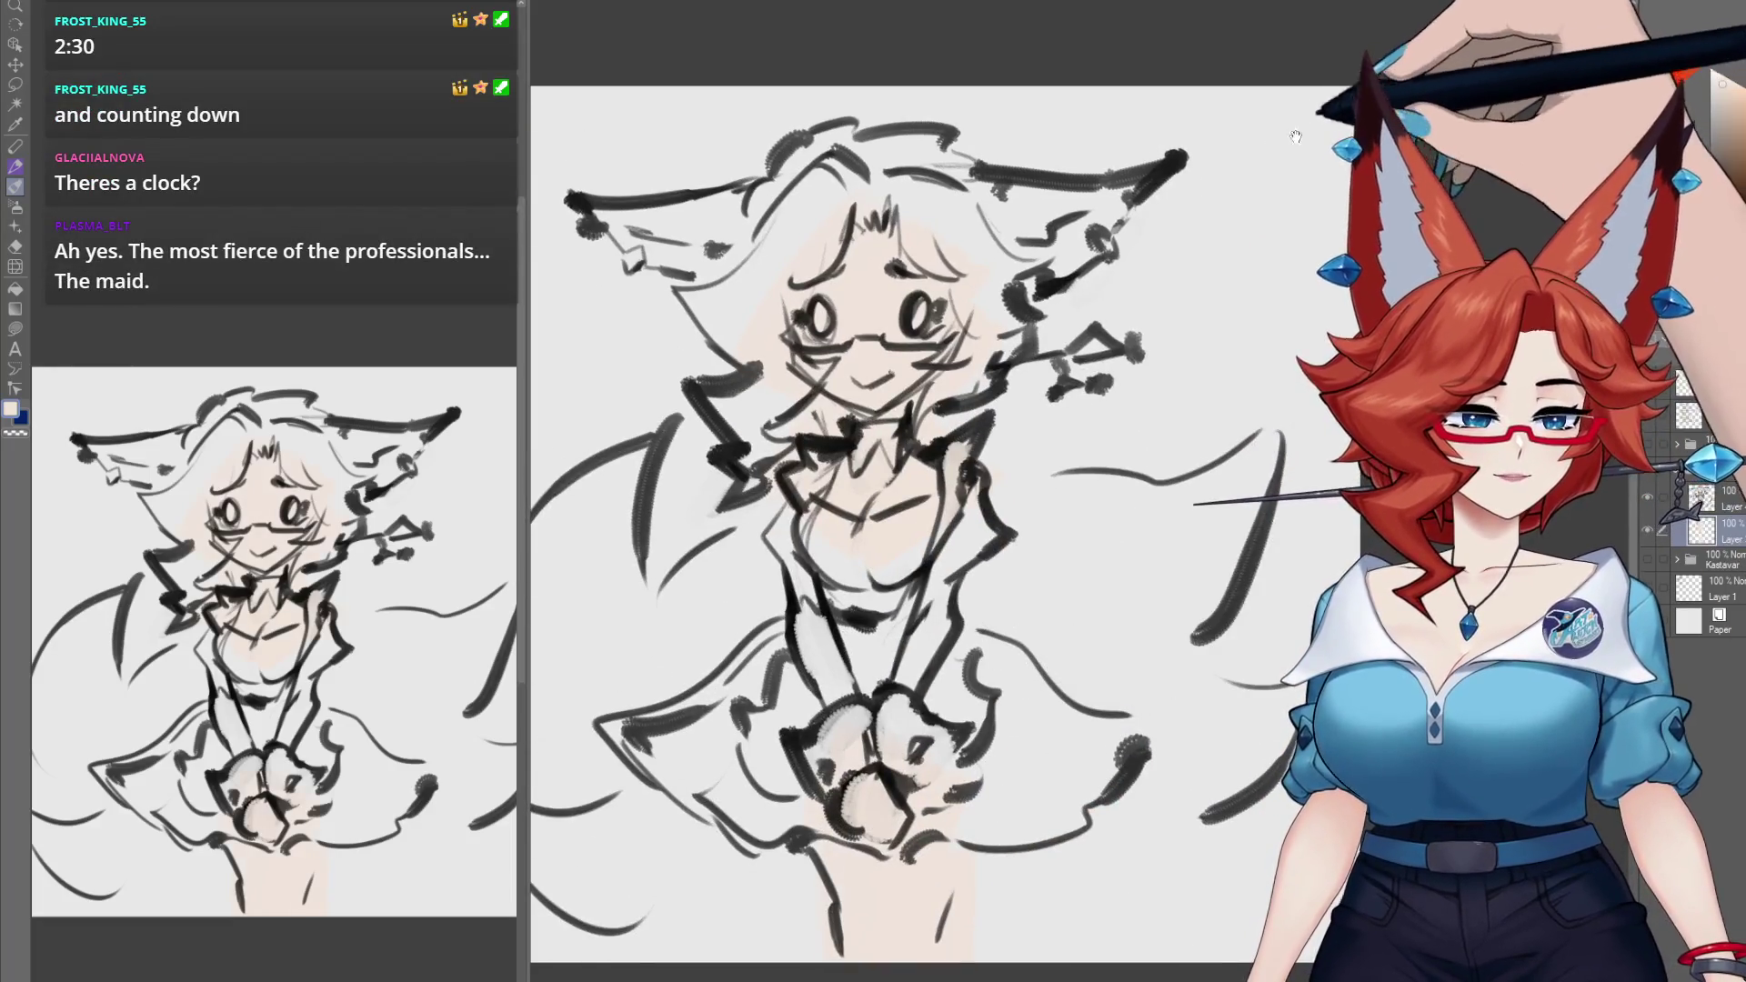
Step: Paint the top and right side of the hair and the left ear red-orange
left_click(1676, 75)
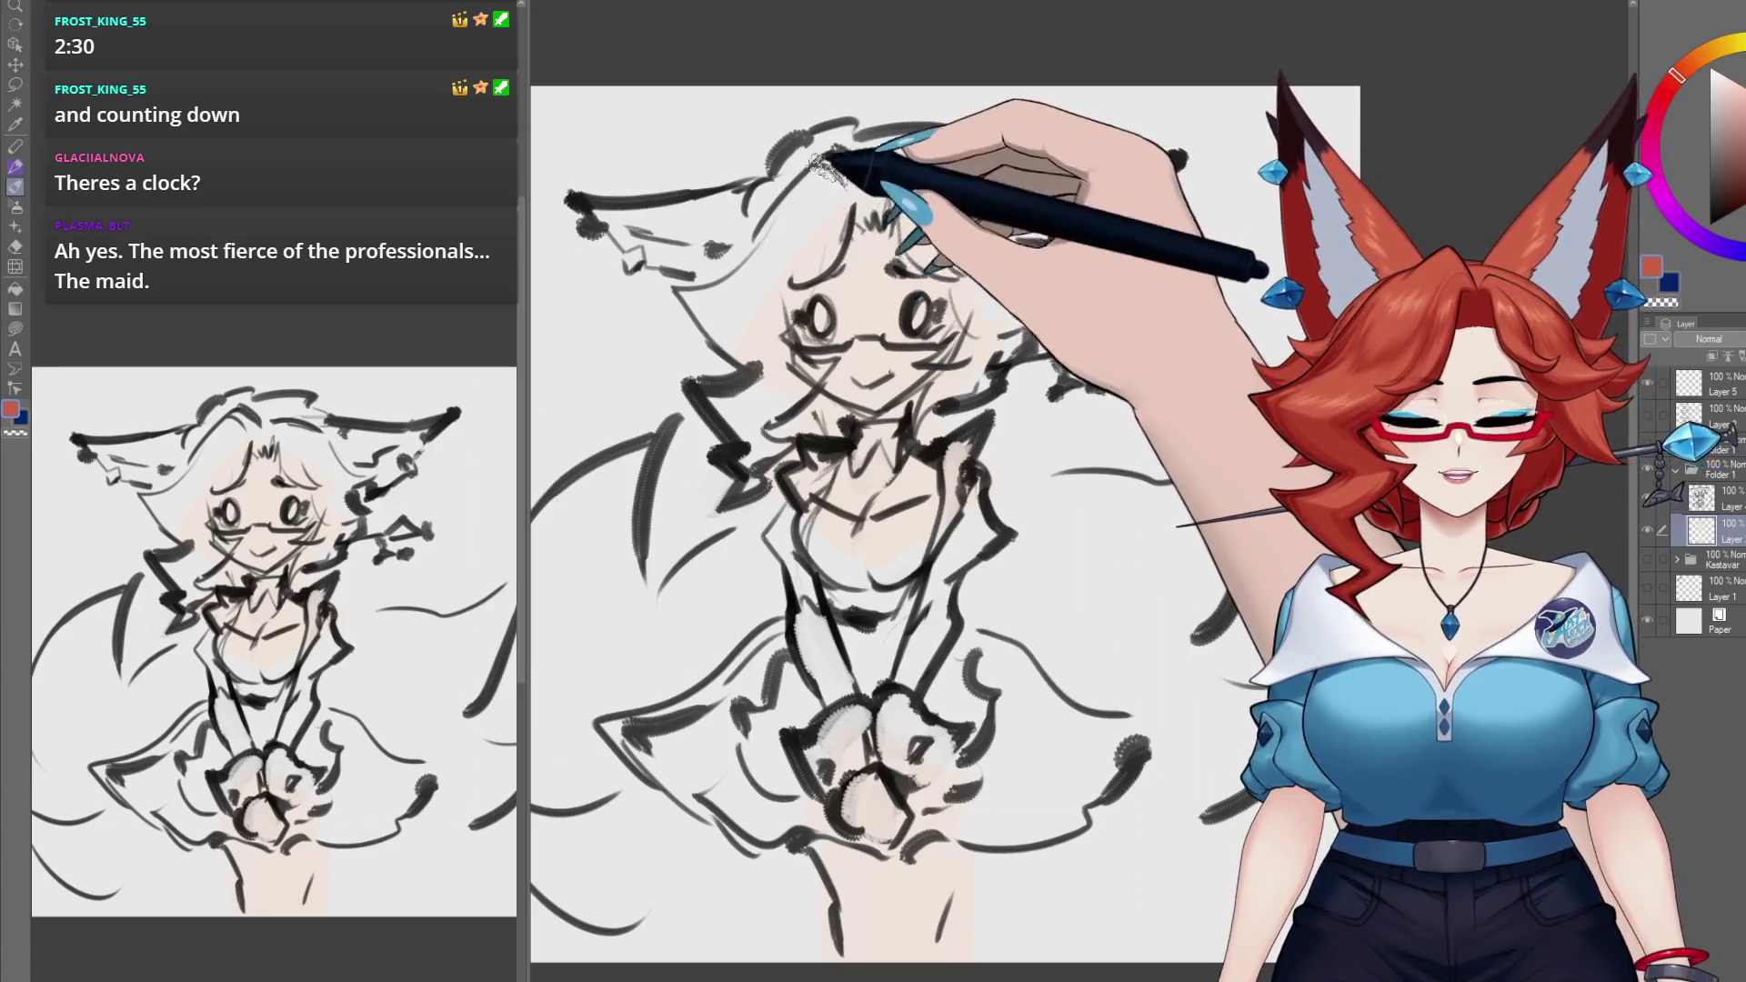
mouse_move(764, 238)
left_mouse_down()
mouse_move(842, 163)
mouse_move(838, 188)
mouse_move(713, 292)
mouse_move(741, 312)
mouse_move(842, 223)
mouse_move(780, 273)
mouse_move(838, 175)
mouse_move(755, 368)
mouse_move(782, 380)
left_mouse_up()
left_click_drag(764, 448, 742, 492)
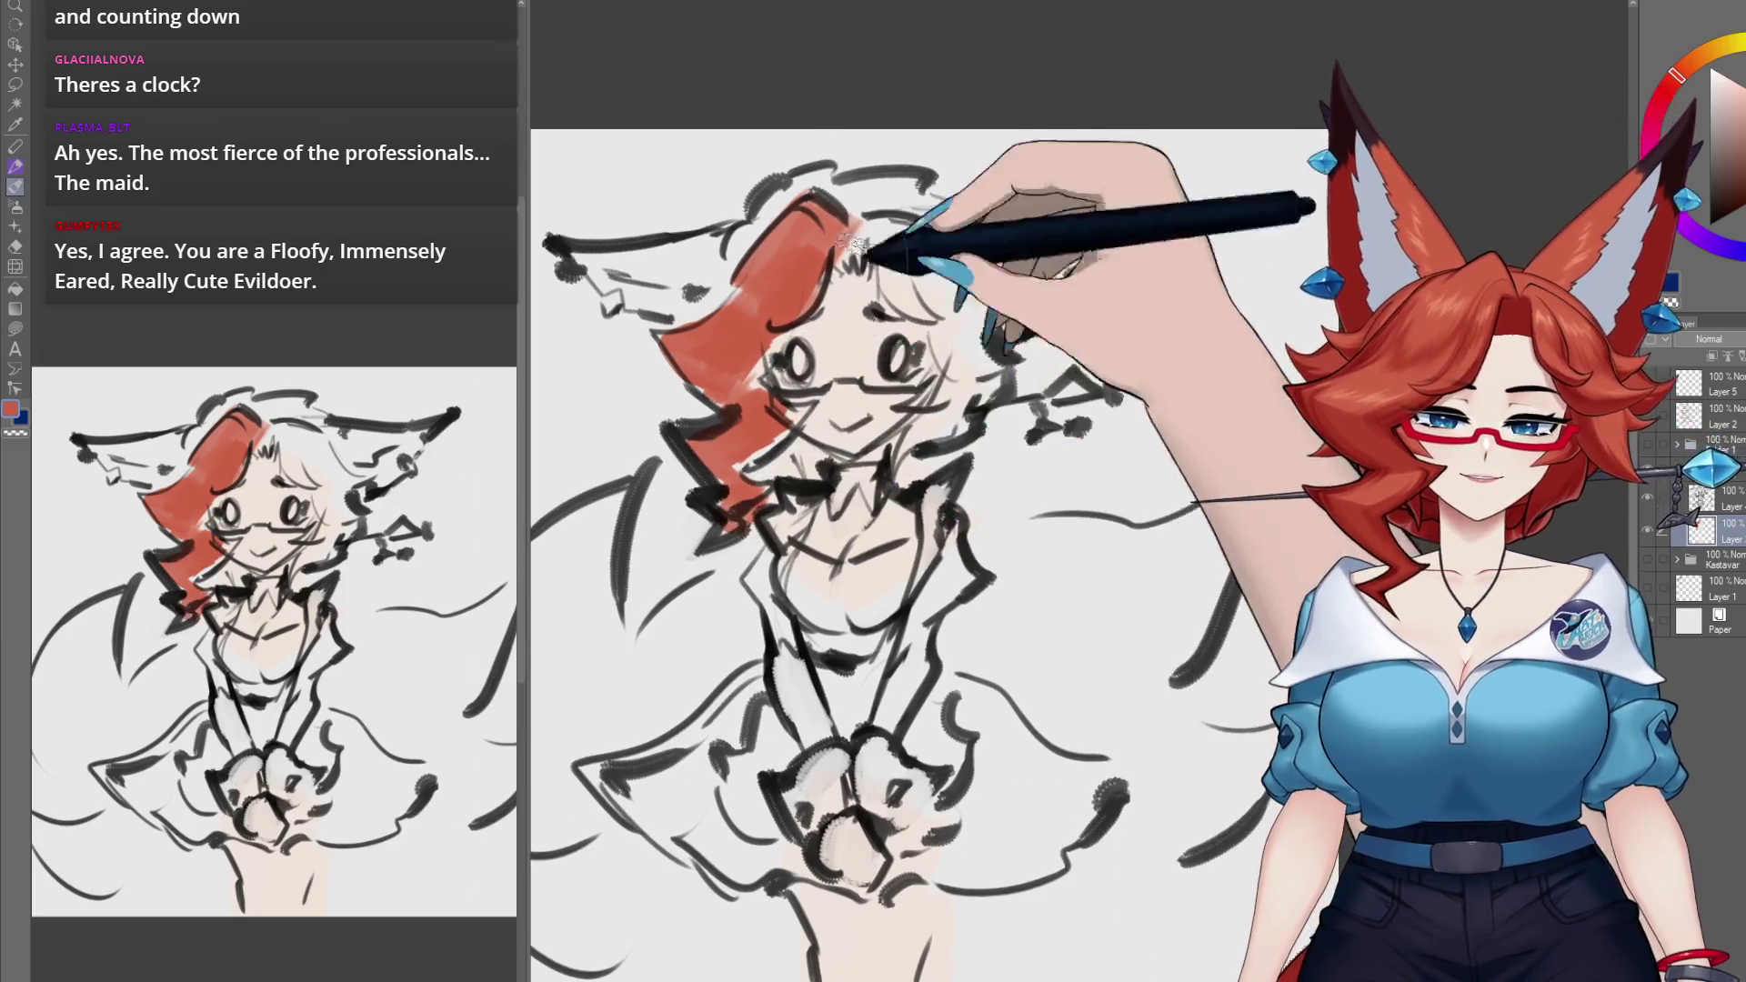
left_click_drag(863, 239, 890, 244)
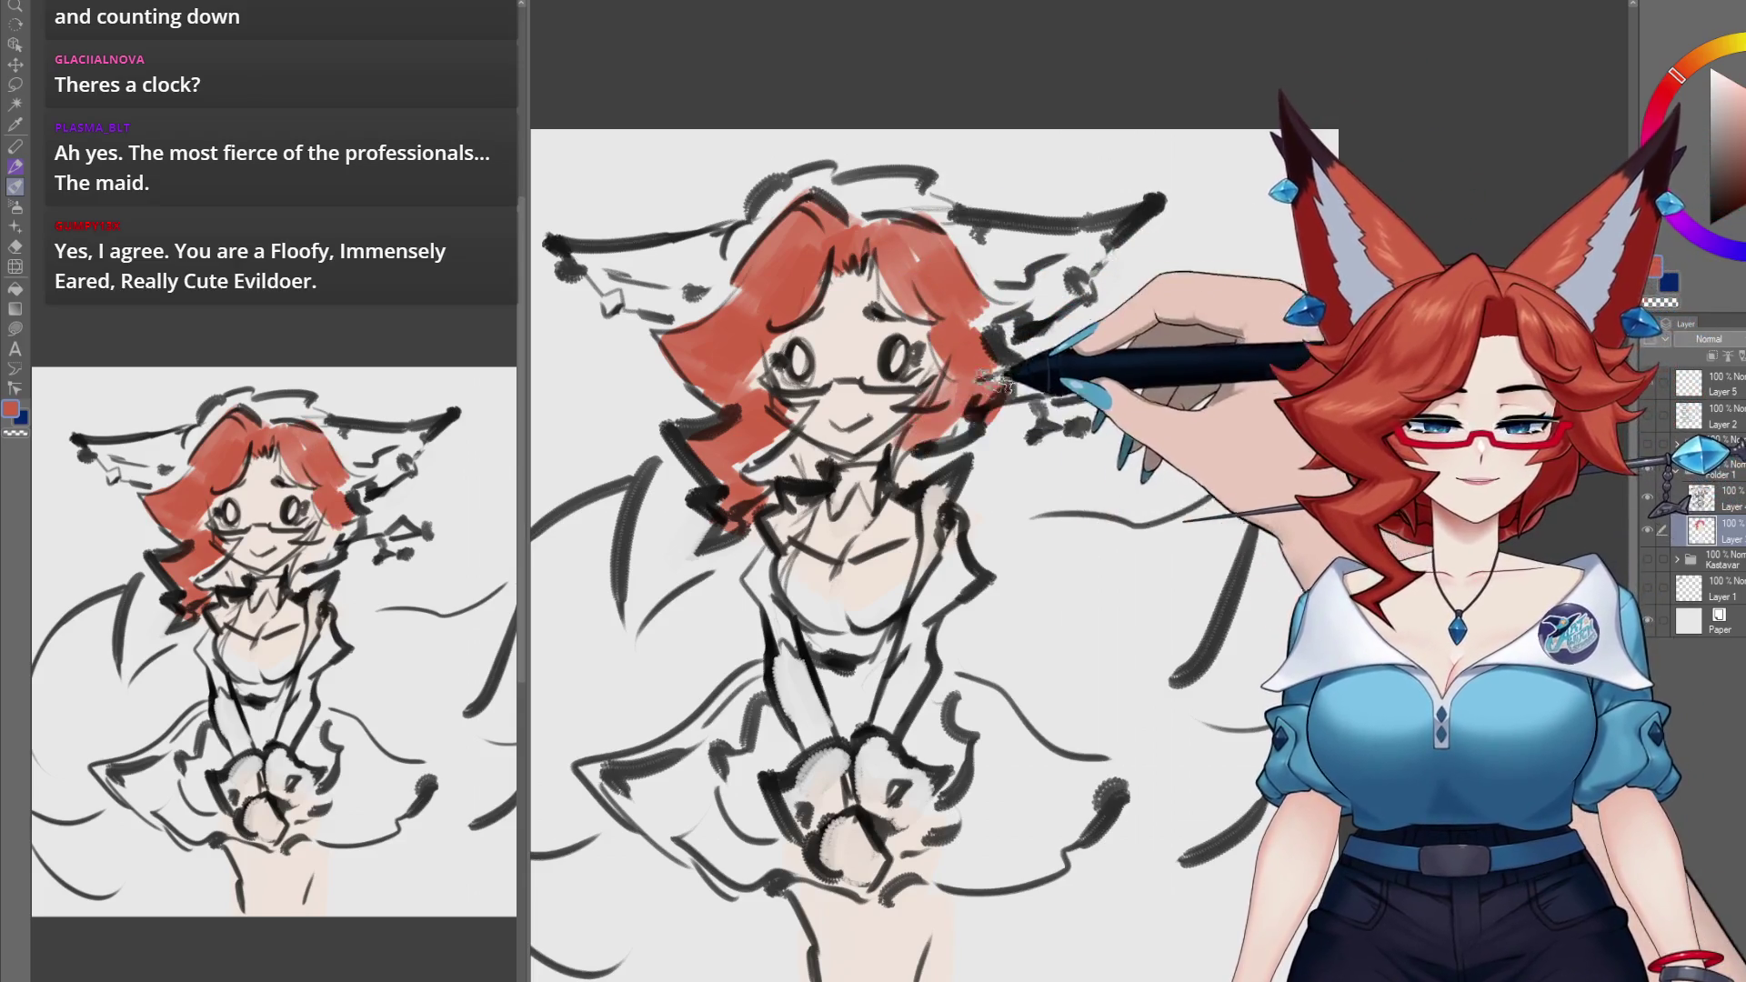
left_click_drag(993, 380, 929, 416)
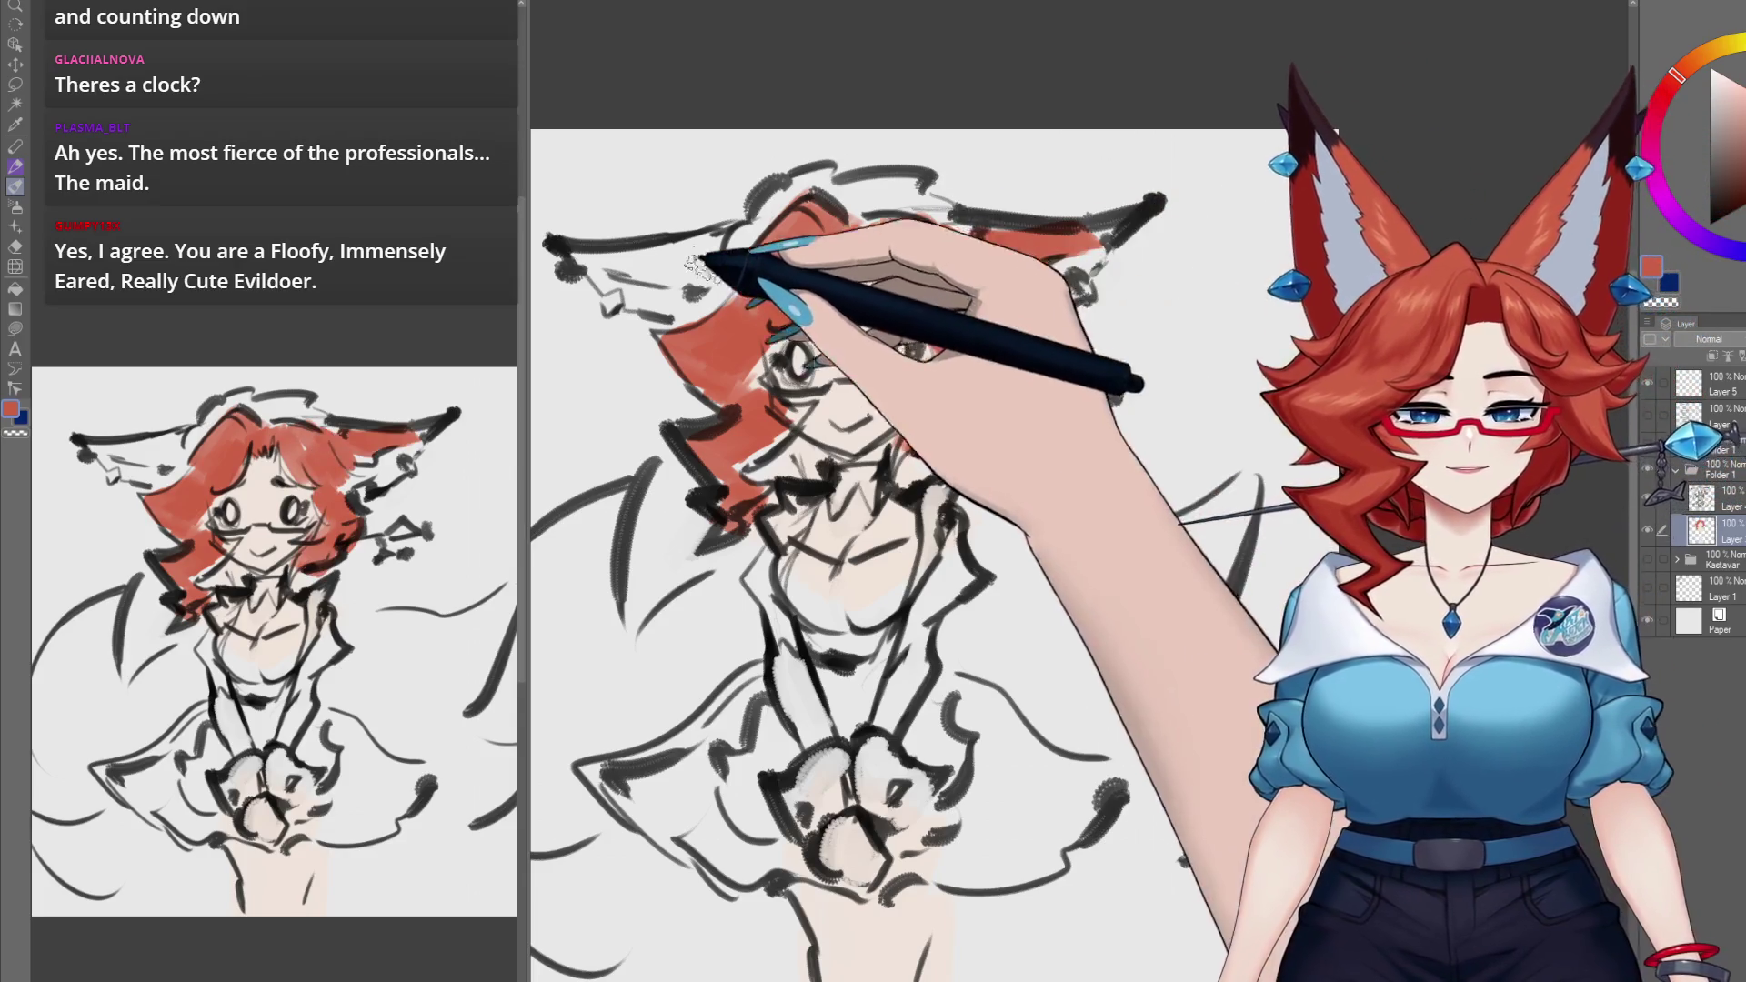
mouse_move(700, 259)
left_mouse_down()
mouse_move(618, 260)
mouse_move(655, 268)
left_mouse_up()
left_click_drag(1084, 483, 1109, 412)
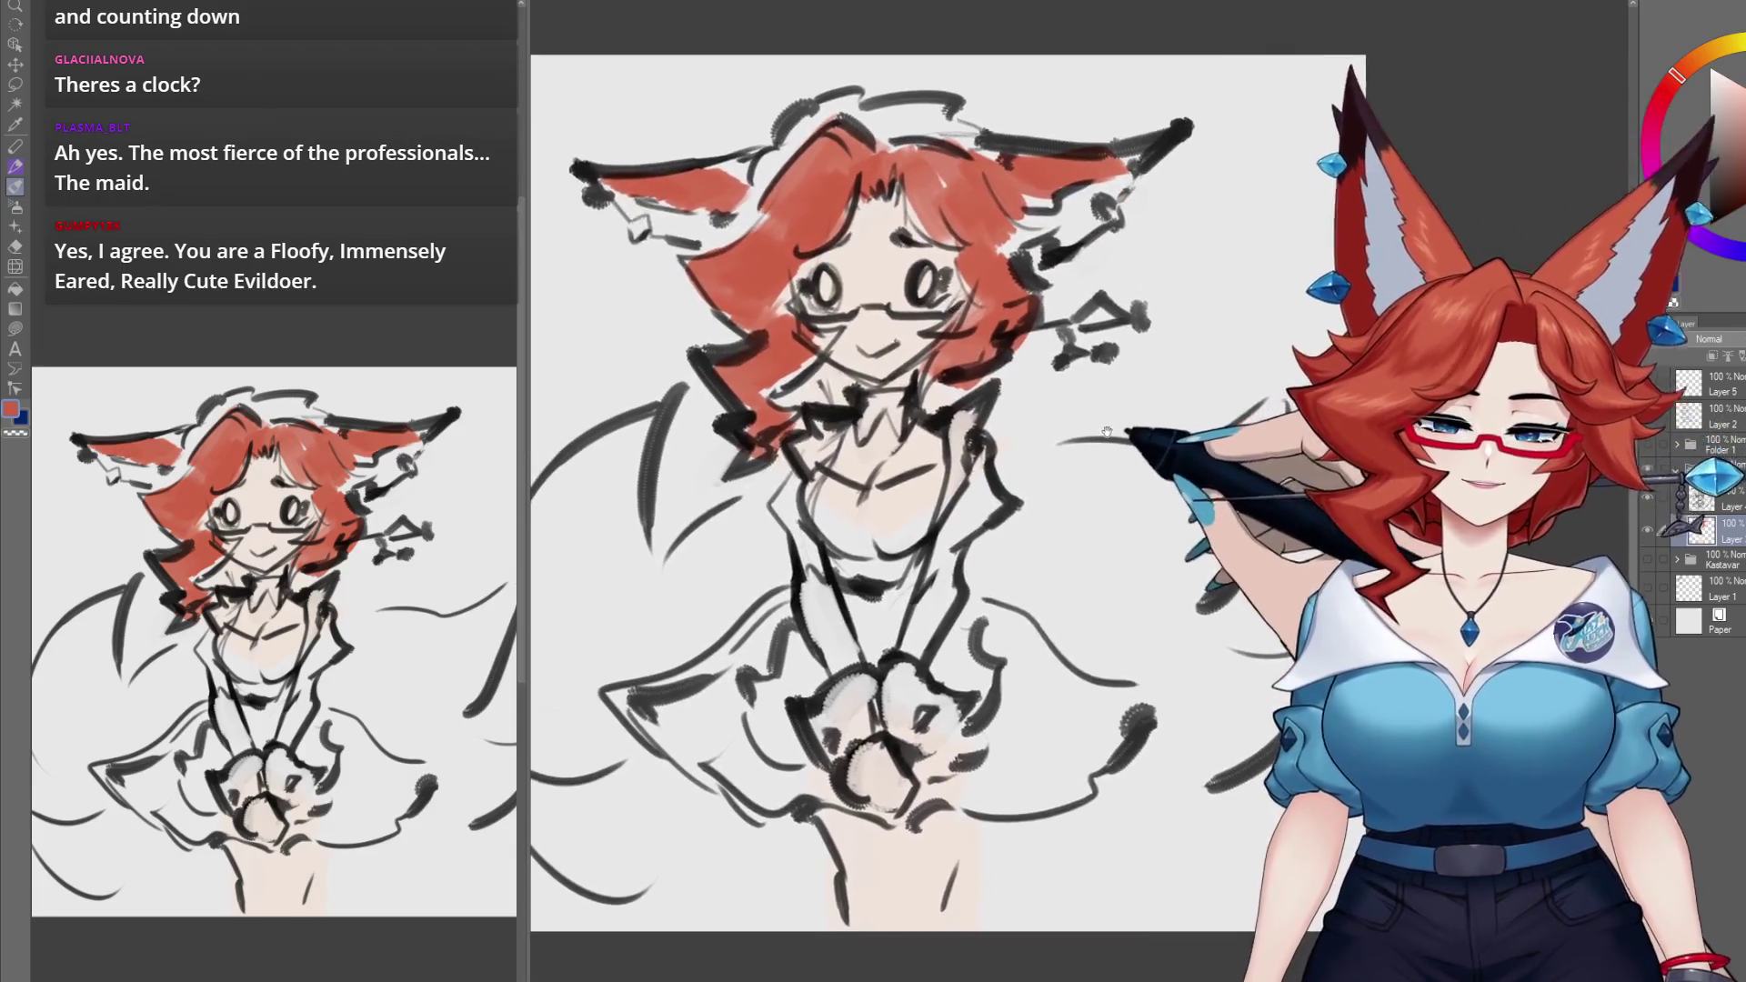
Step: Dab a small white highlight on the glasses lens
left_click(1710, 71)
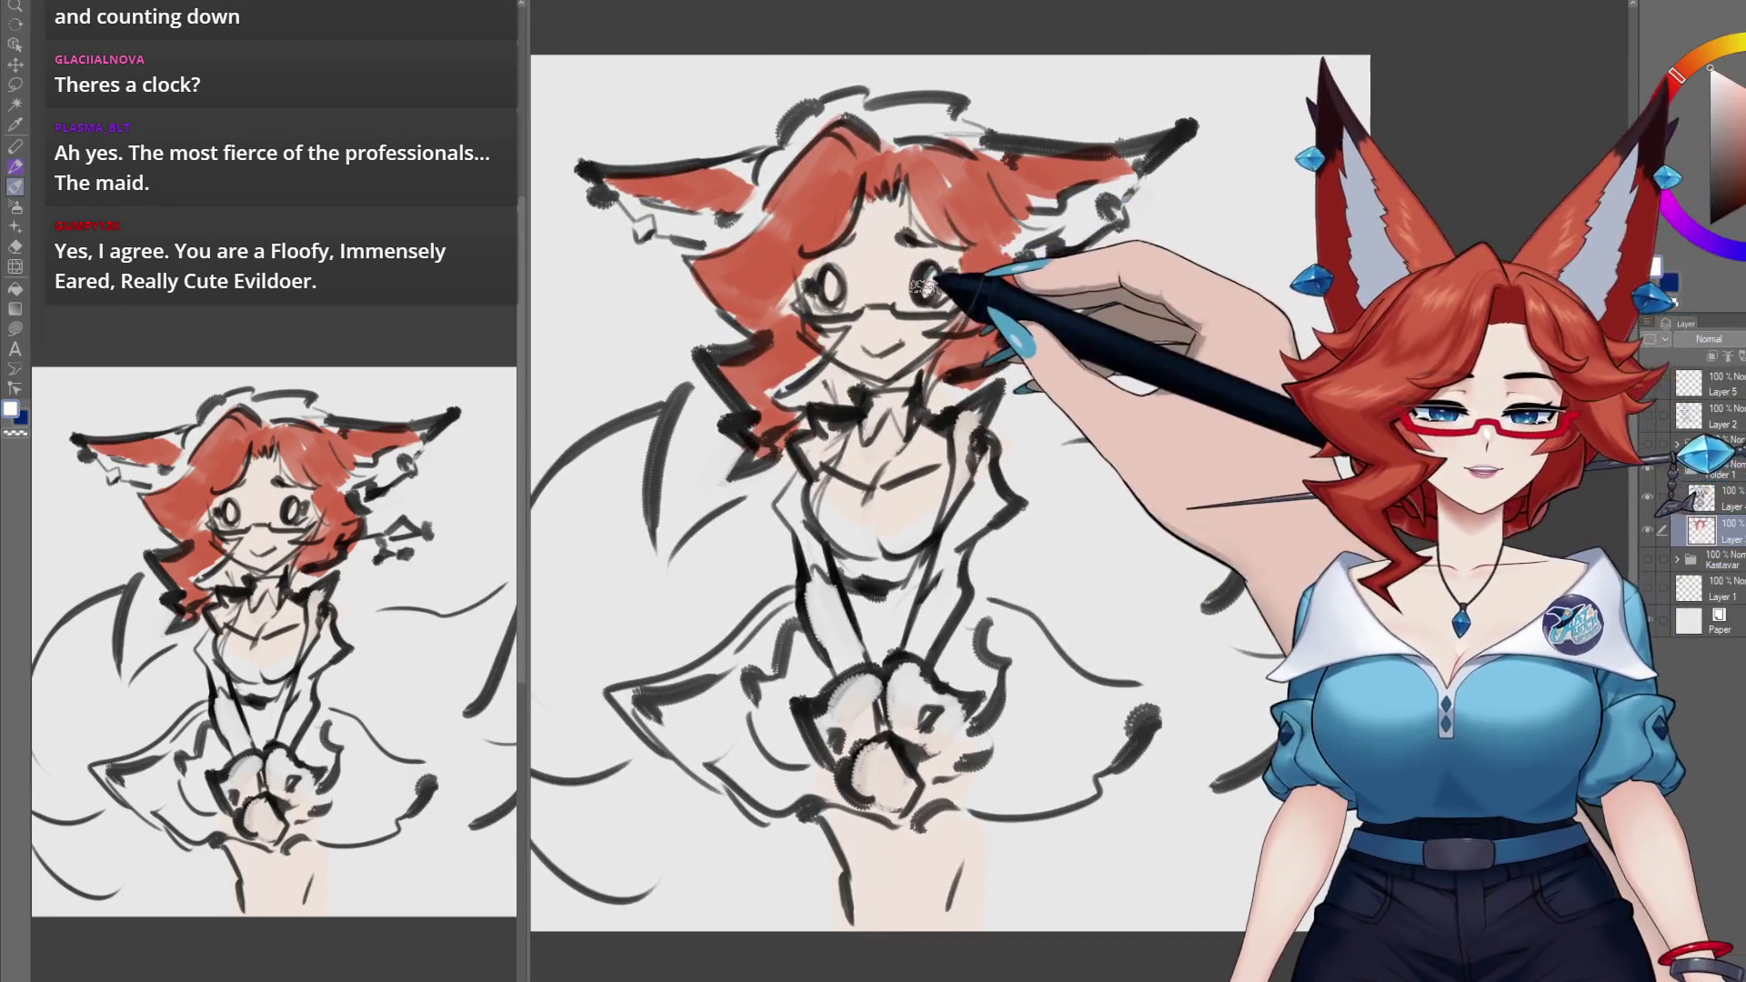
left_click_drag(871, 317, 884, 320)
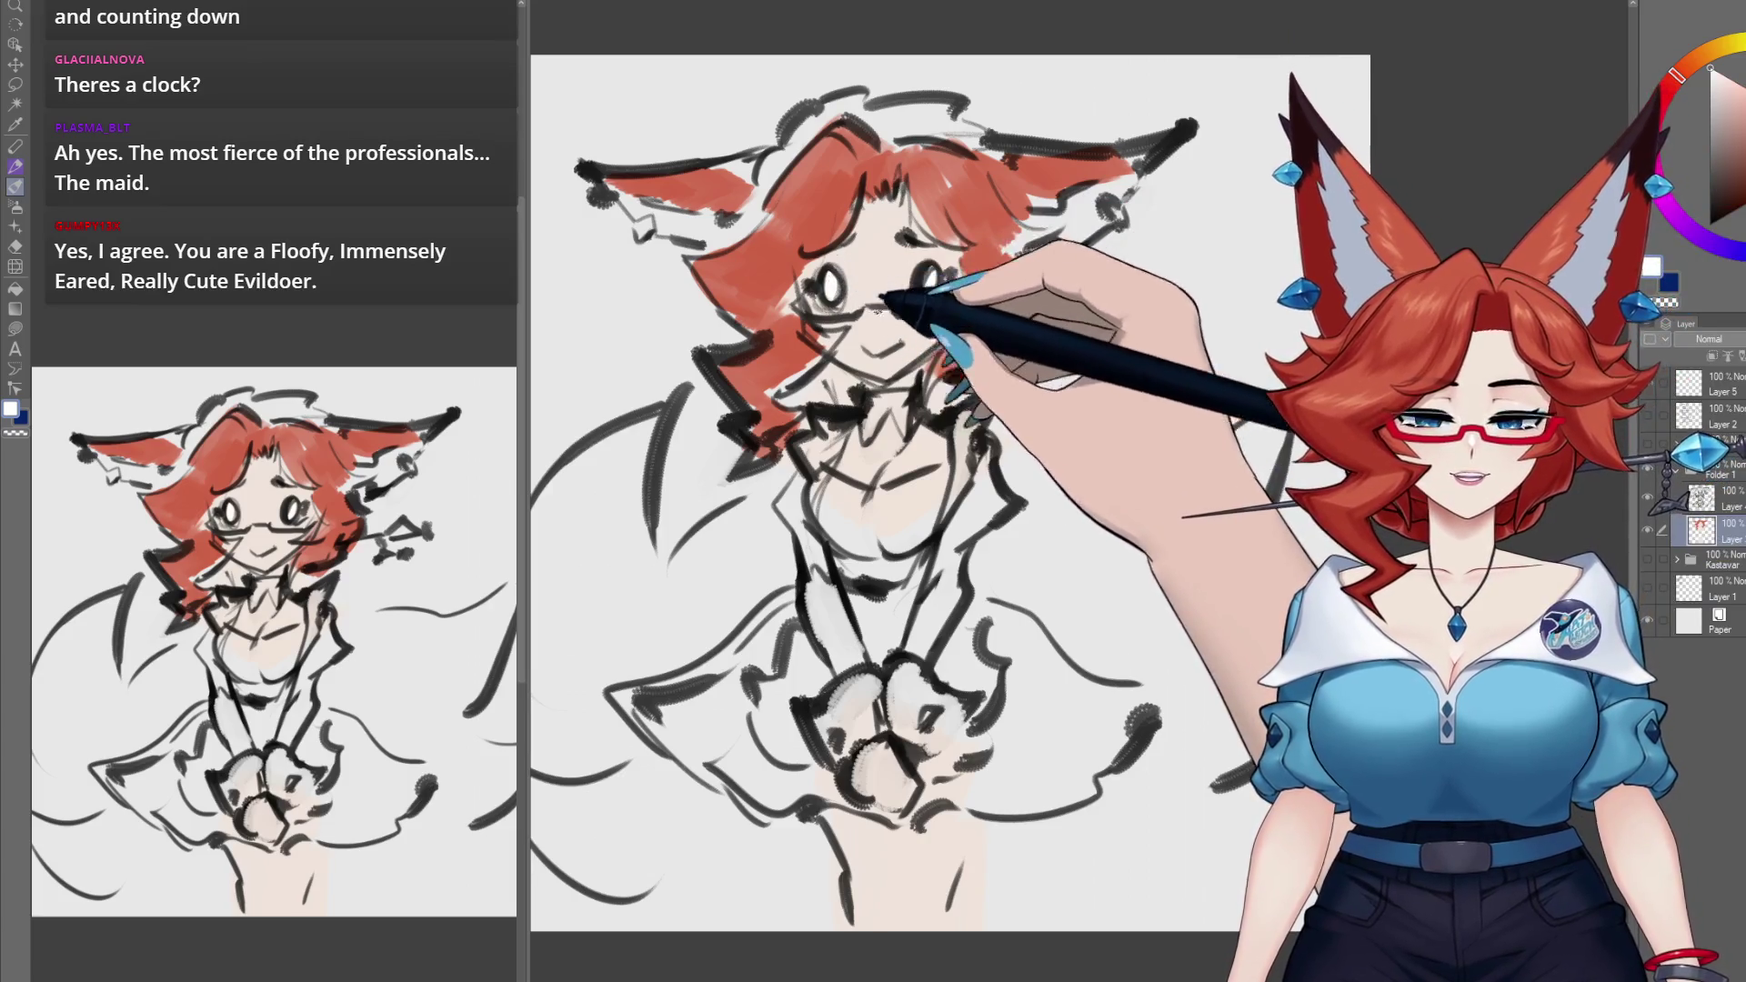
left_click_drag(1147, 396, 1133, 392)
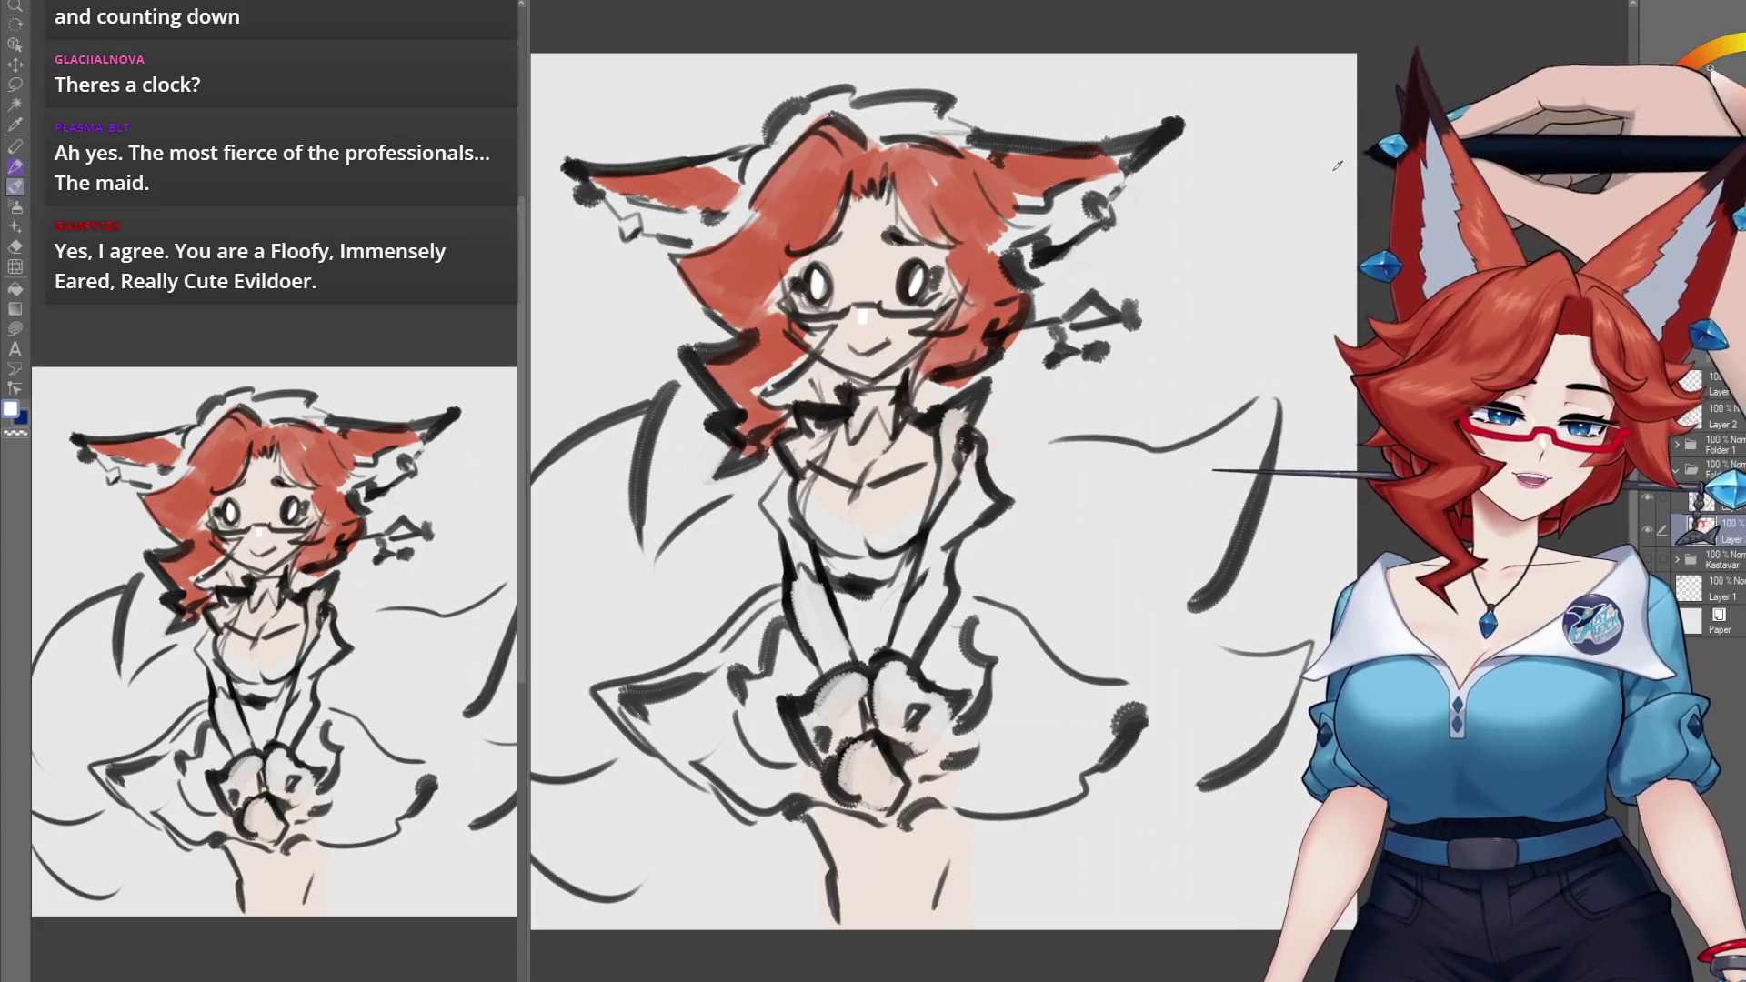
left_click_drag(1178, 343, 1187, 327)
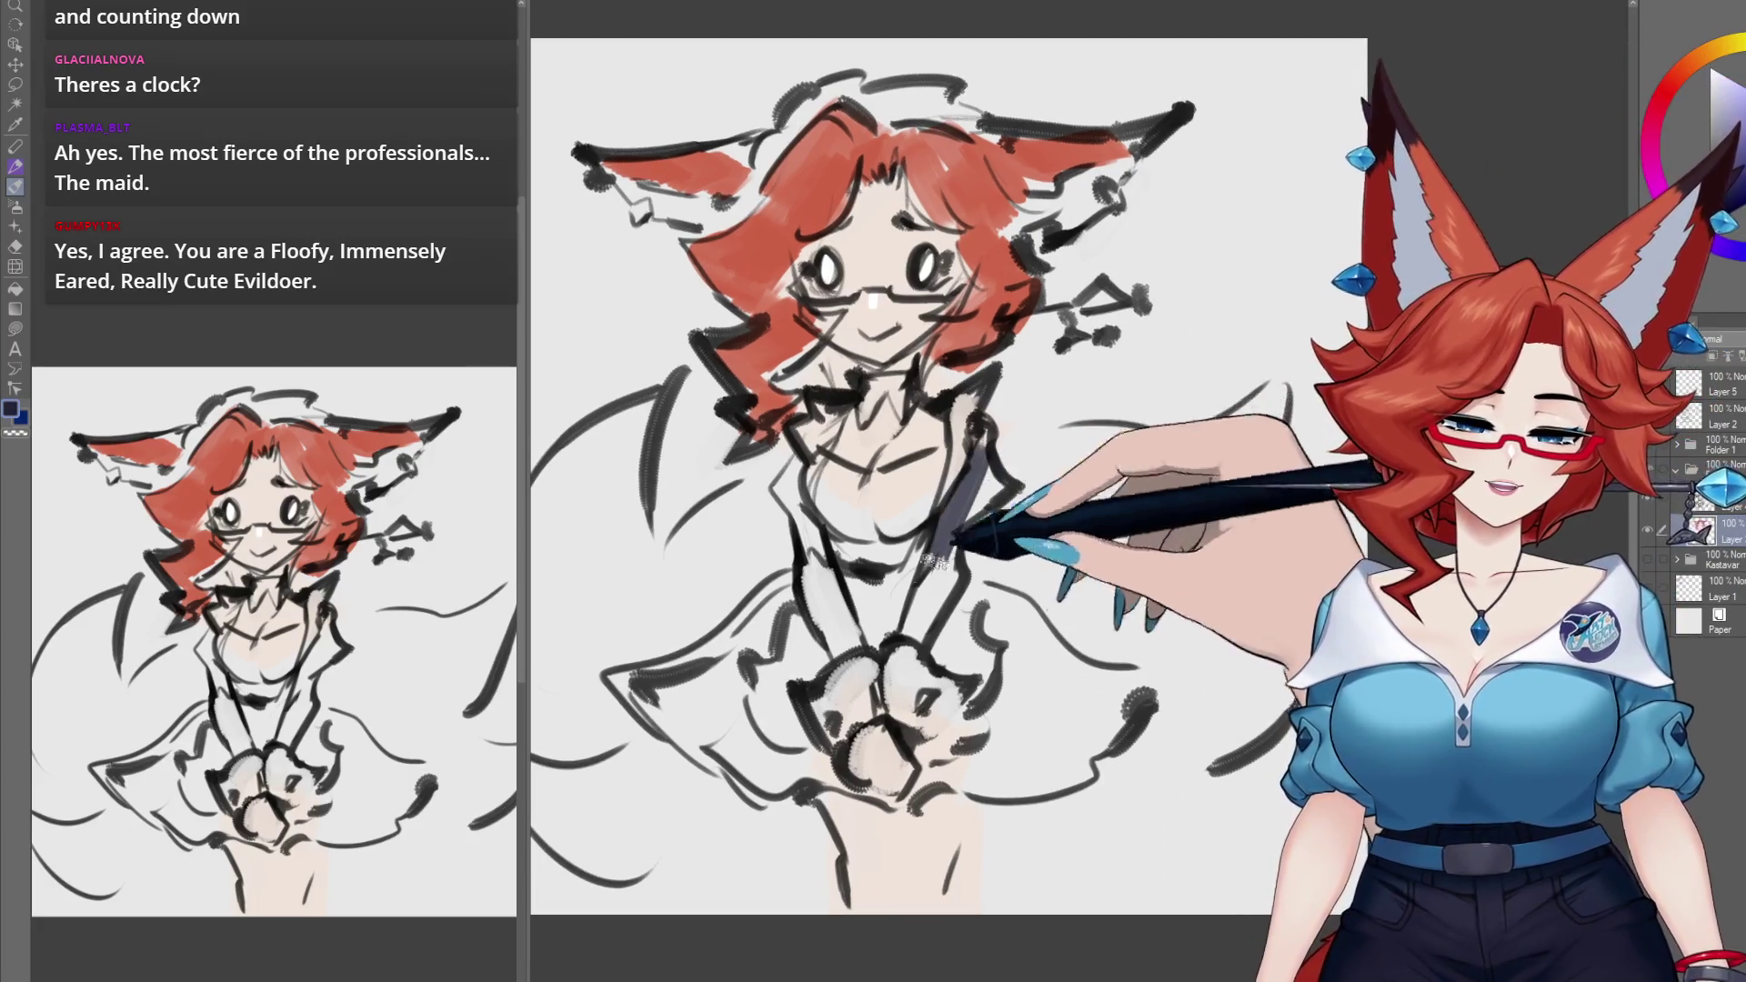
Step: Fill the outfit straps and jacket below the collar in dark navy
left_click_drag(940, 551, 914, 650)
left_click_drag(800, 527, 850, 646)
left_click_drag(798, 516, 867, 386)
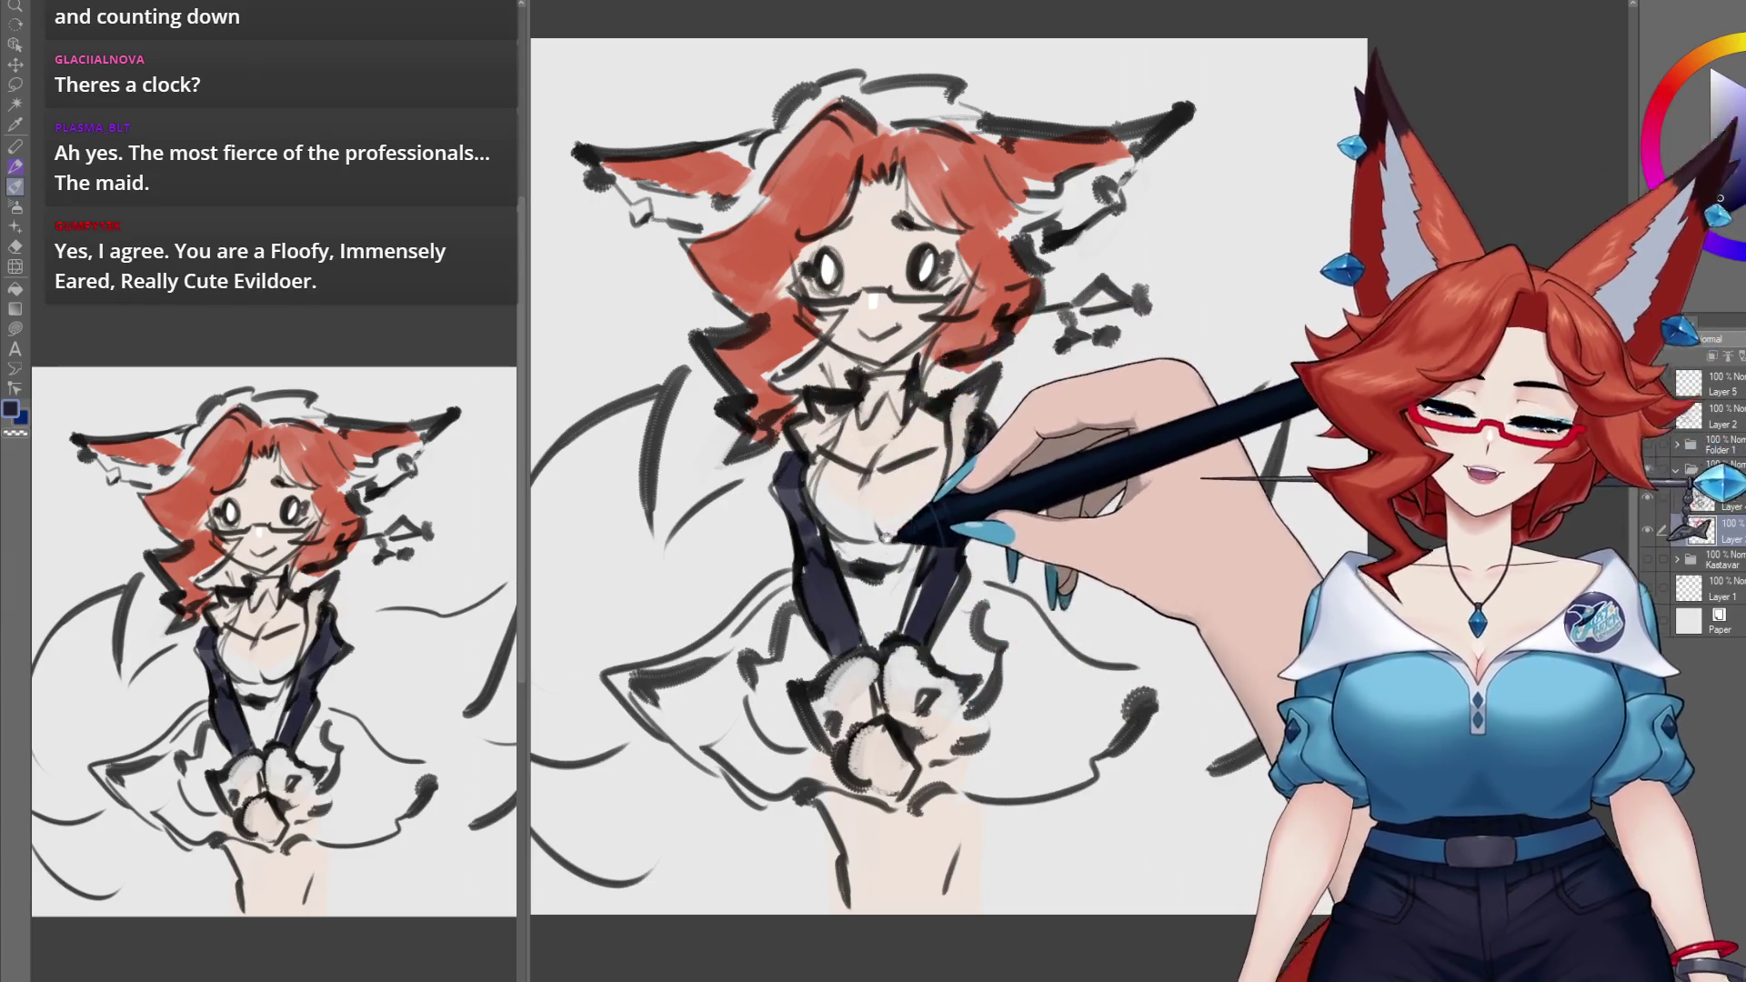
scroll(887, 537, "down", 3)
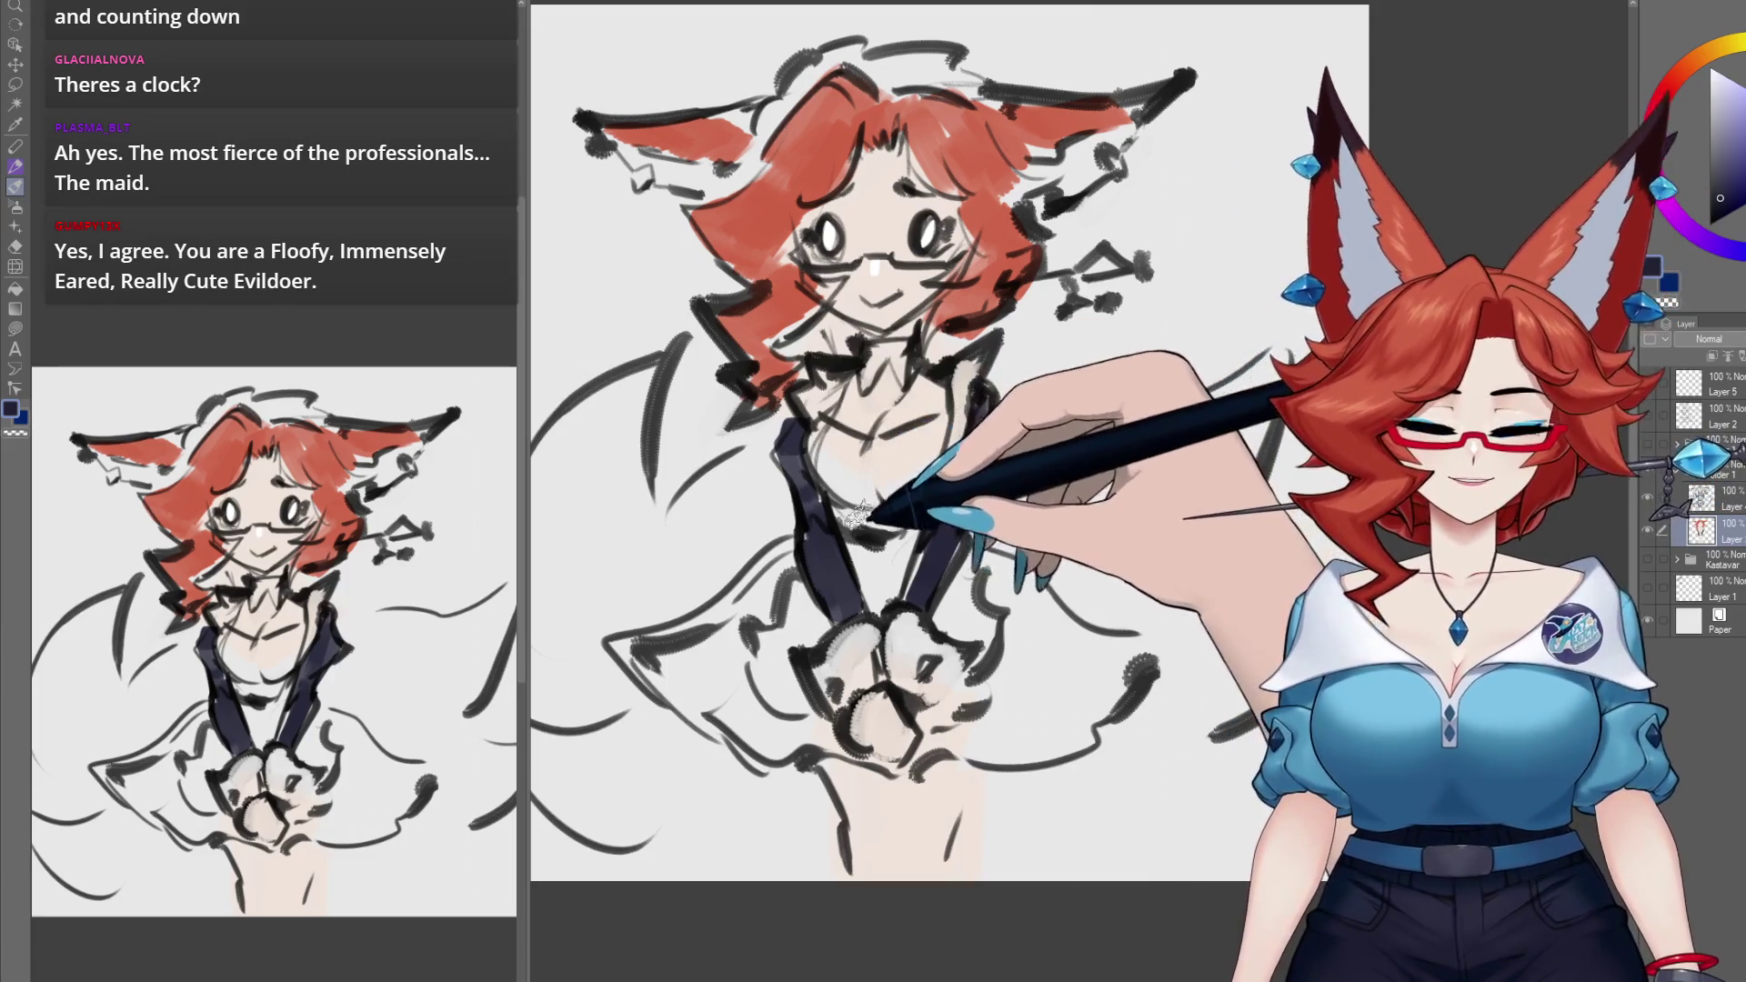
left_click_drag(814, 428, 848, 521)
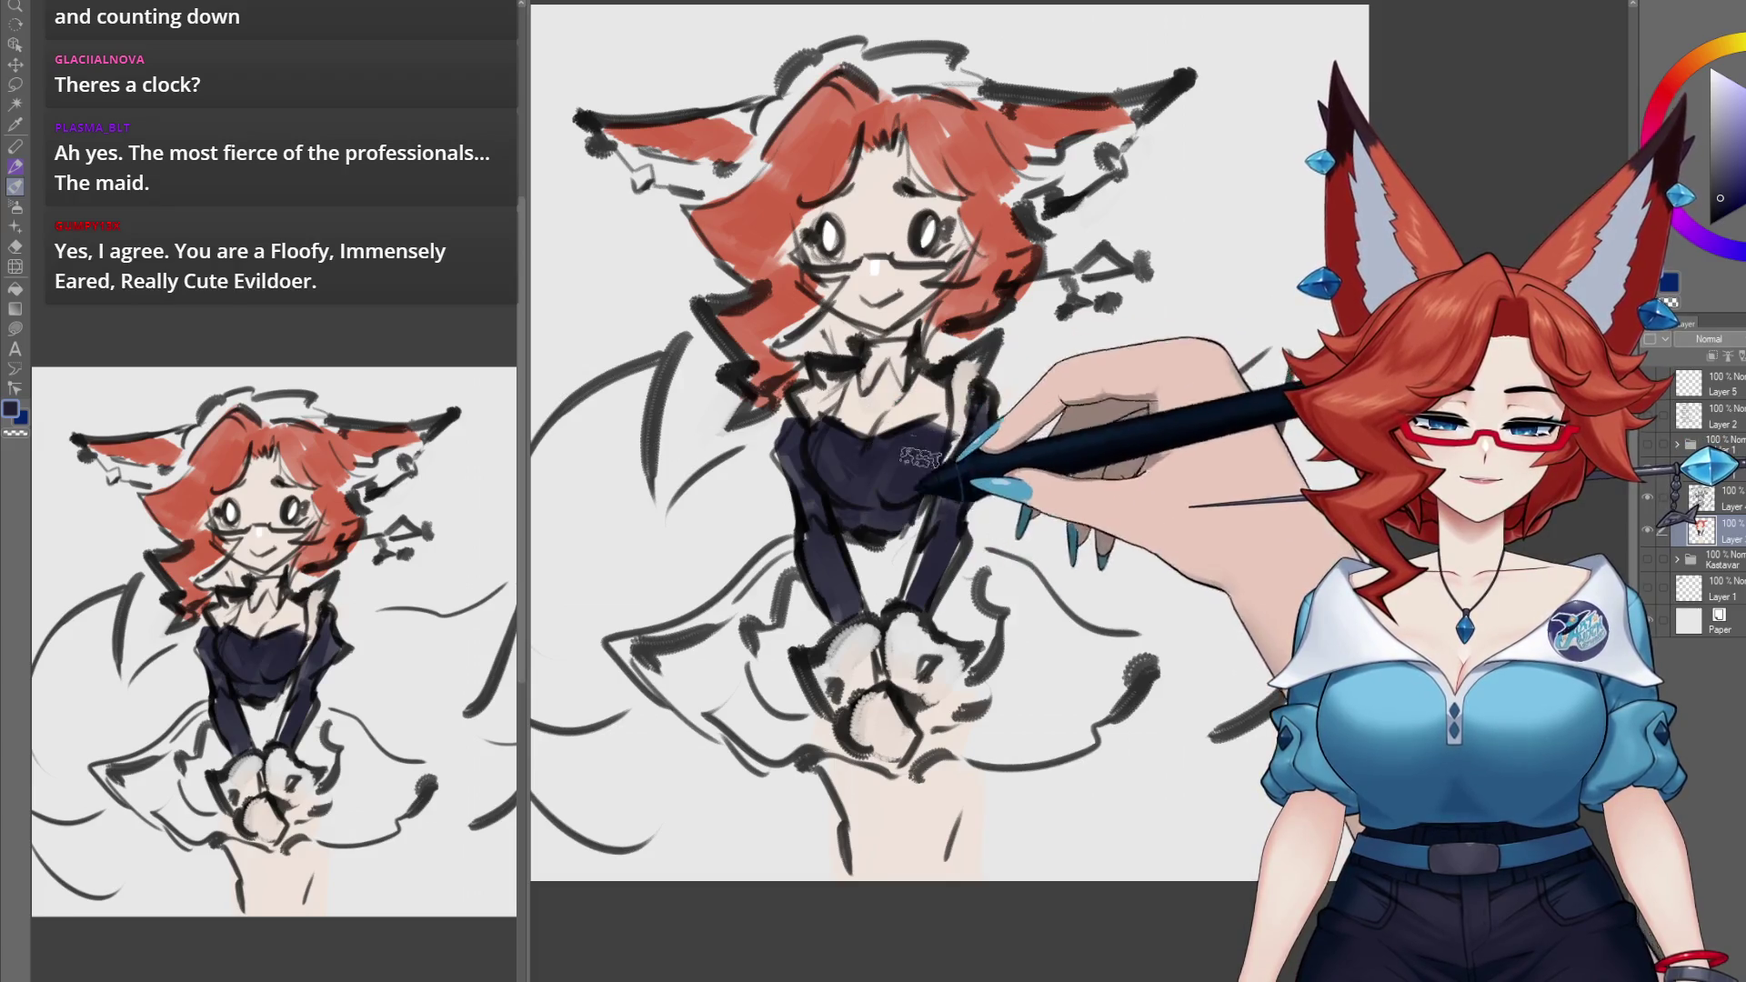
Step: Fill the skirt in navy across its left, centre and right sections
mouse_move(721, 499)
left_mouse_down()
mouse_move(702, 643)
mouse_move(740, 624)
mouse_move(714, 660)
mouse_move(799, 694)
mouse_move(963, 499)
left_mouse_up()
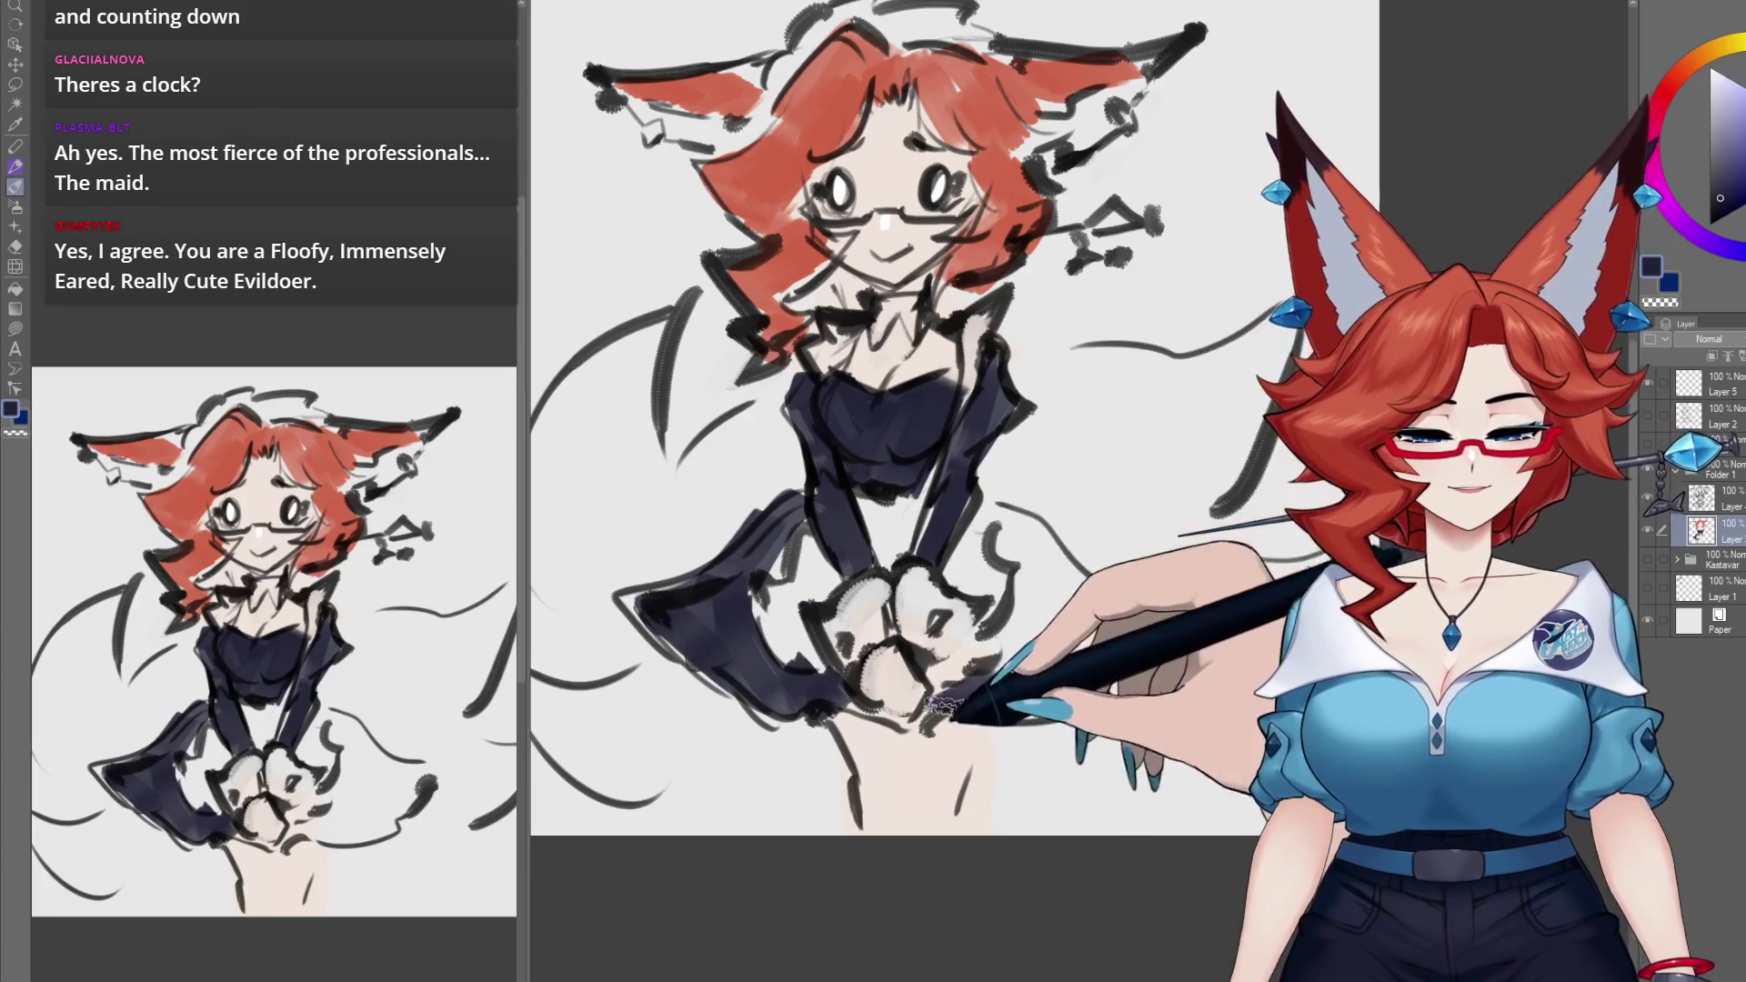
left_click_drag(955, 694, 1005, 522)
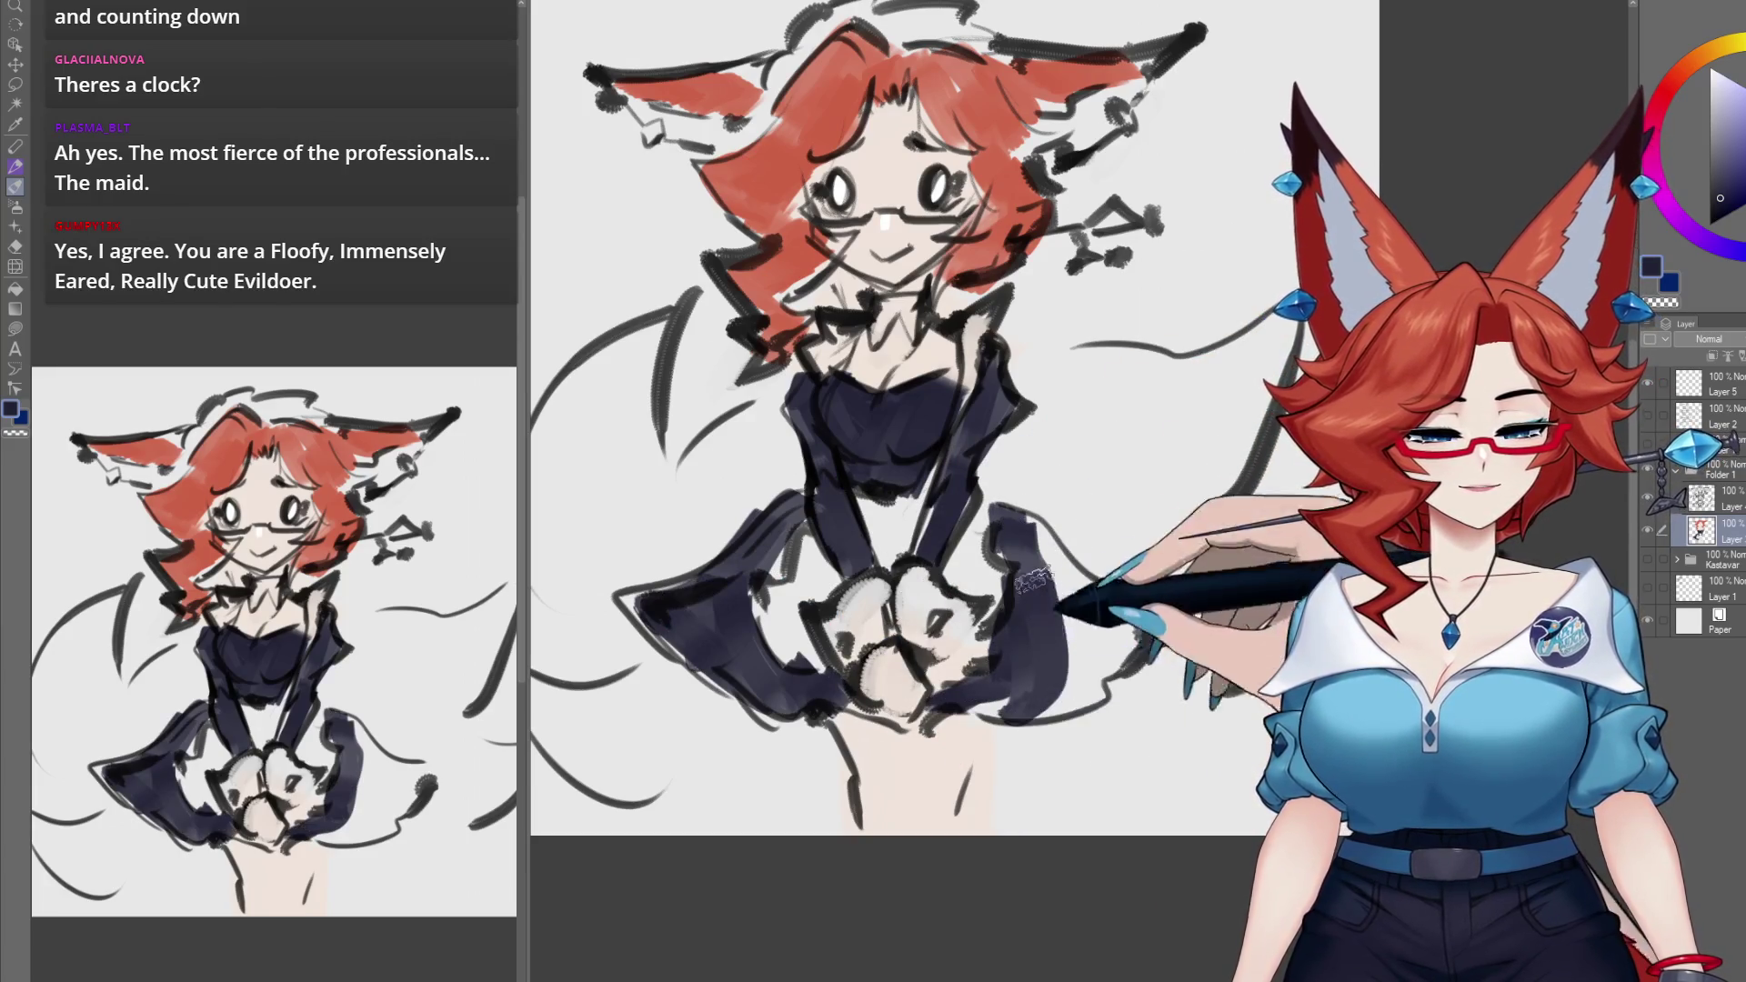
mouse_move(1122, 639)
left_mouse_down()
mouse_move(1052, 633)
mouse_move(800, 702)
left_mouse_up()
left_click_drag(808, 492, 803, 501)
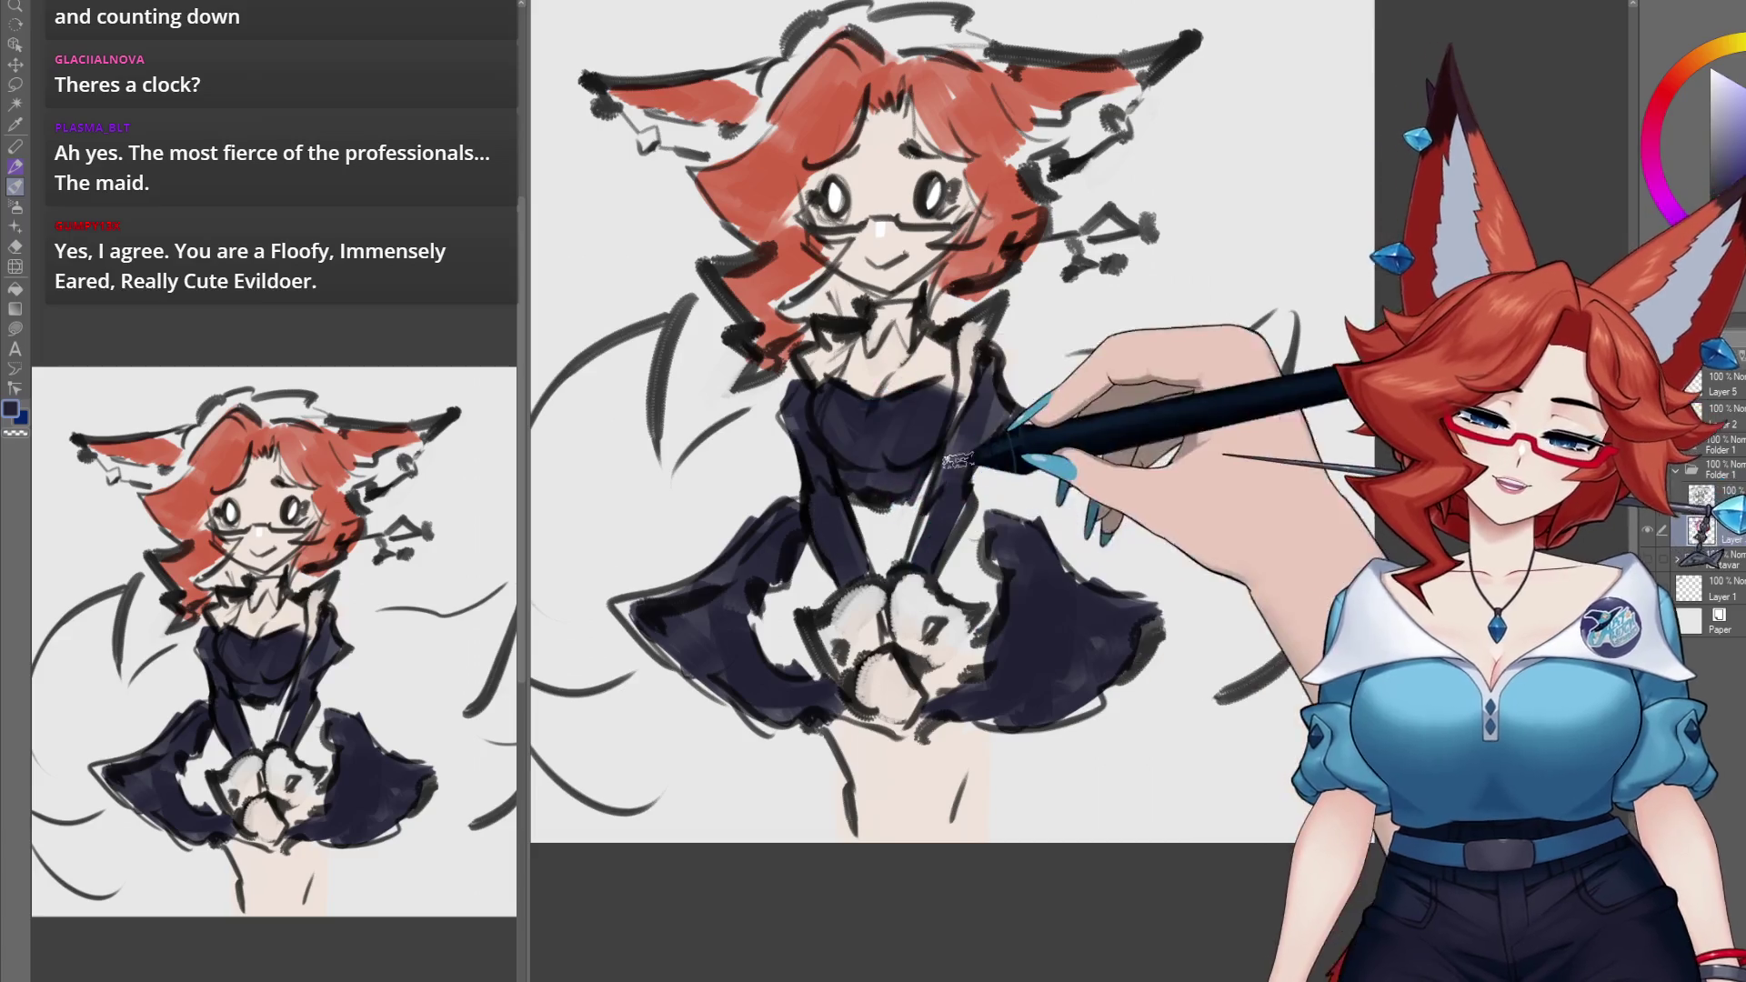
left_click_drag(971, 459, 977, 559)
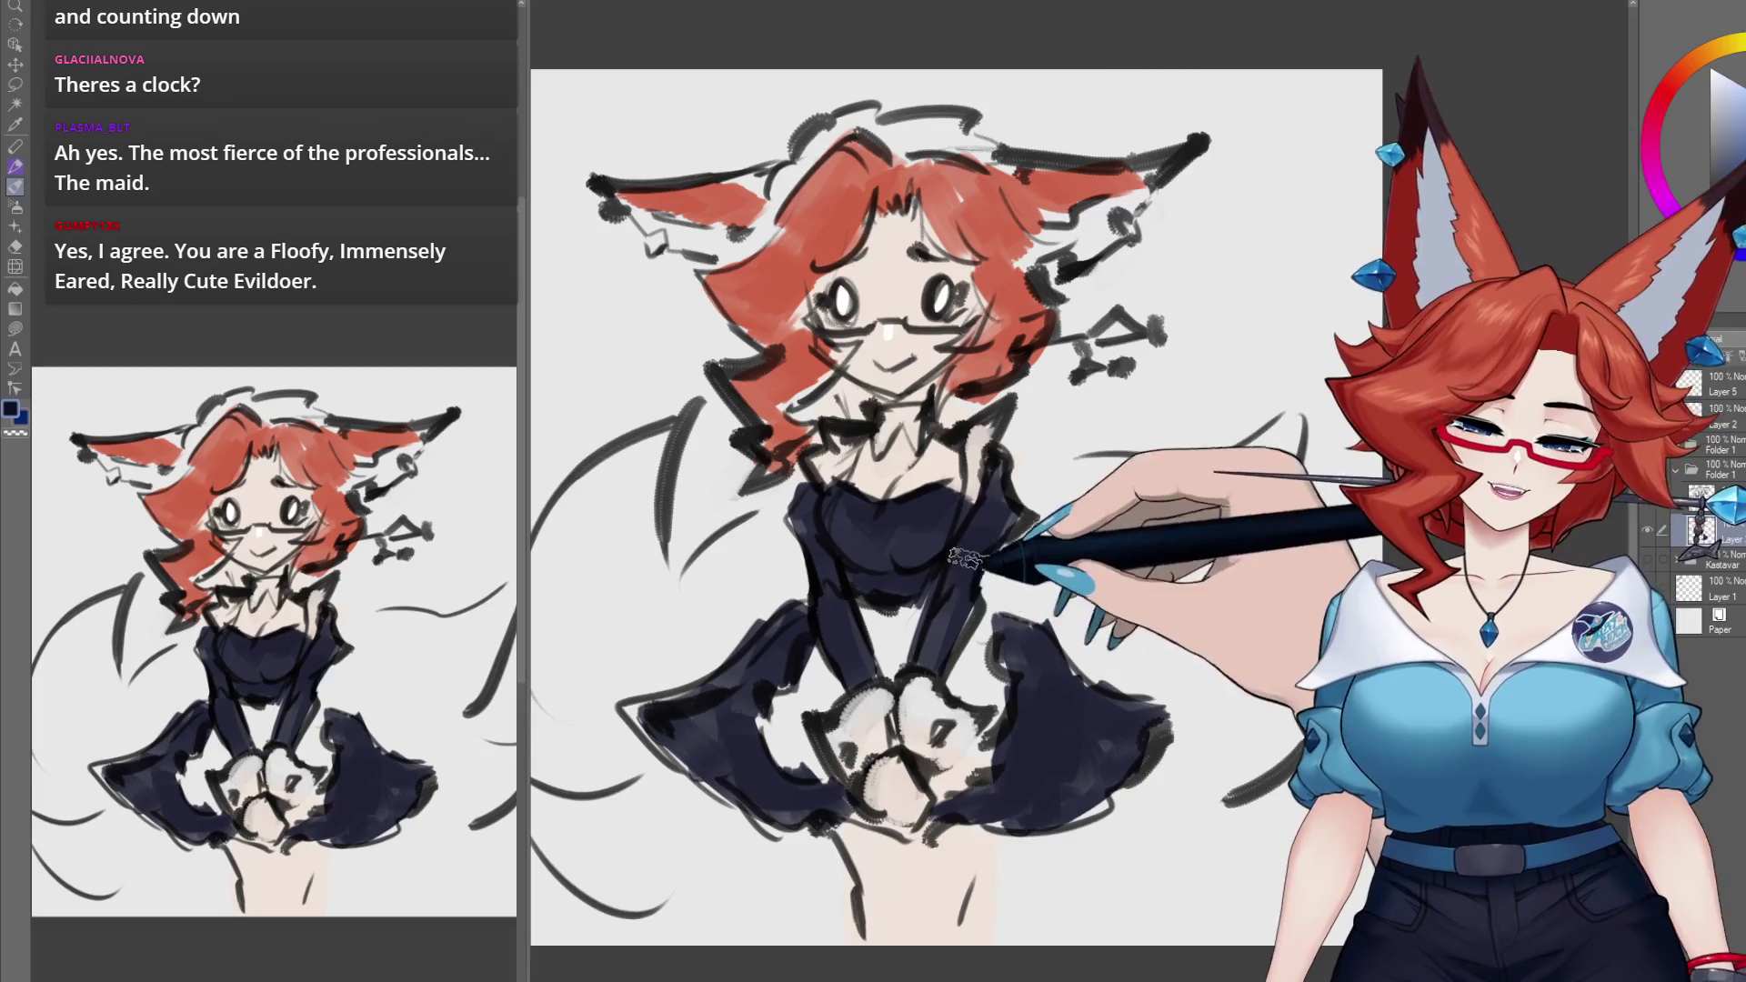
left_click_drag(904, 636, 915, 627)
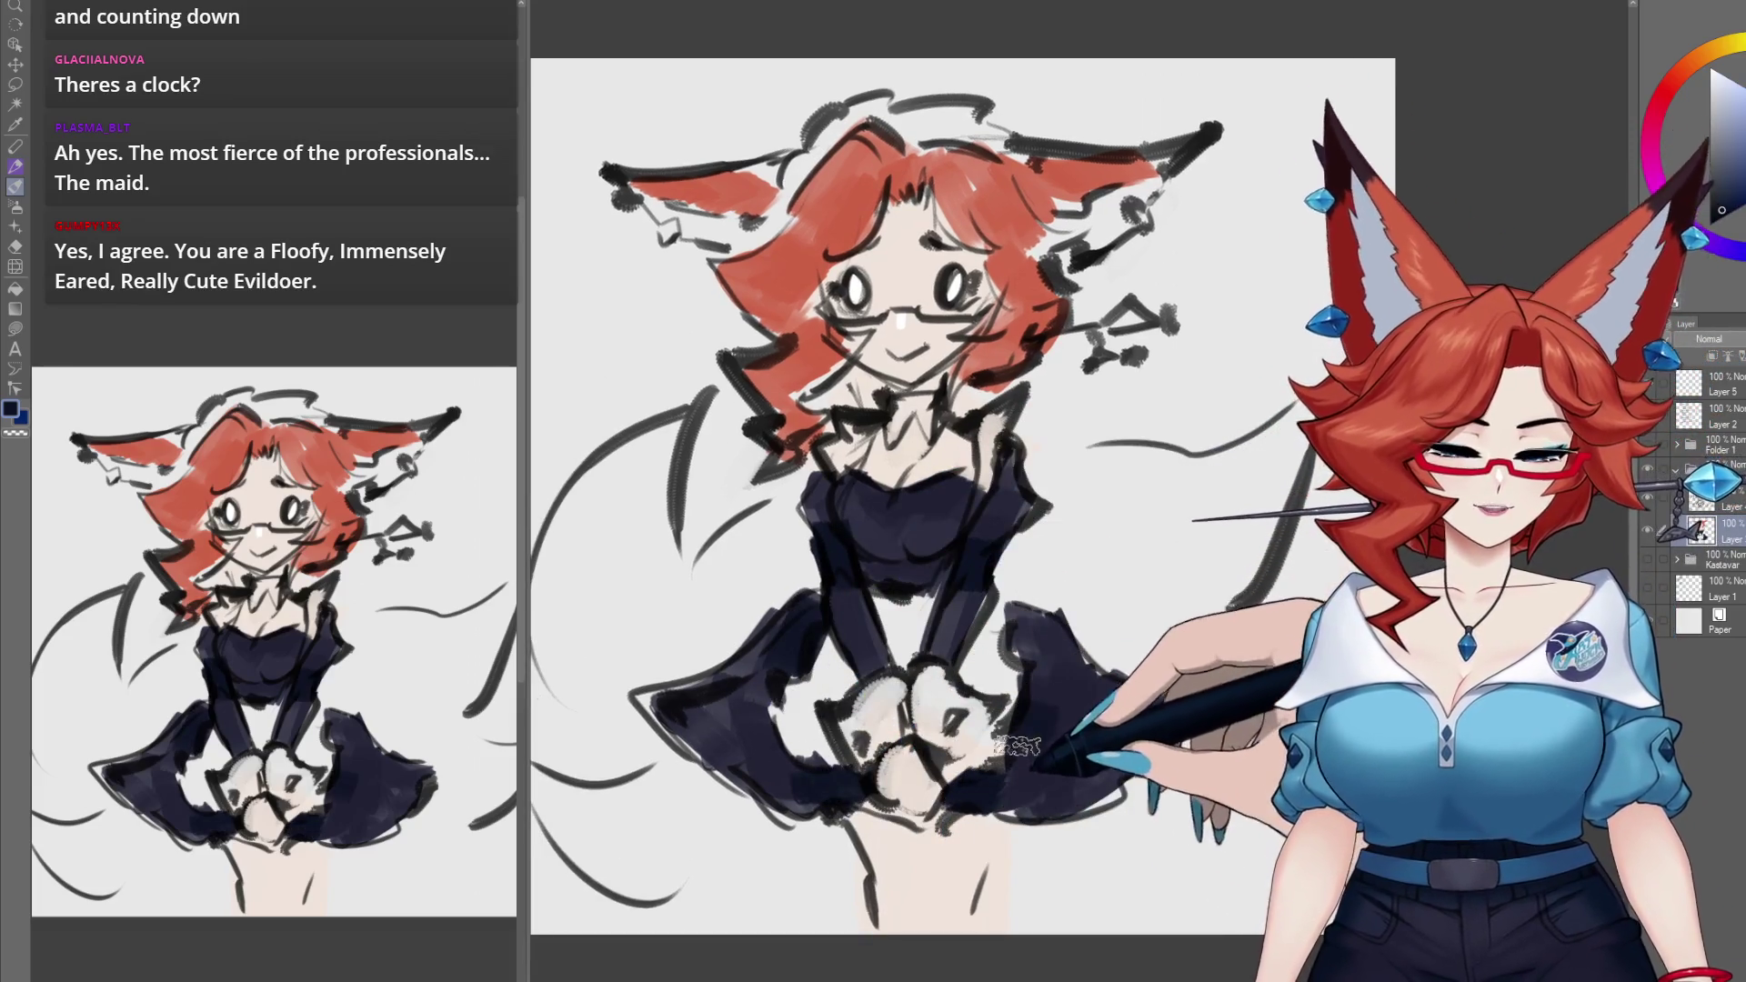
left_click_drag(1023, 693, 1008, 661)
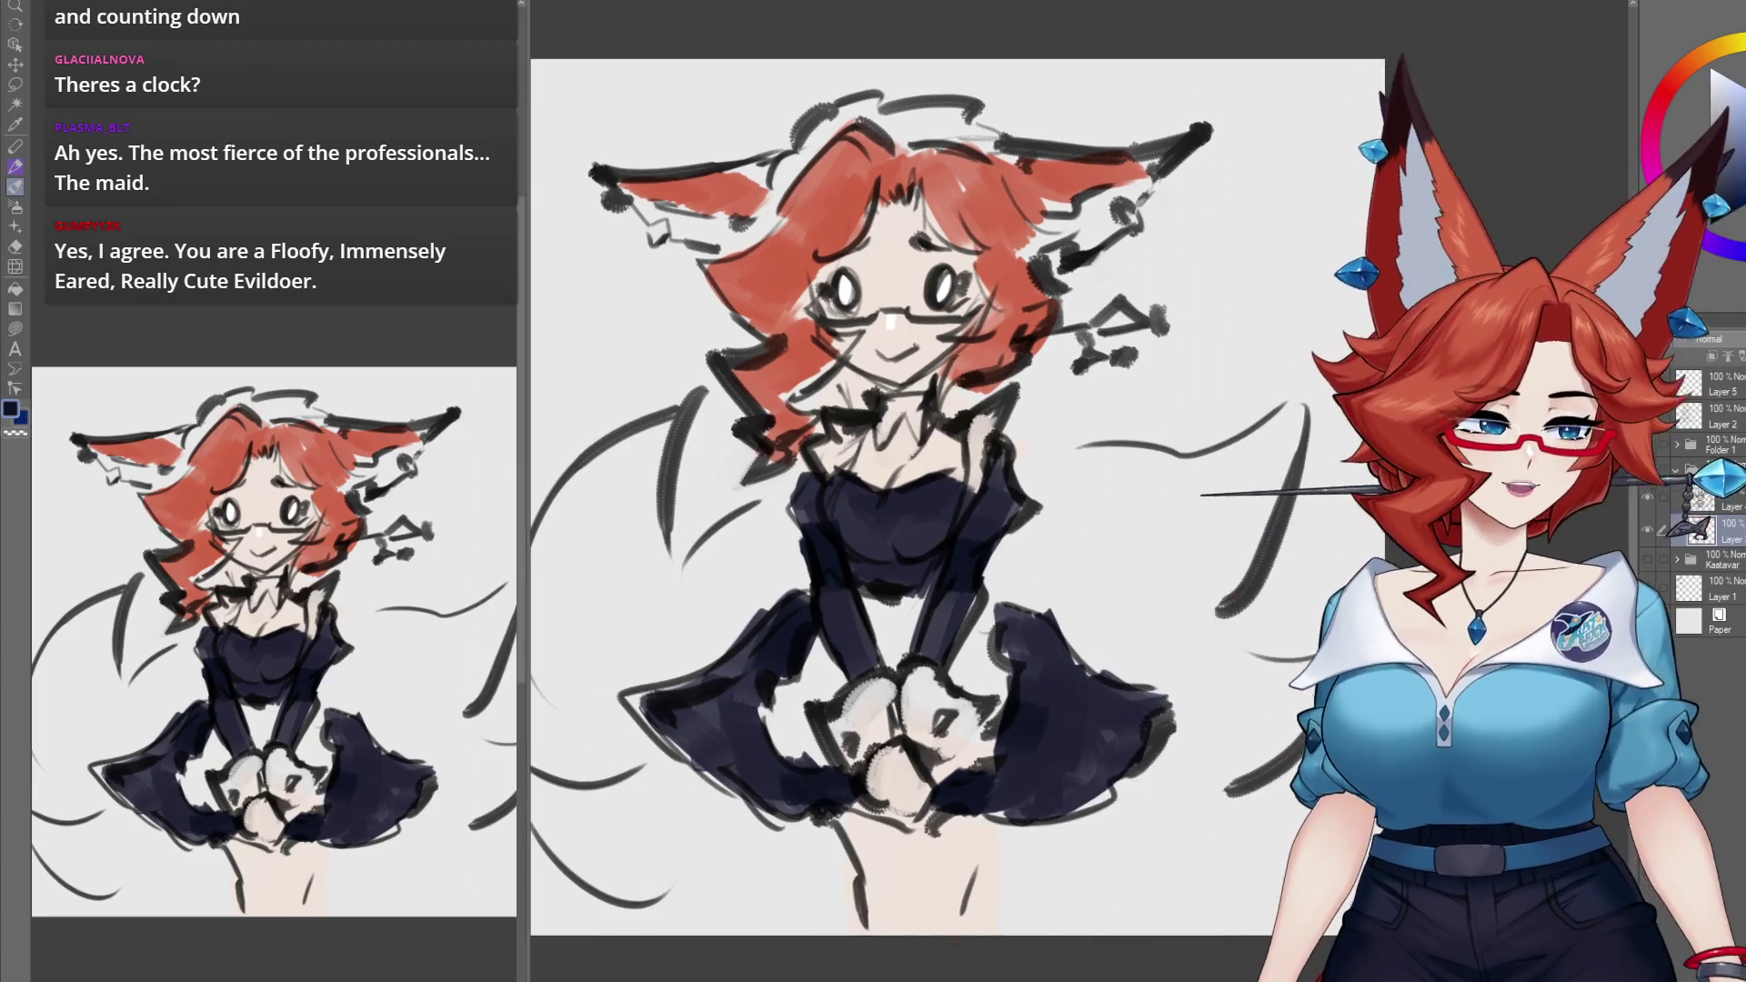
left_click(1721, 88)
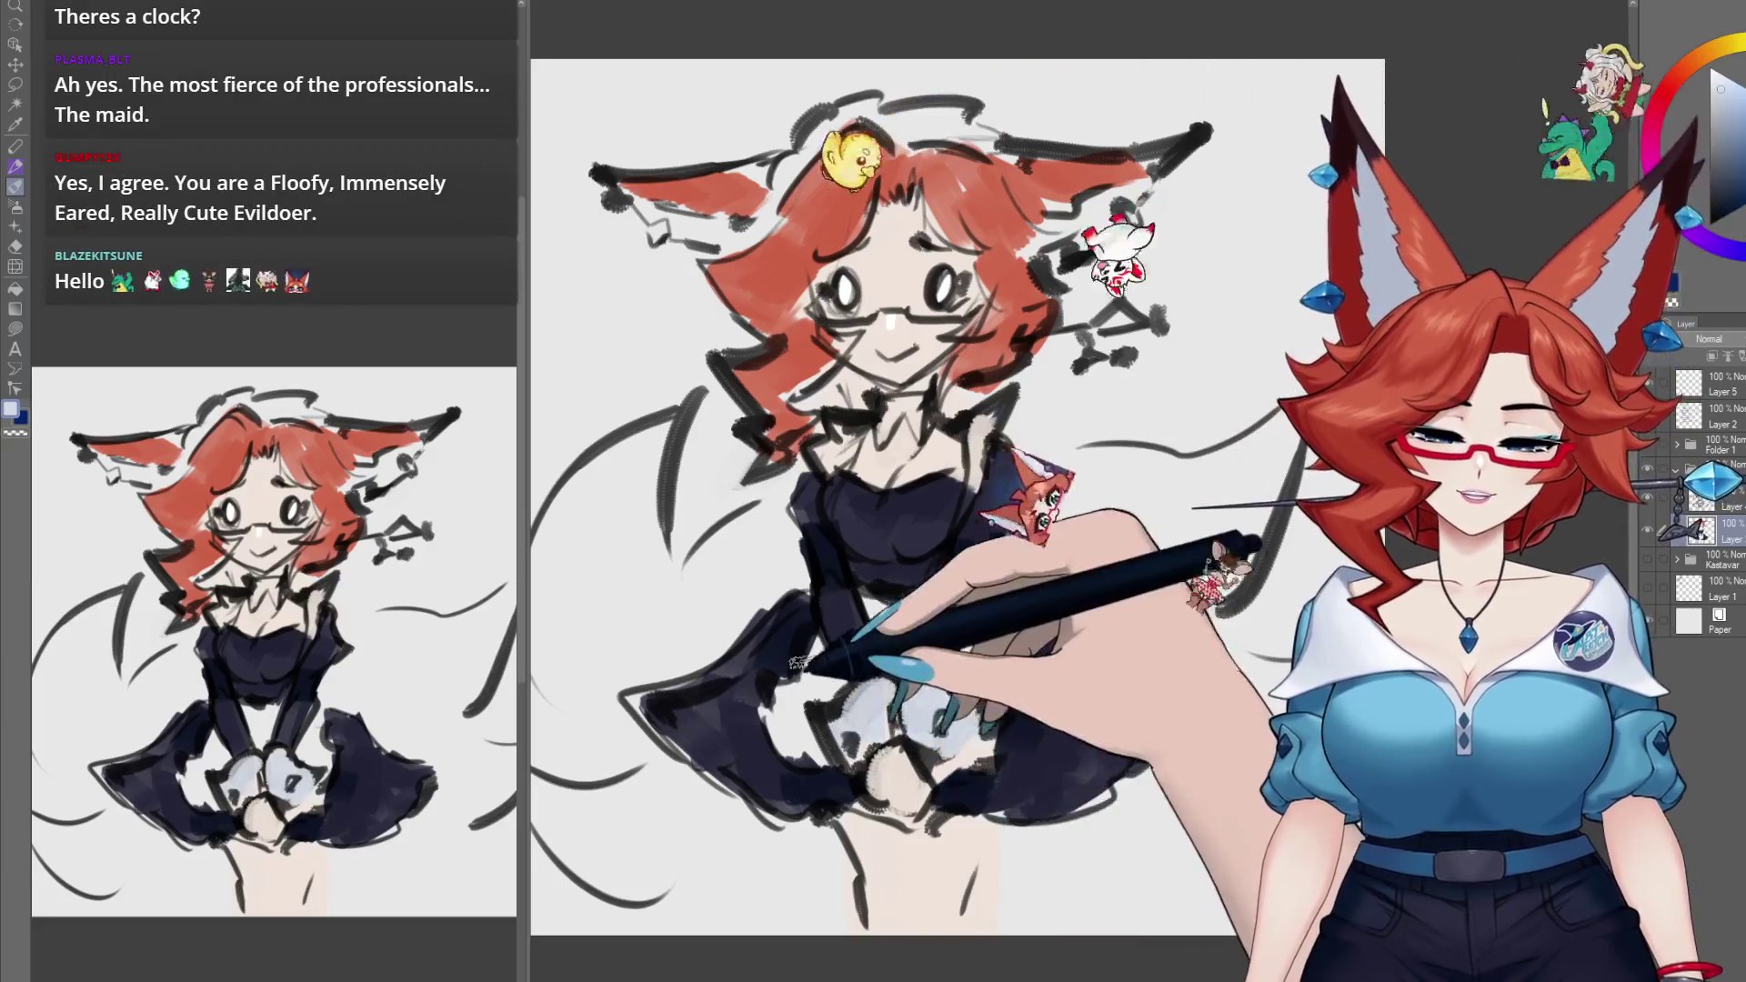
Step: Paint white frills on the dark skirt and a white headband across the hair
mouse_move(797, 662)
left_mouse_down()
mouse_move(823, 727)
mouse_move(865, 624)
mouse_move(896, 616)
mouse_move(896, 641)
left_mouse_up()
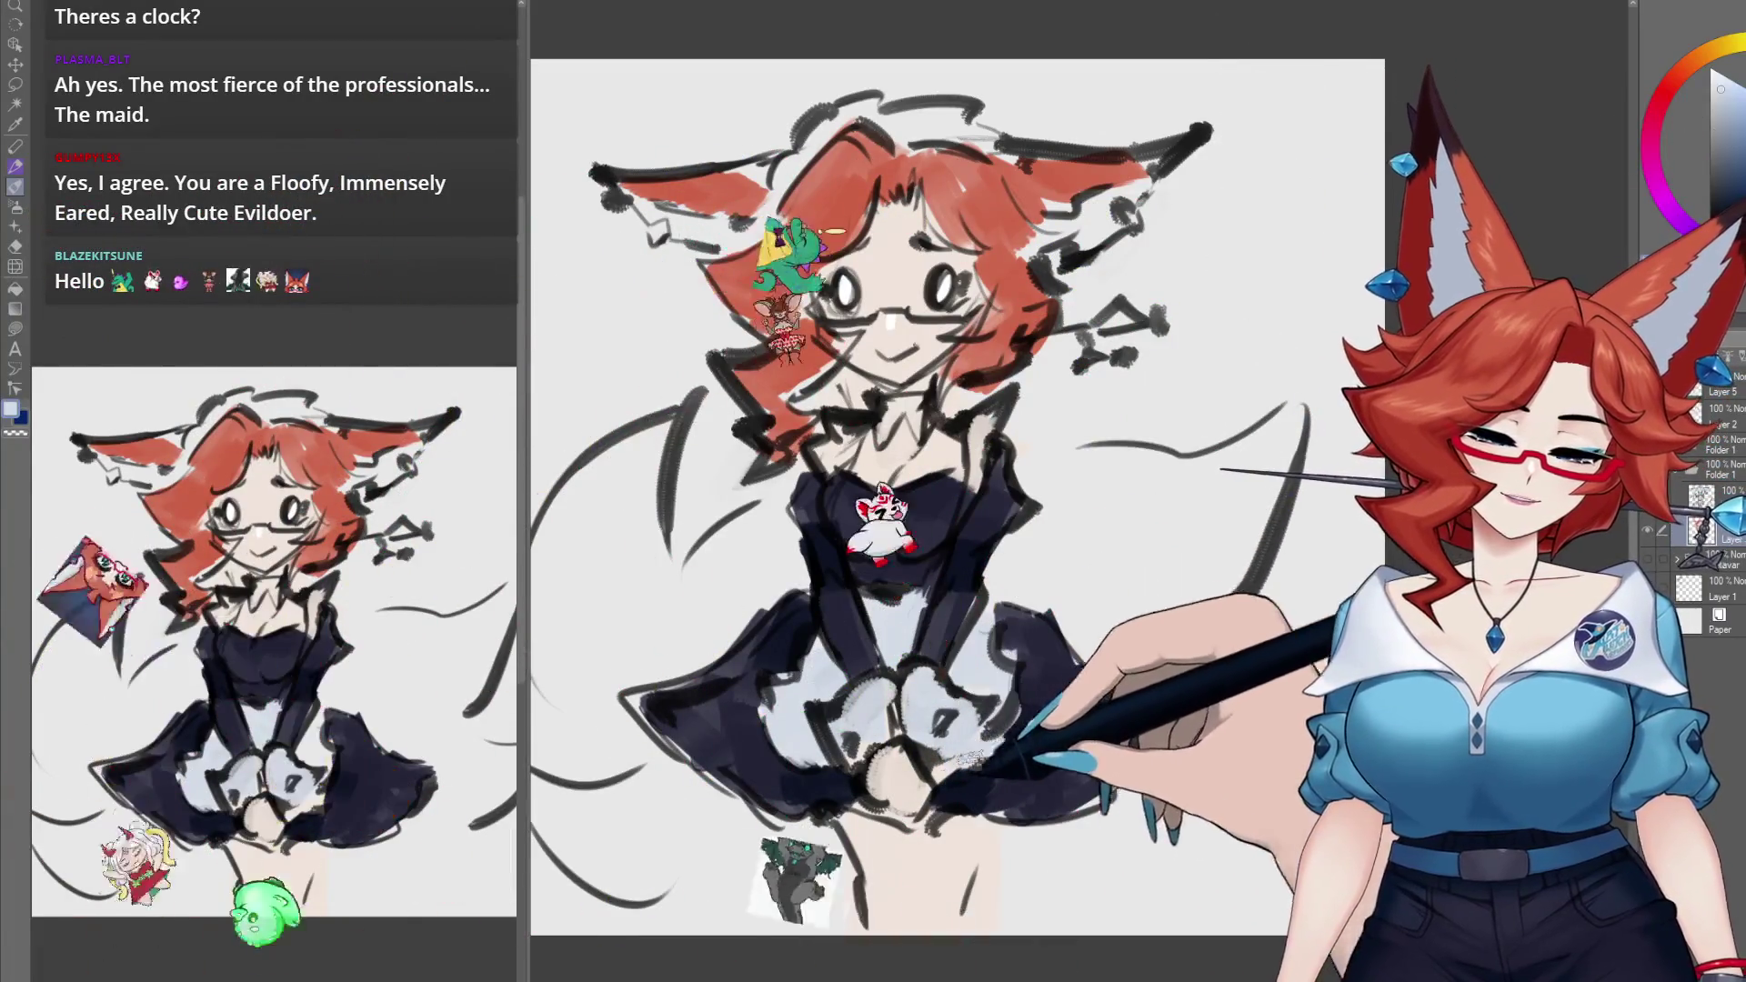
scroll(1000, 727, "up", 1)
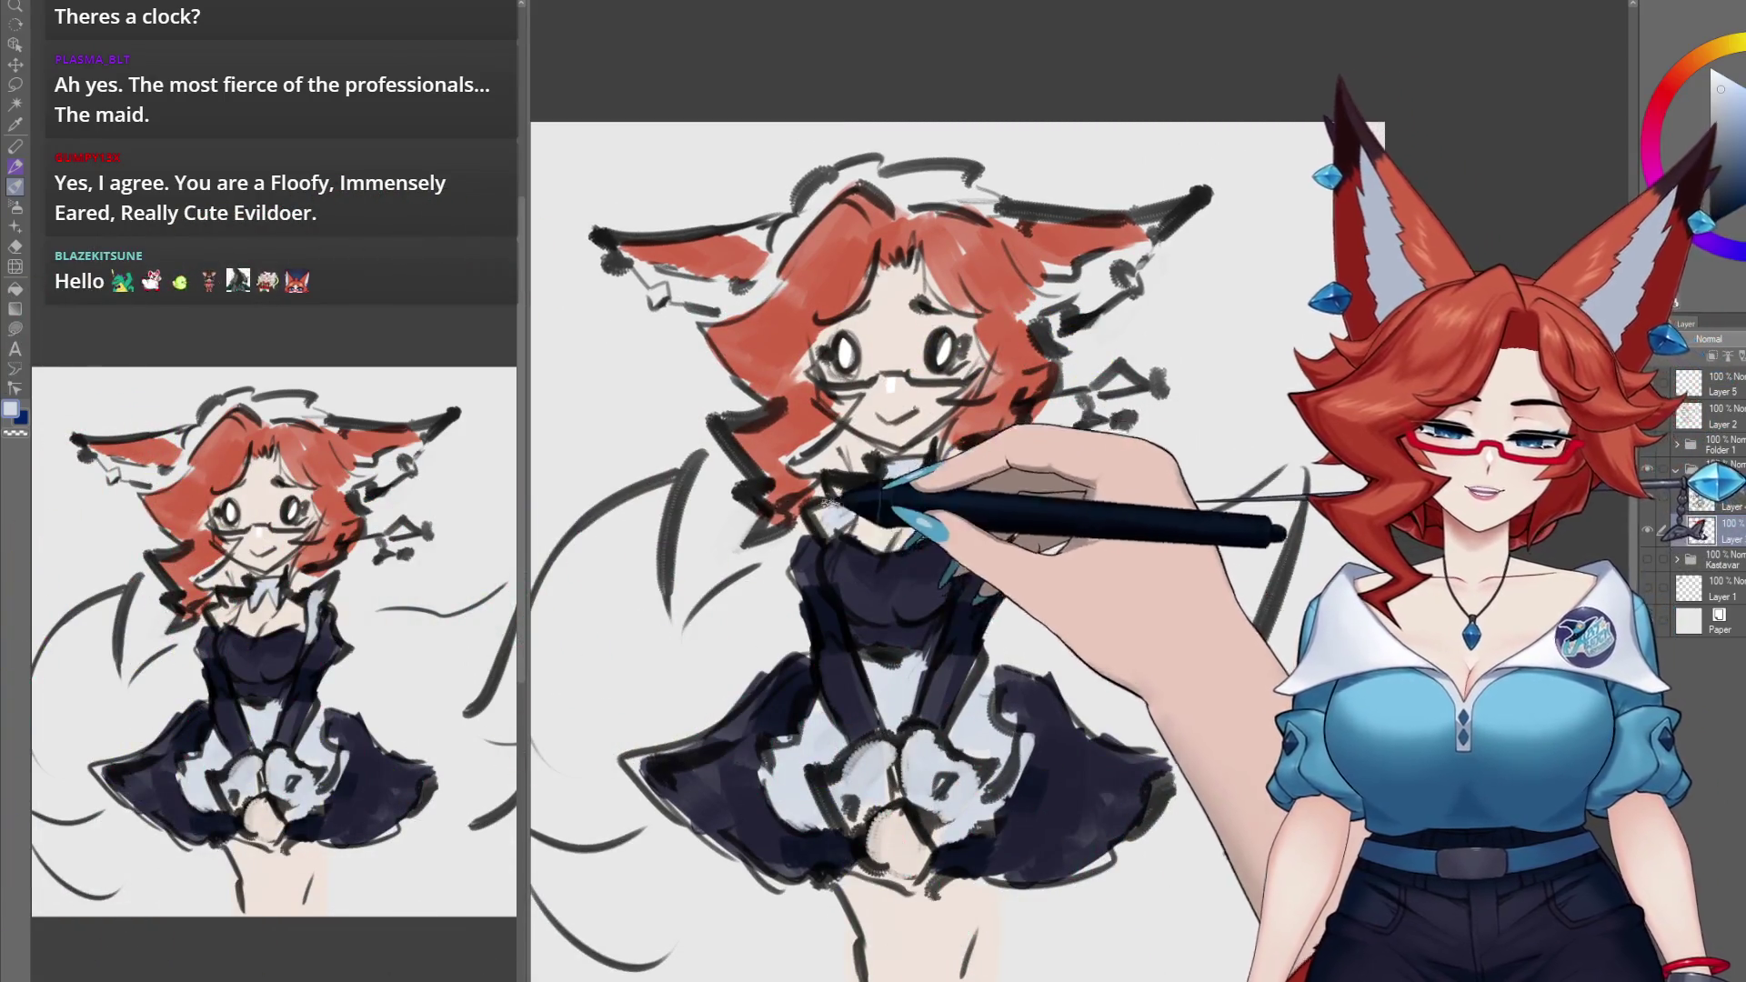
scroll(864, 455, "up", 1)
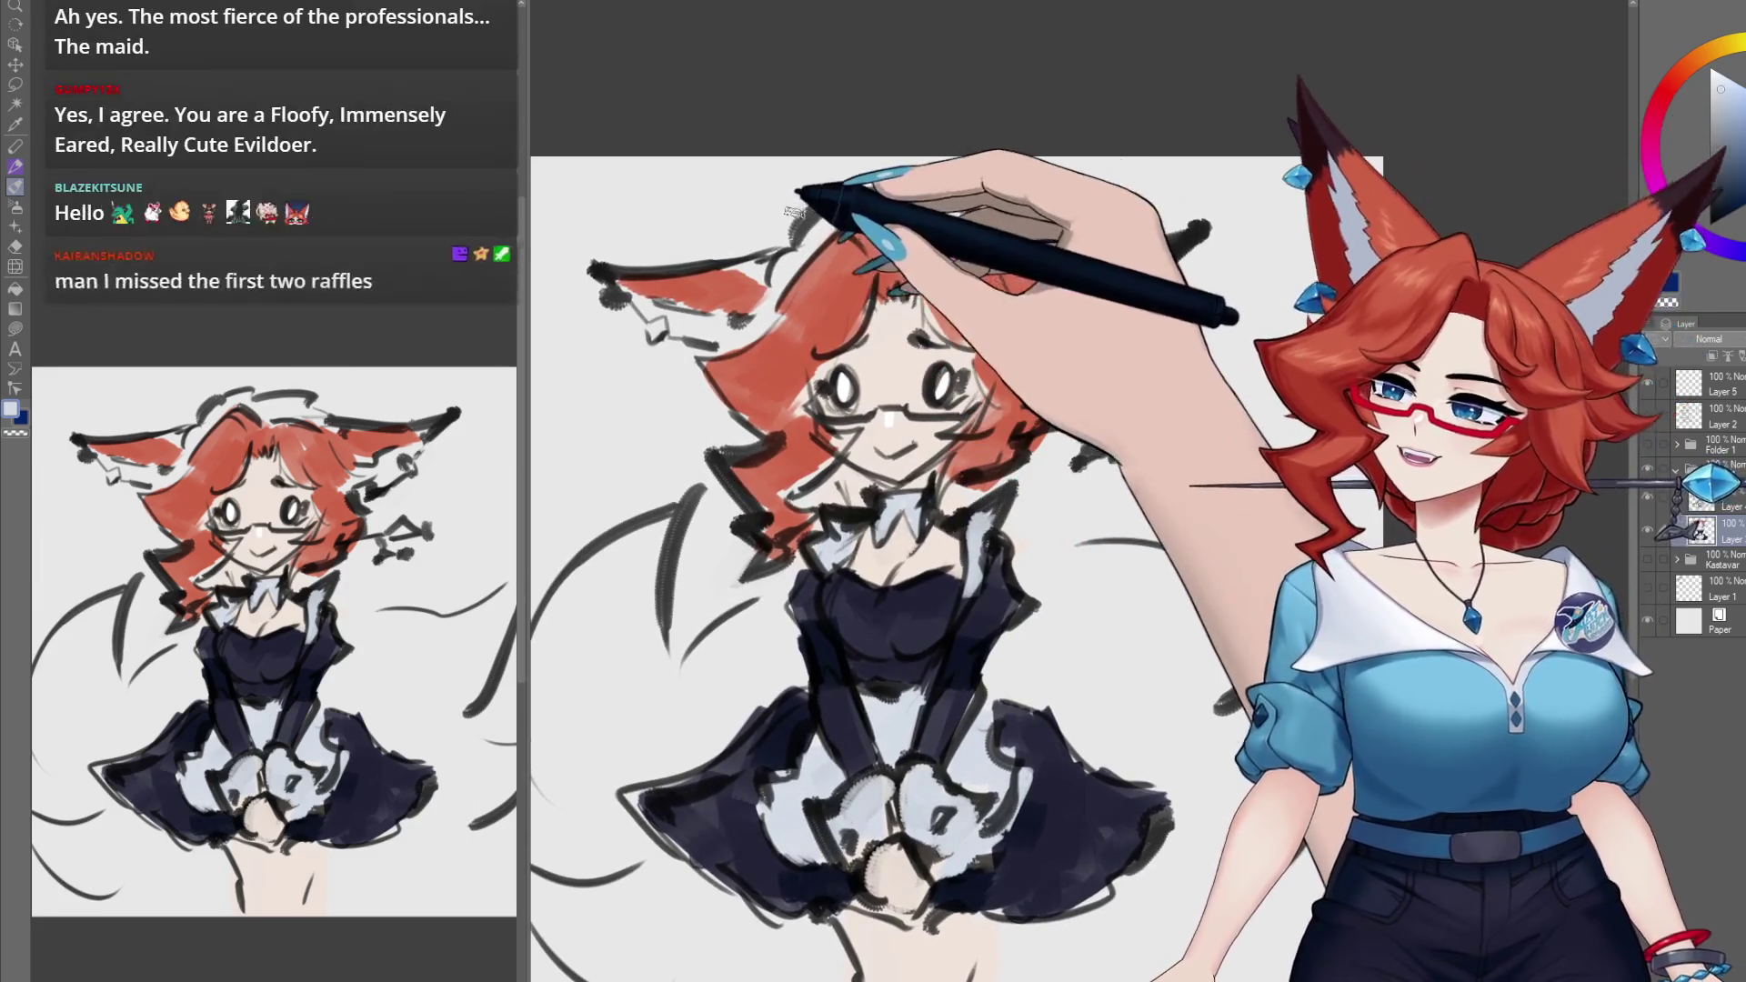
mouse_move(819, 232)
left_mouse_down()
mouse_move(897, 195)
mouse_move(946, 209)
left_mouse_up()
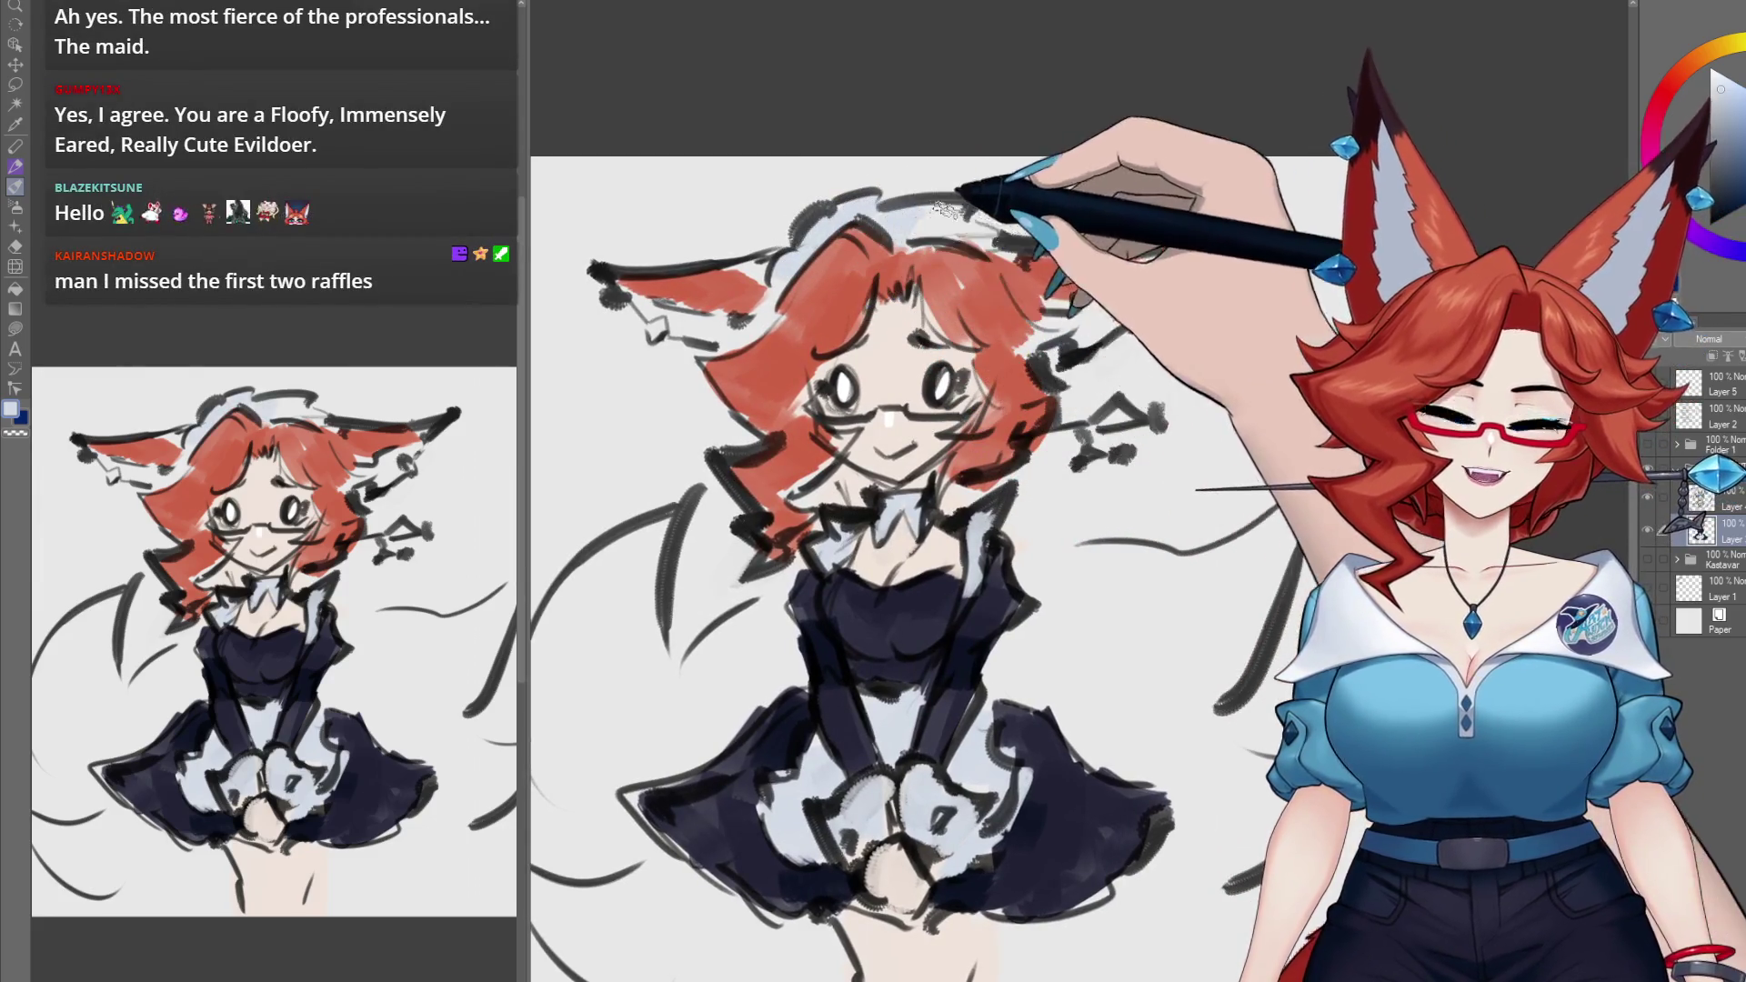
left_click_drag(1033, 342, 1003, 350)
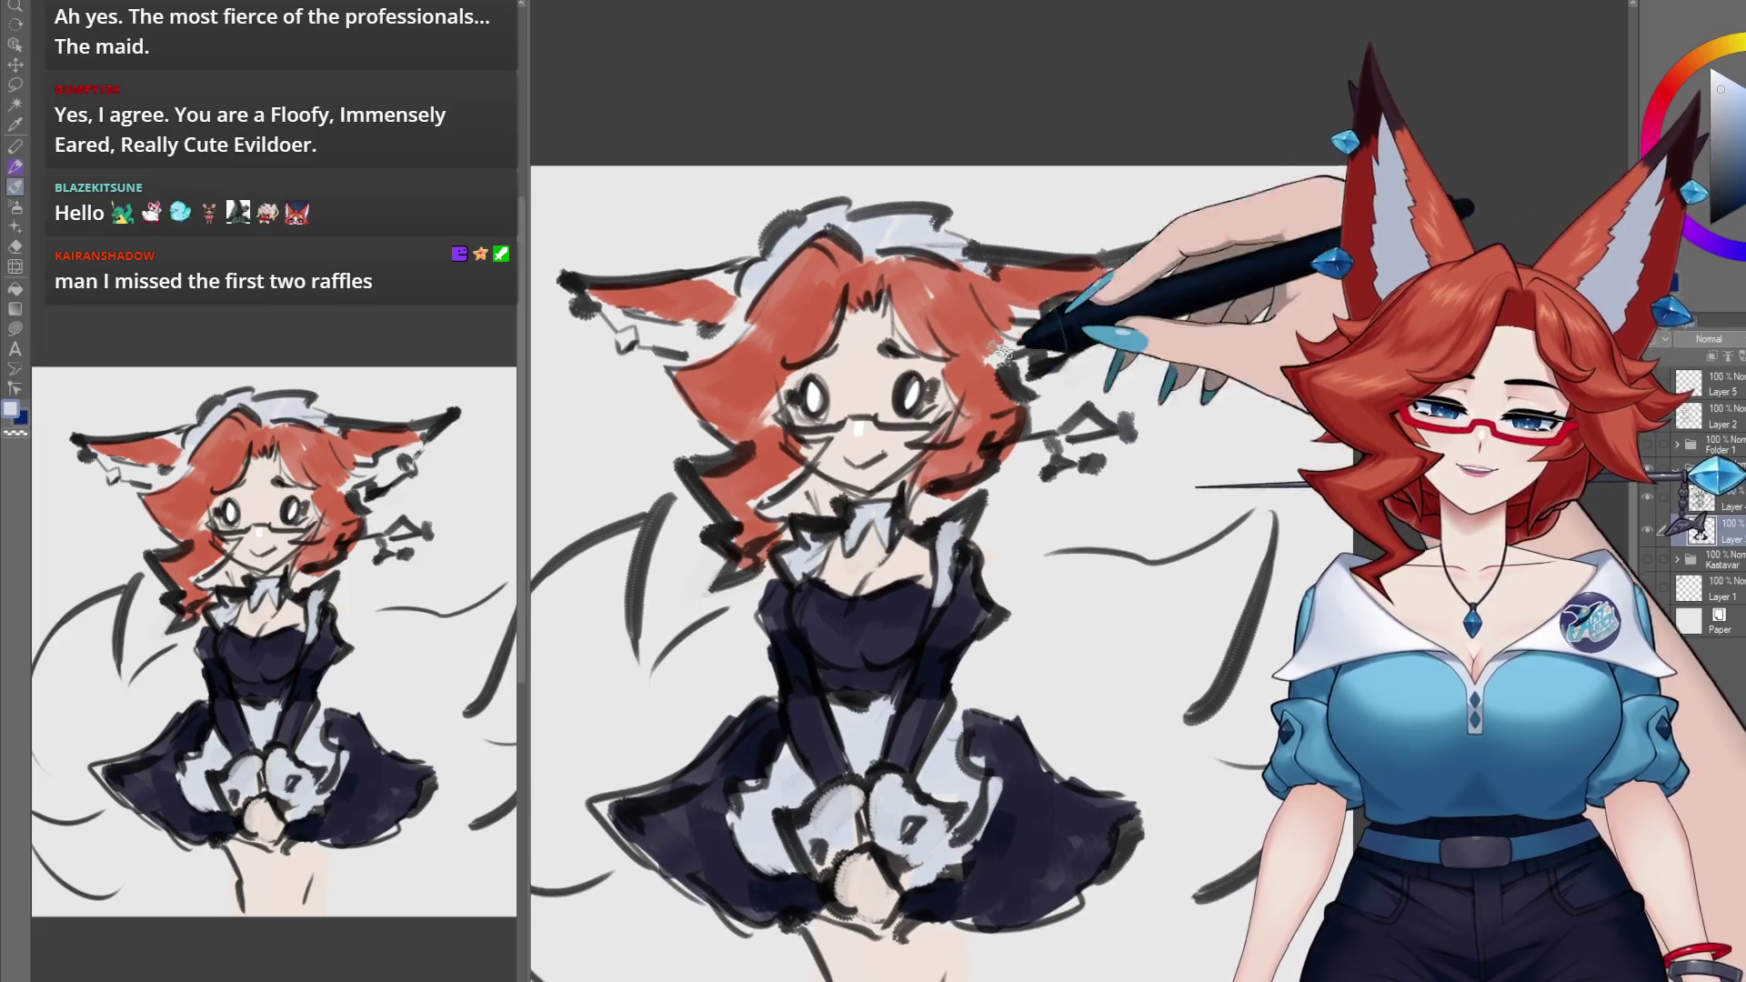
left_click_drag(1019, 695, 1084, 589)
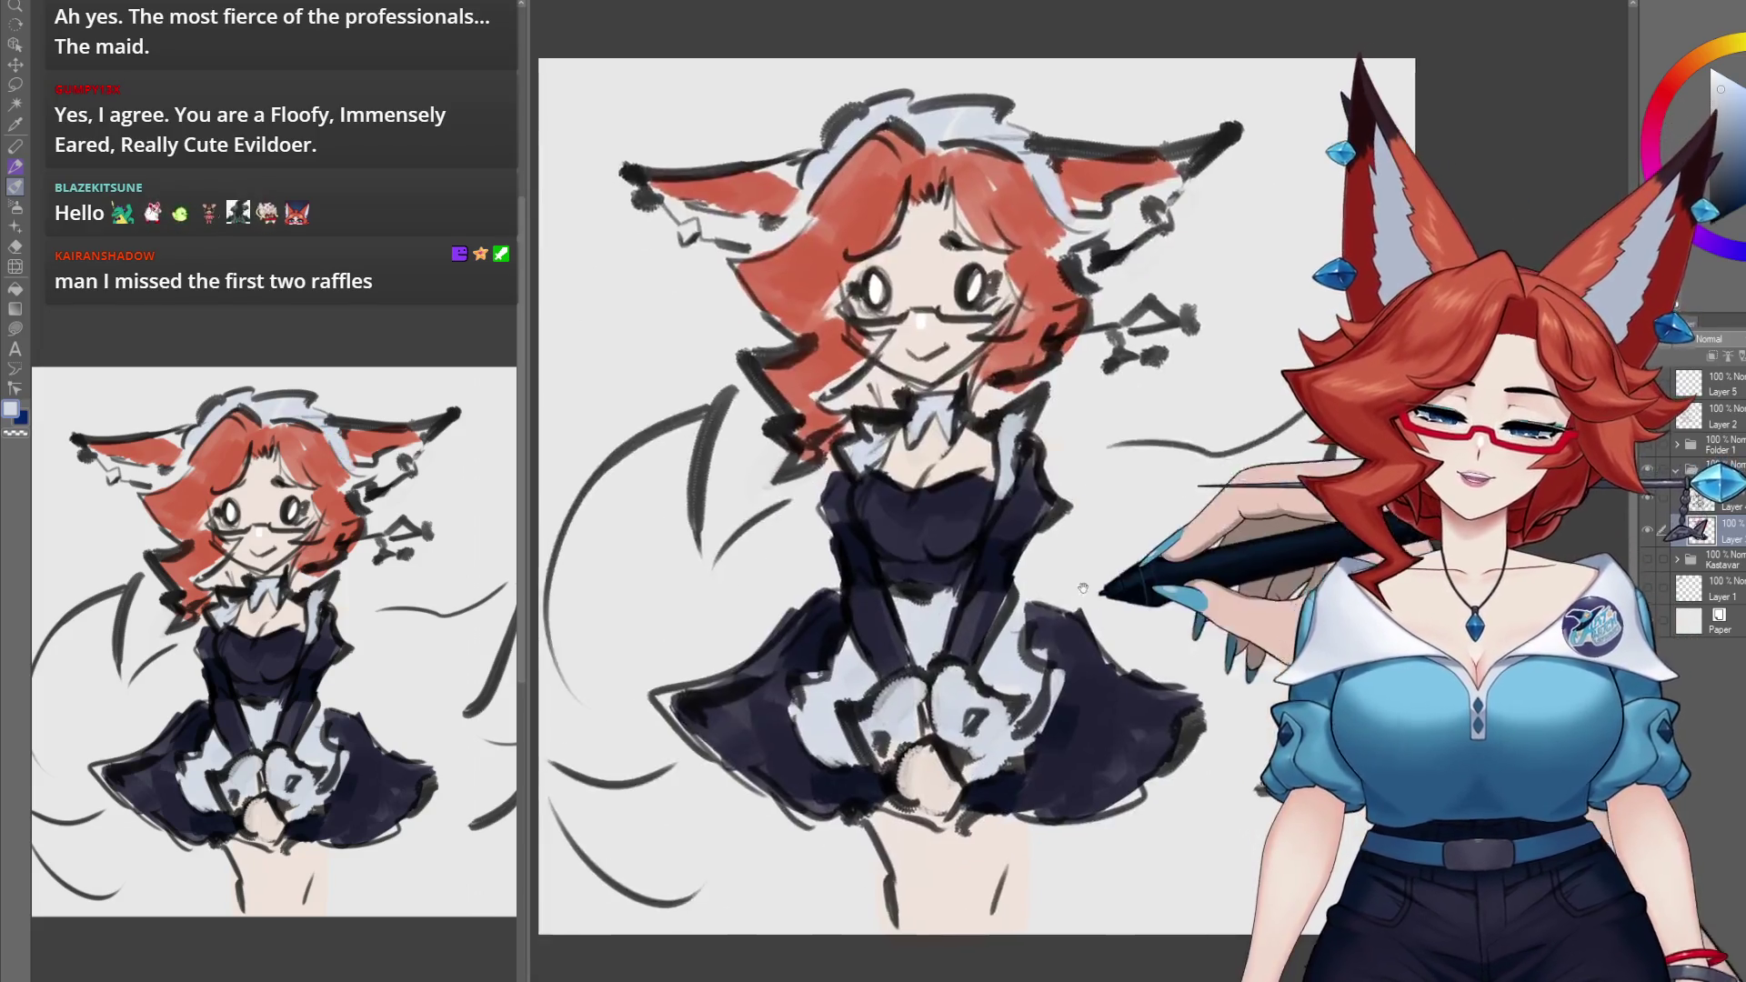
left_click(837, 202, "alt")
Step: Paint large red tails on both sides behind the skirt and dab dark blue on the right ear
left_click_drag(838, 203, 900, 162)
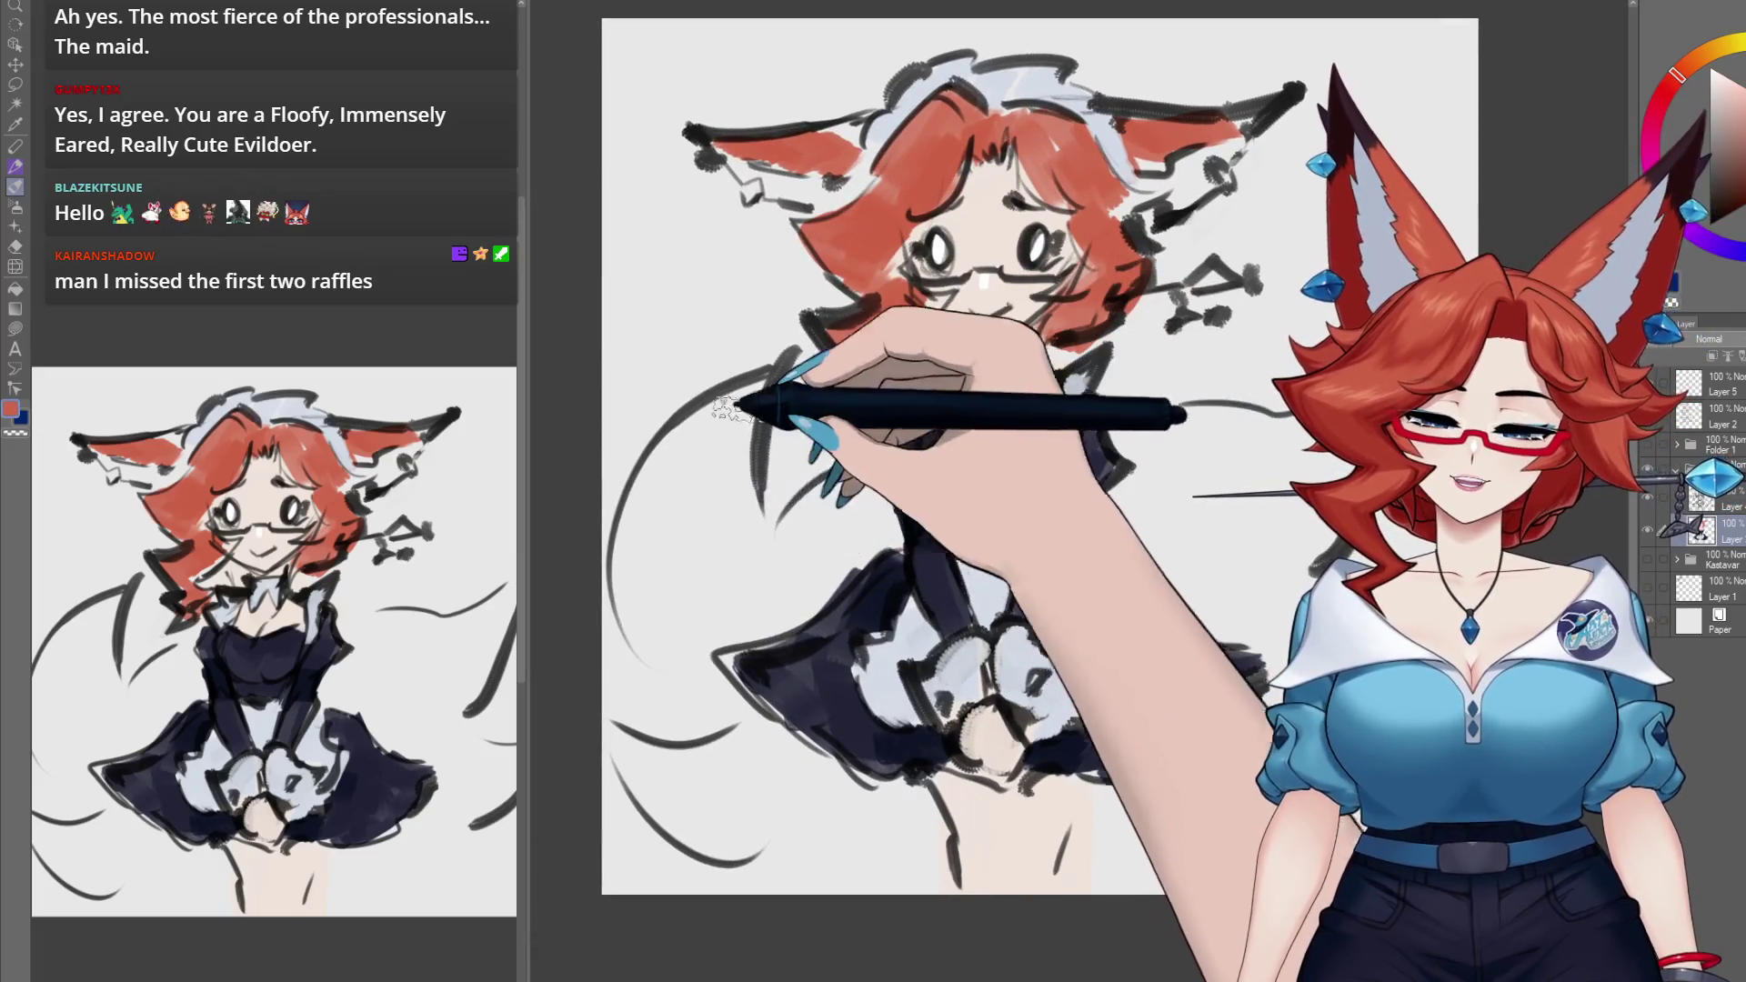
mouse_move(727, 409)
left_mouse_down()
mouse_move(740, 400)
mouse_move(655, 709)
mouse_move(700, 382)
mouse_move(741, 764)
mouse_move(721, 773)
mouse_move(760, 733)
mouse_move(799, 585)
mouse_move(860, 510)
left_mouse_up()
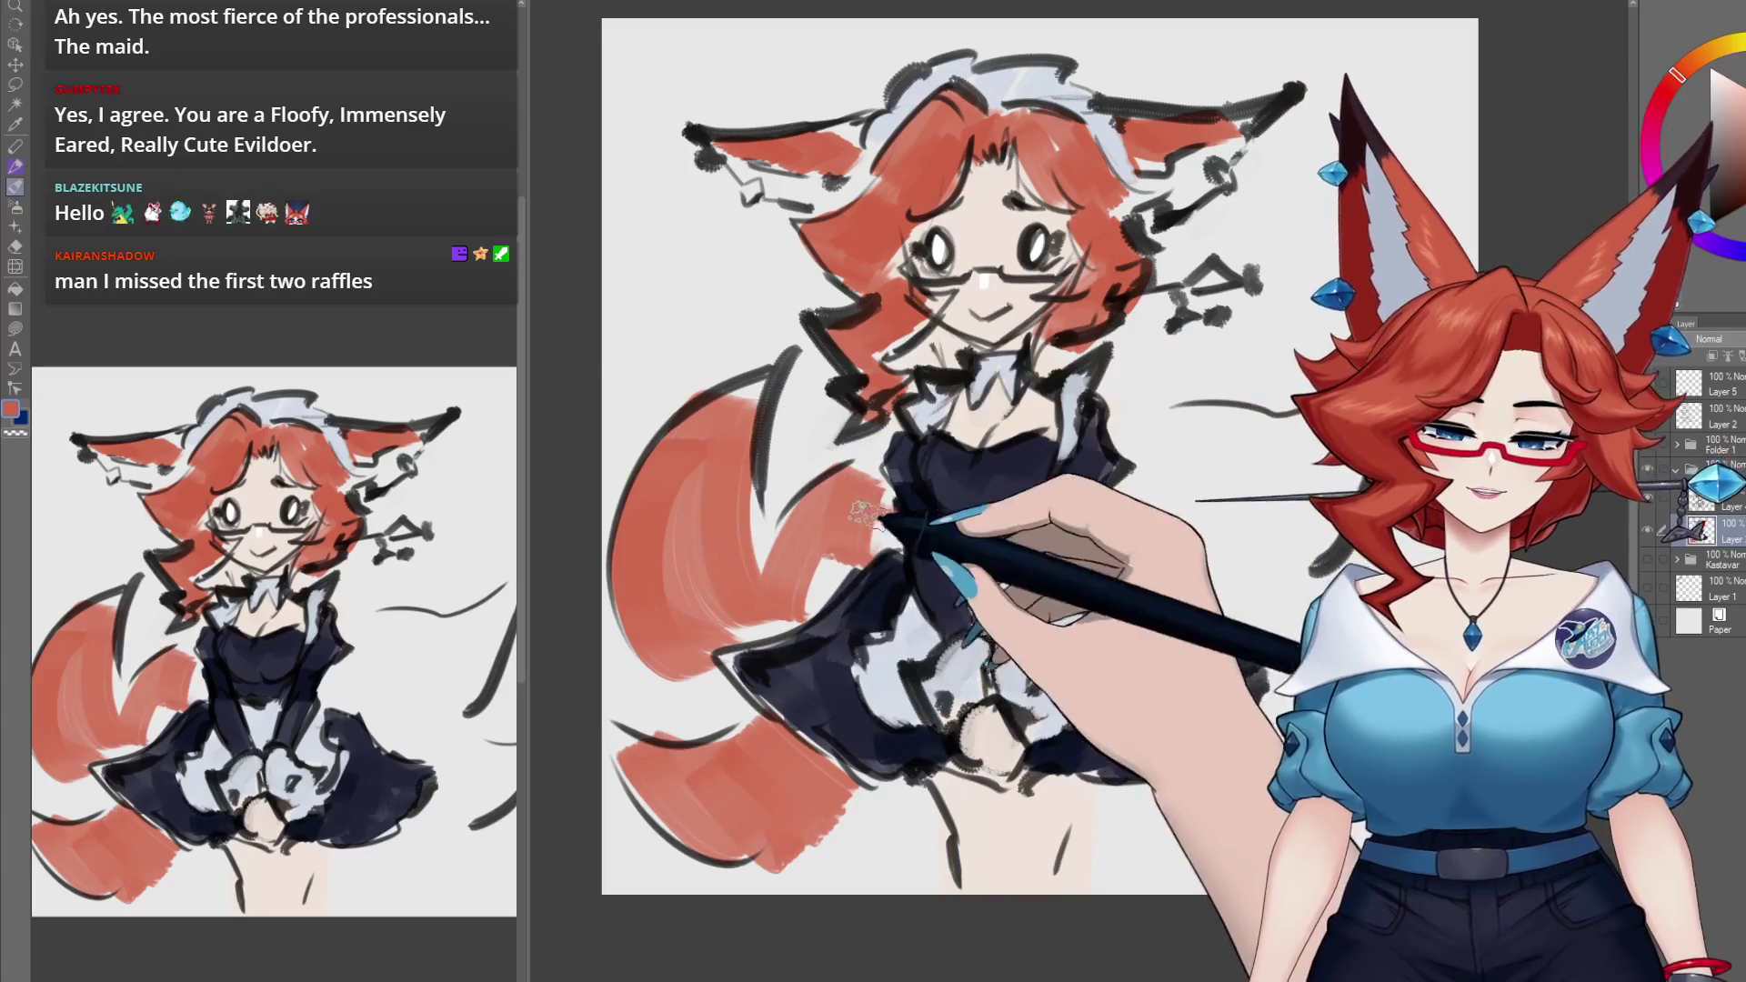
left_click_drag(1201, 459, 1130, 482)
mouse_move(1032, 546)
left_mouse_down()
mouse_move(1255, 428)
mouse_move(1182, 509)
mouse_move(1292, 546)
mouse_move(1310, 634)
left_mouse_up()
left_click_drag(1292, 382, 1166, 464)
left_click_drag(1157, 190, 1154, 215)
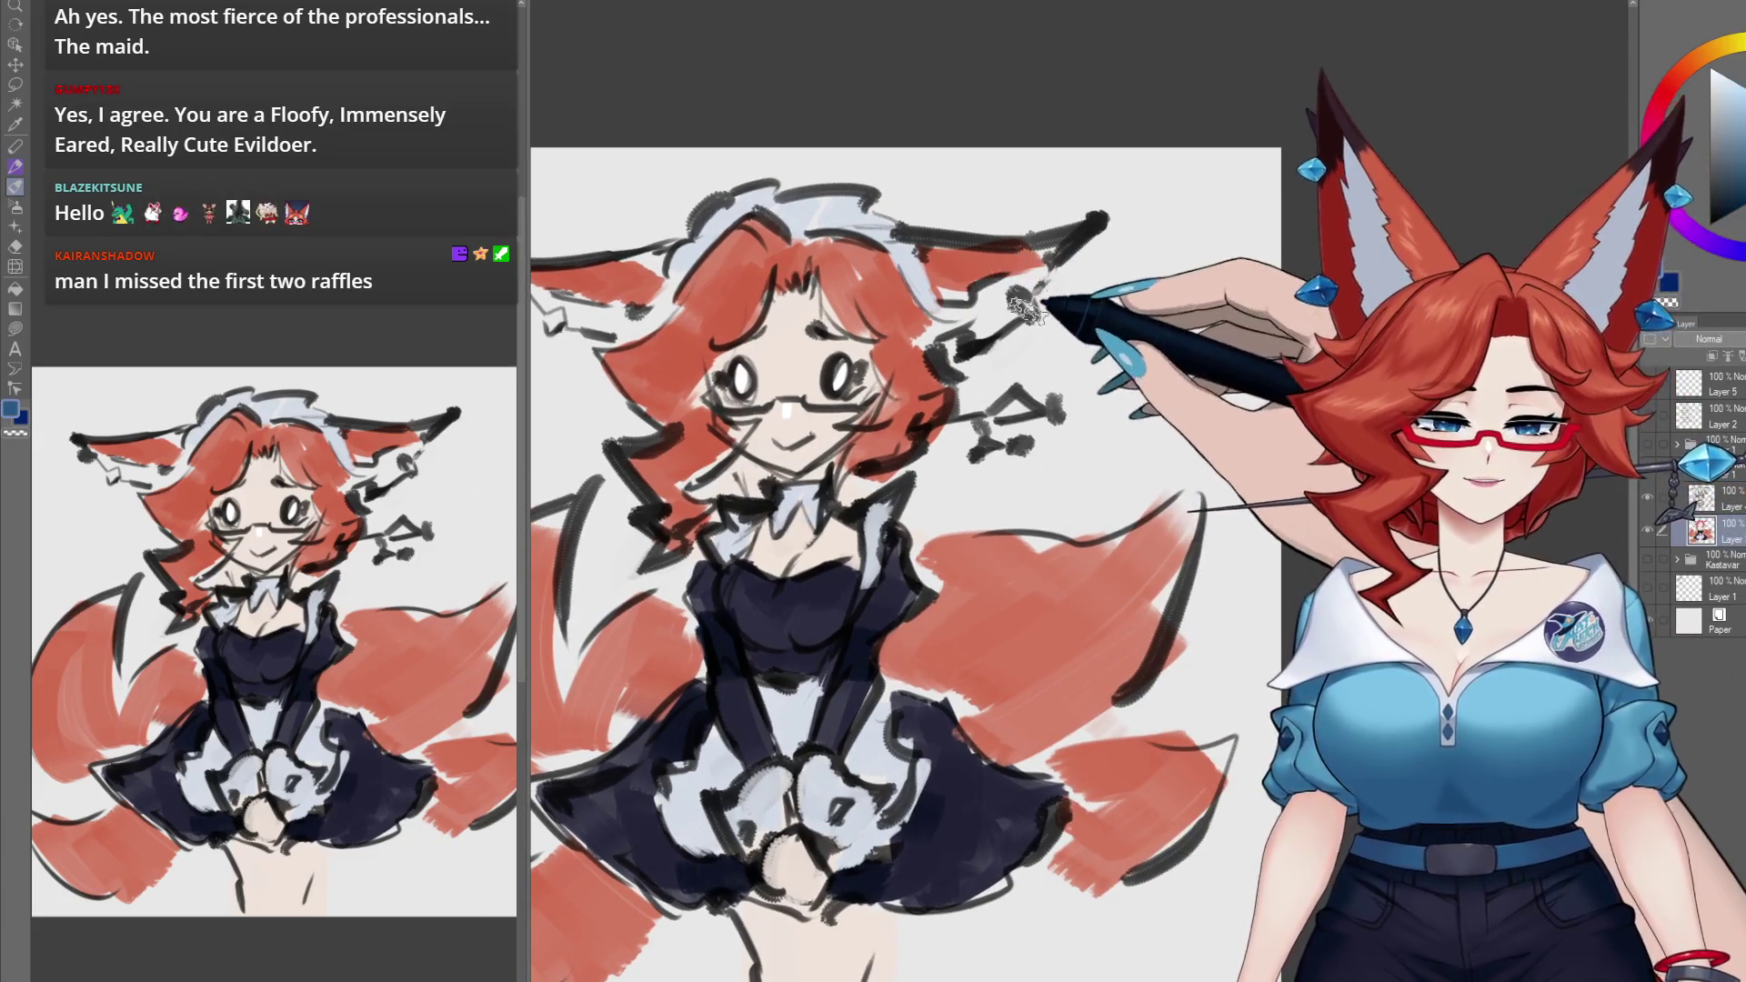
left_click_drag(1019, 311, 1037, 300)
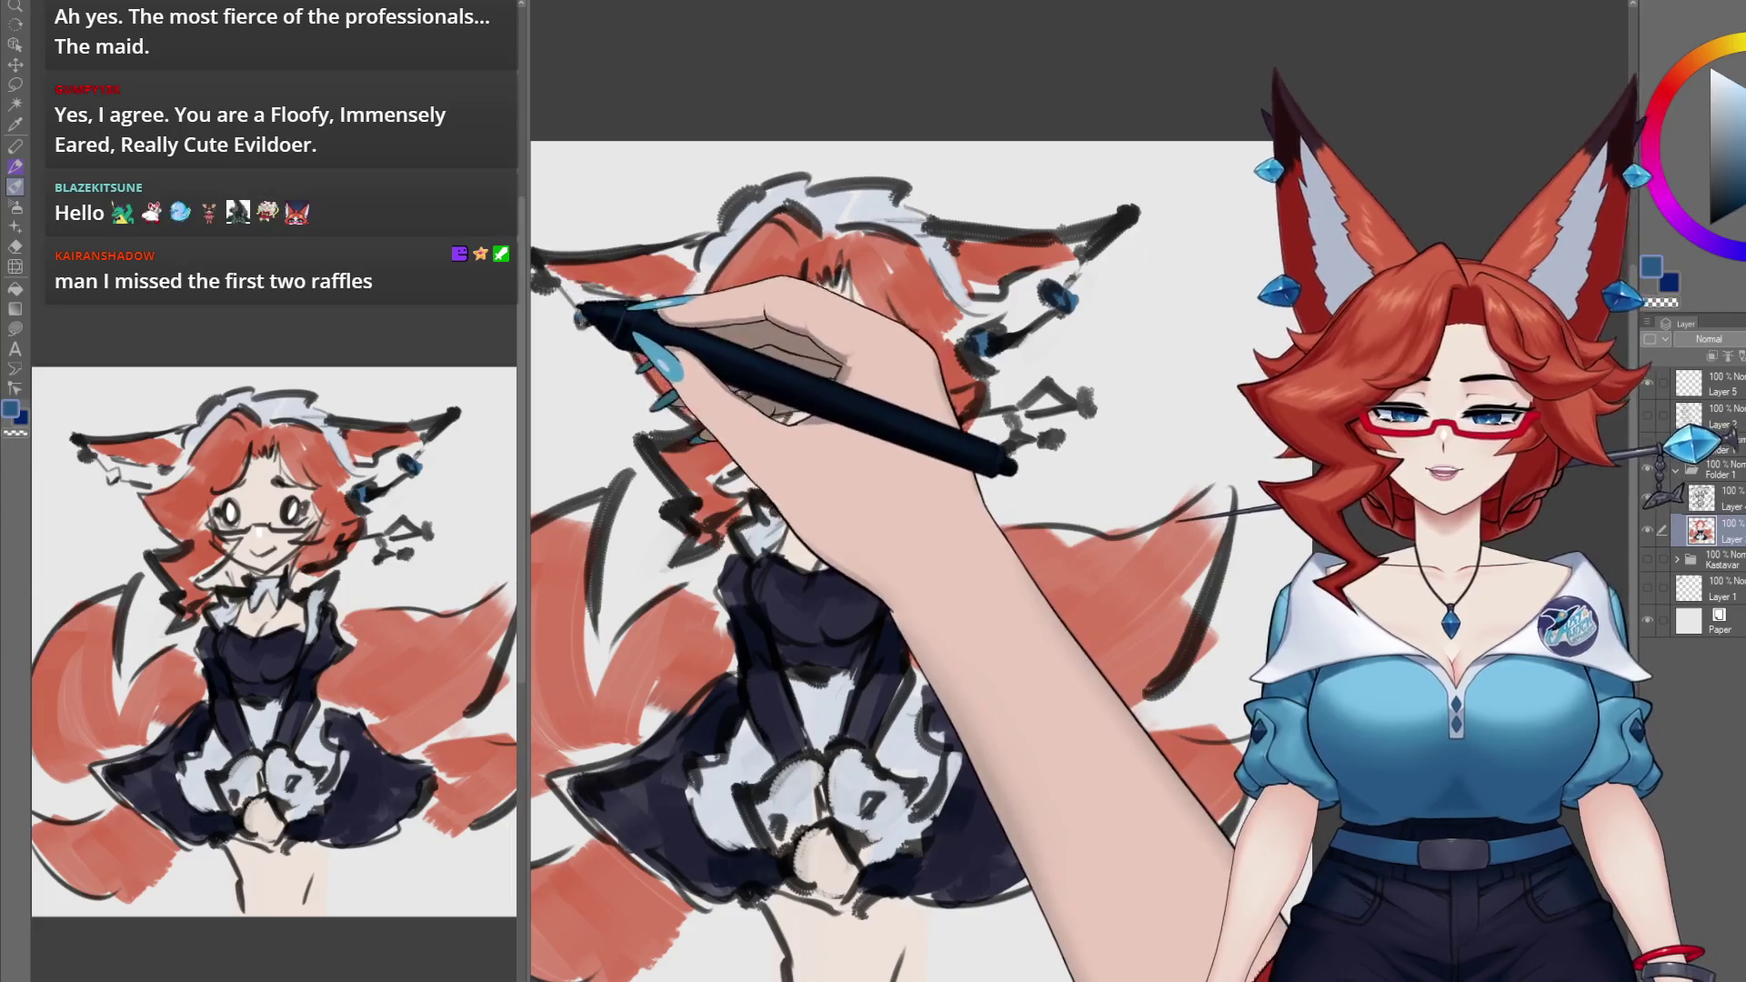
Step: Dab a blue gem on the left ear, pick the hair red, and pan around to review
left_click_drag(573, 323, 591, 314)
mouse_move(1028, 414)
left_mouse_down()
mouse_move(1110, 407)
mouse_move(1096, 434)
mouse_move(1115, 420)
left_mouse_up()
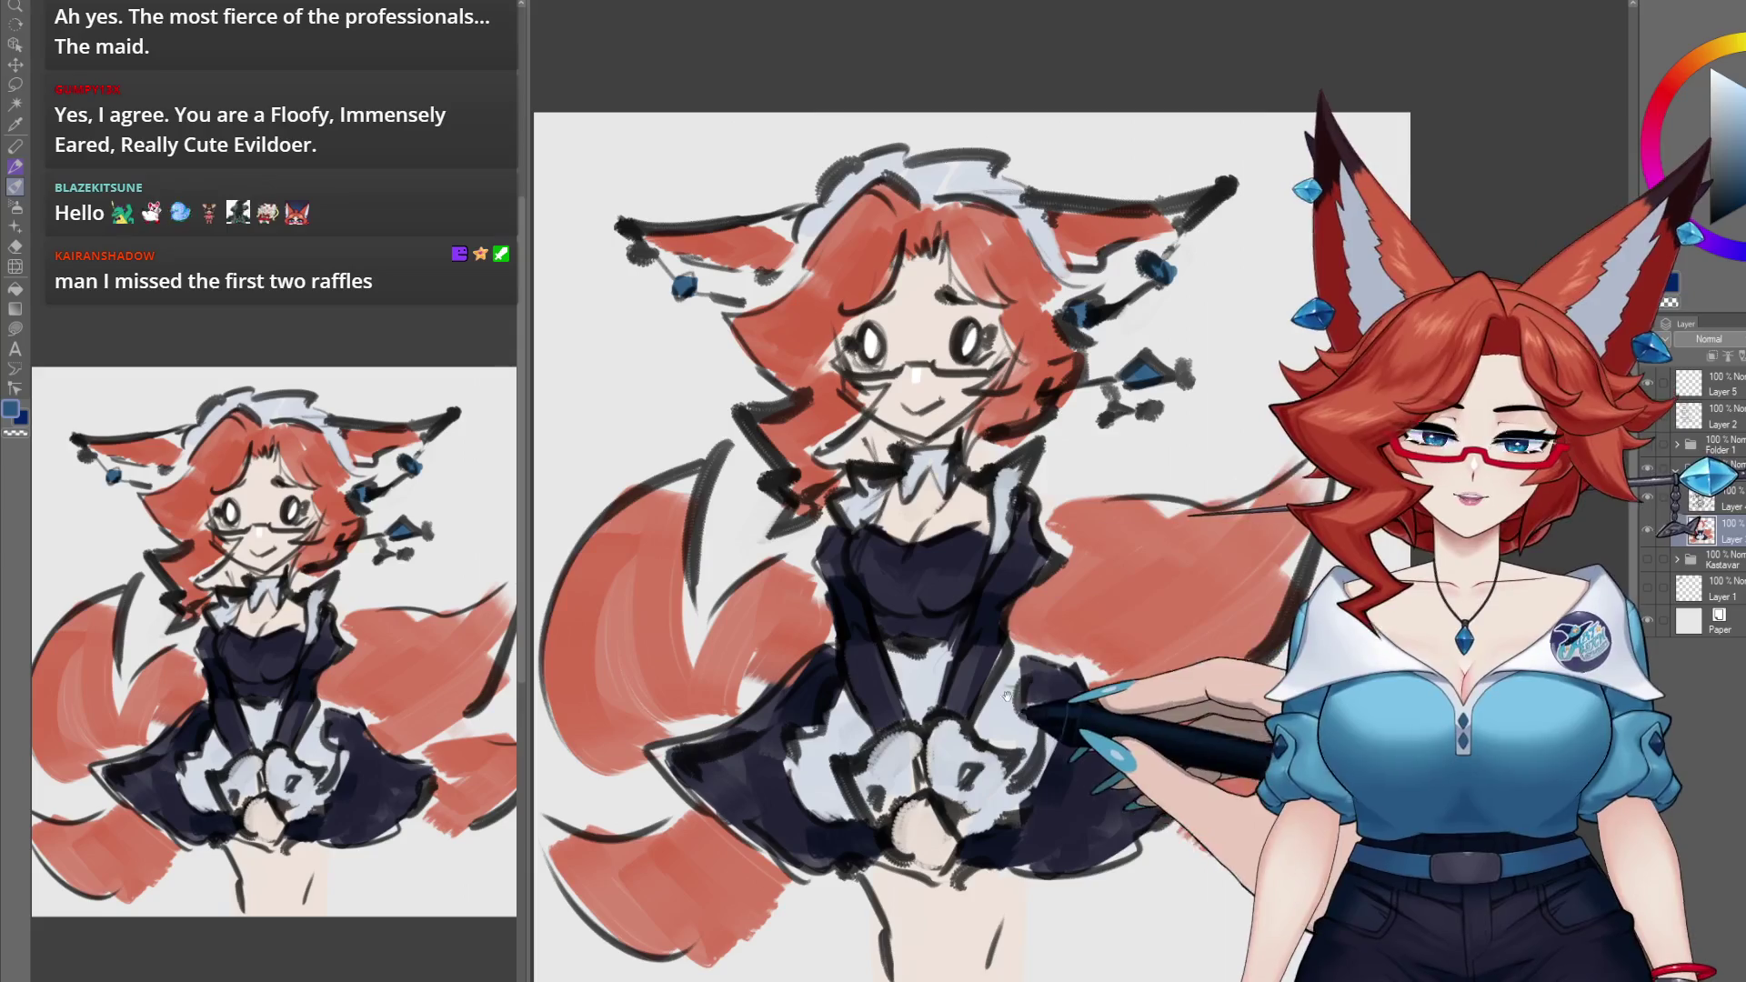
left_click_drag(1103, 474, 1094, 483)
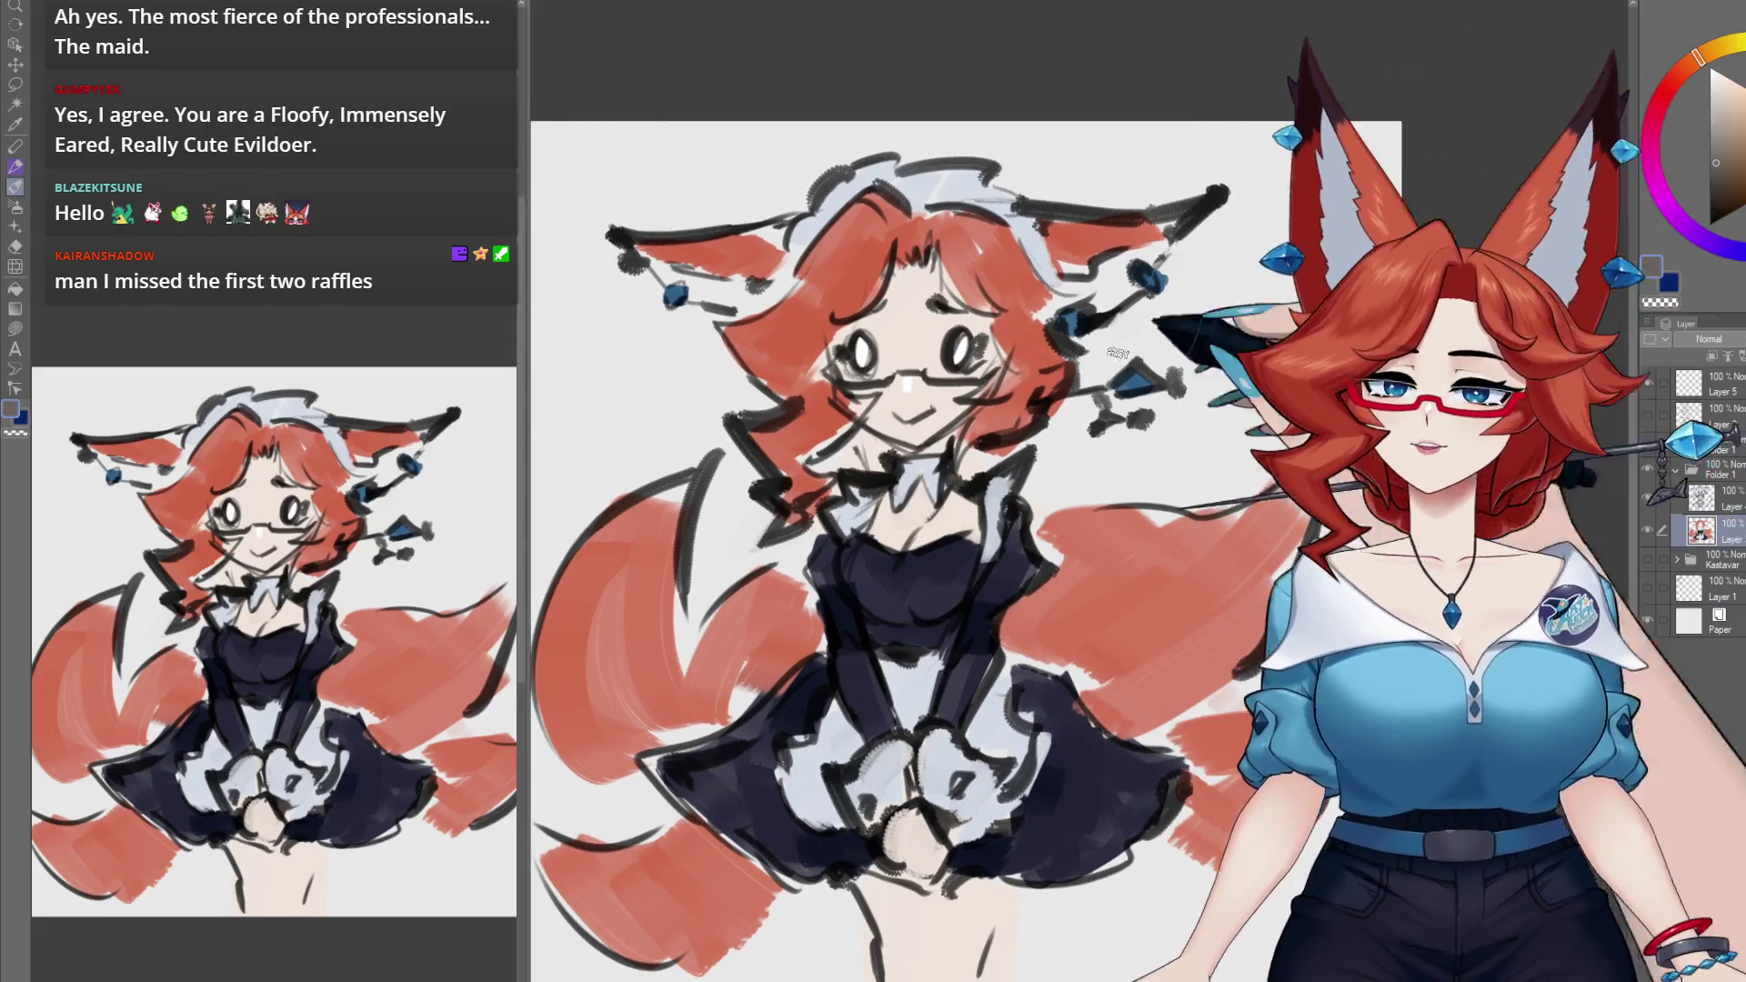
left_click_drag(910, 450, 891, 368)
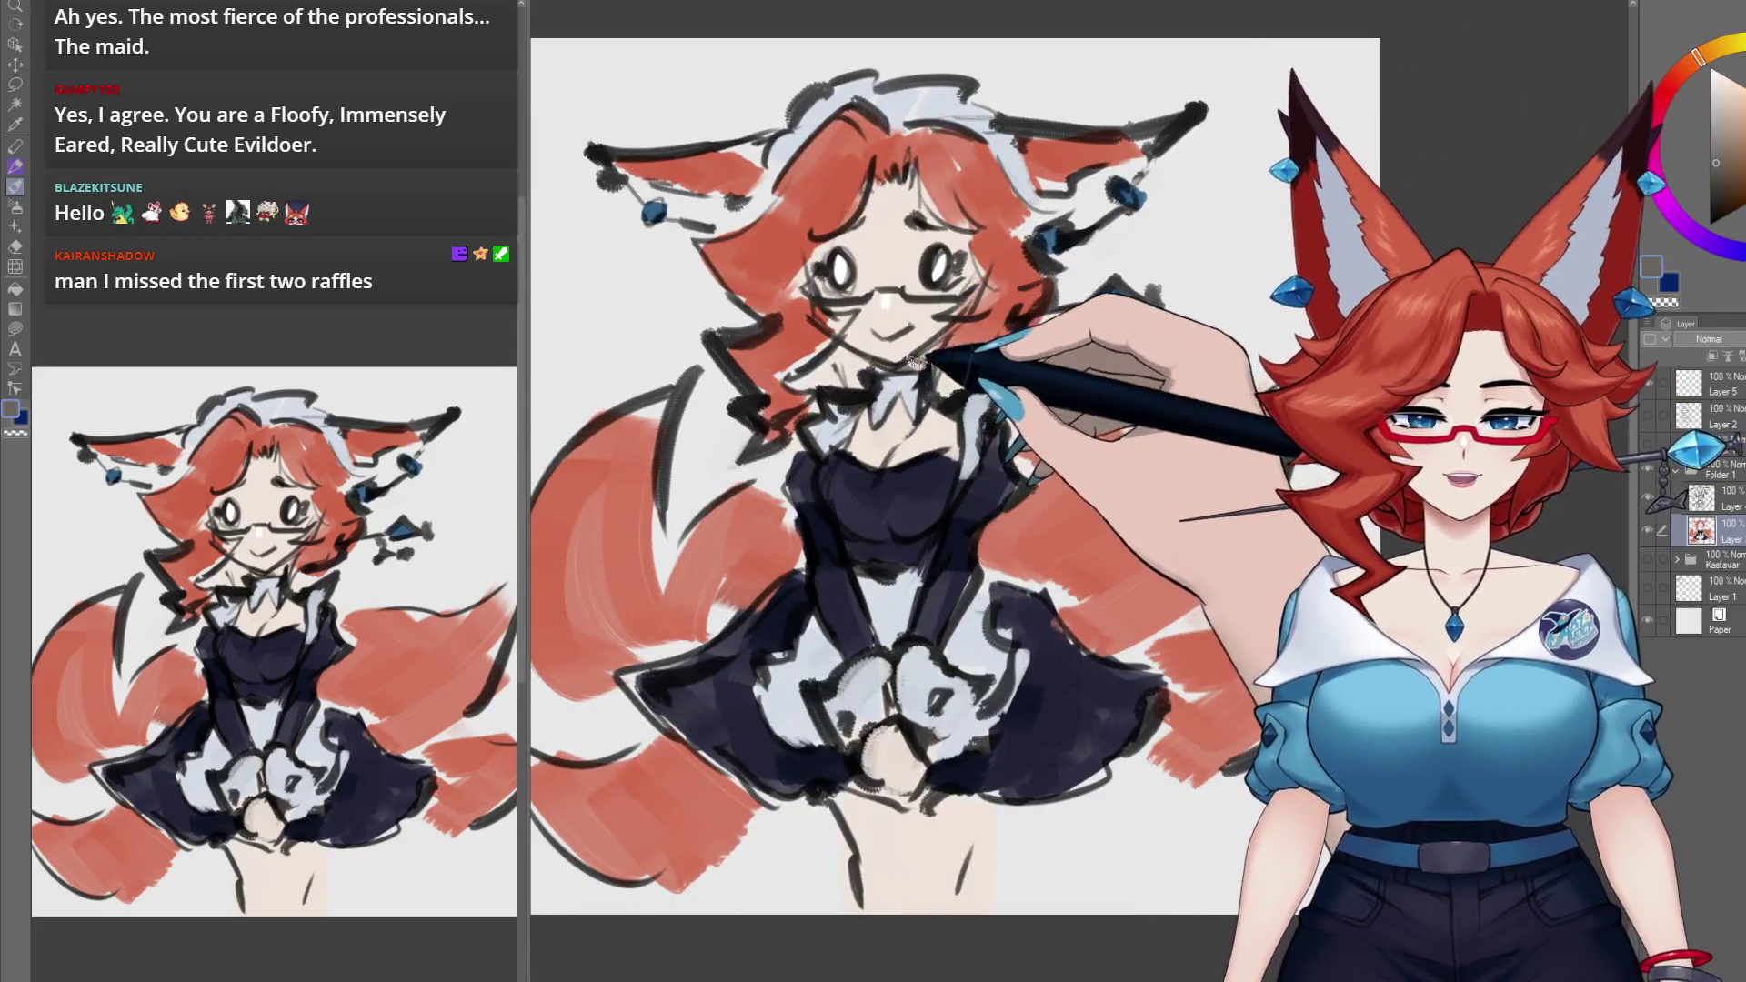
left_click(969, 346, "alt")
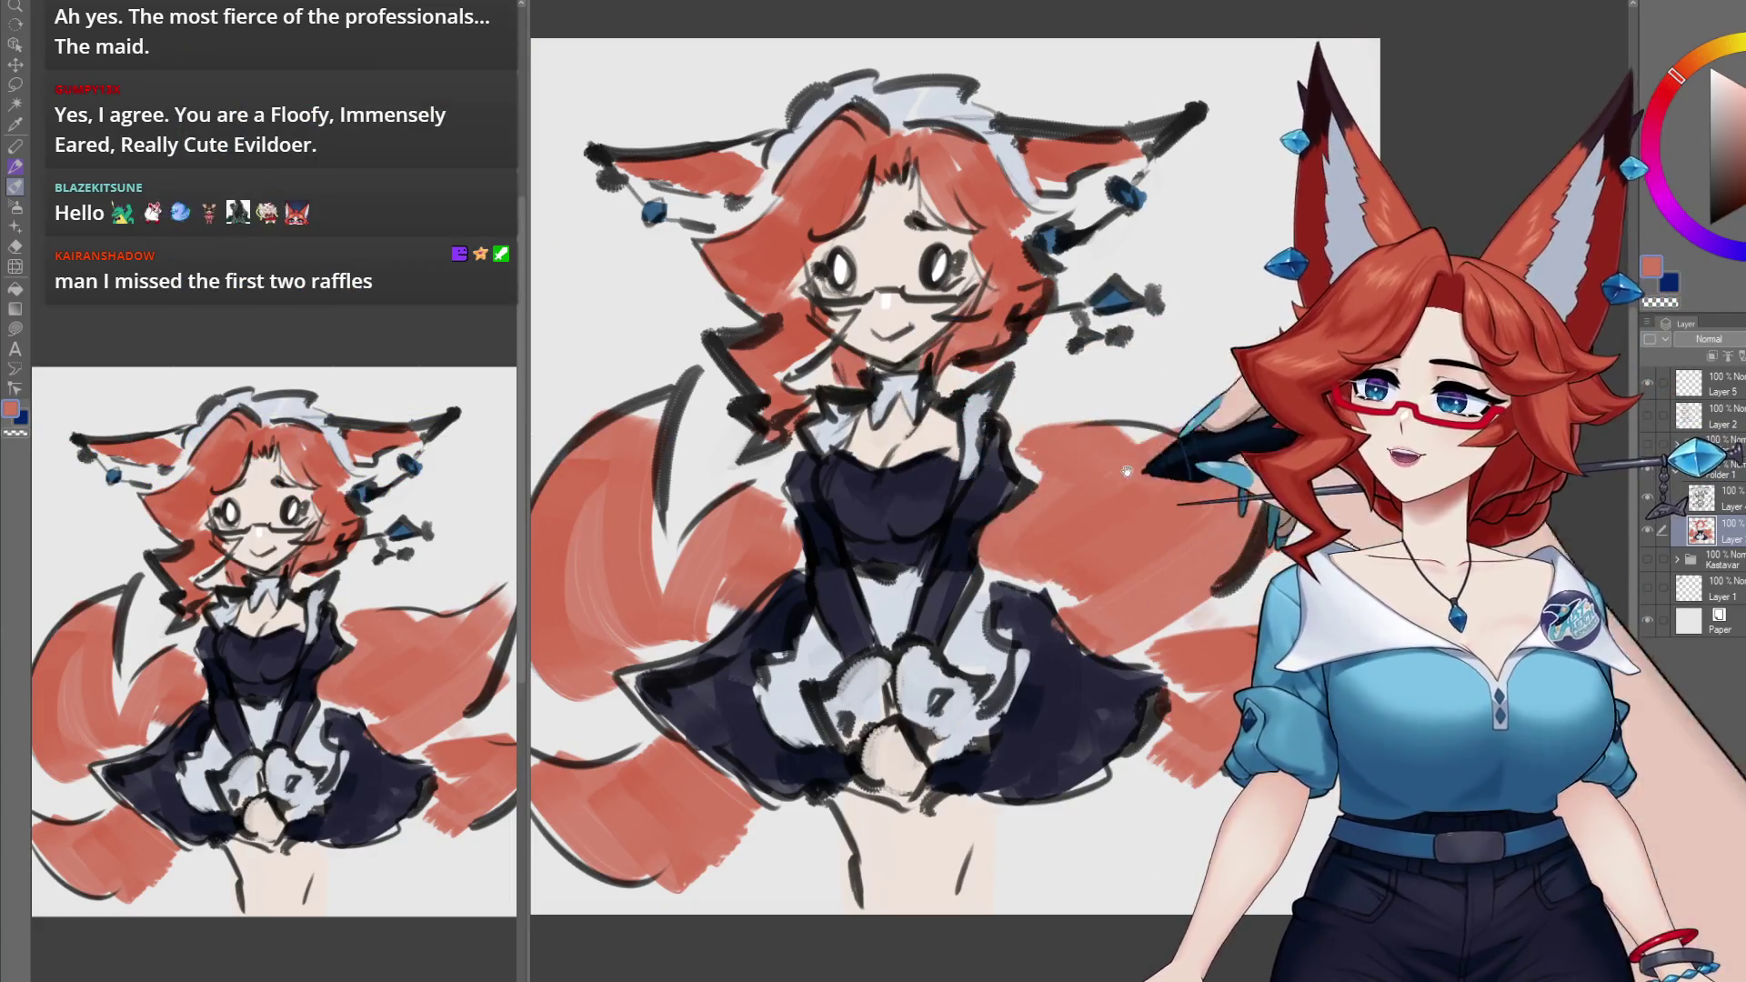
left_click_drag(1196, 484, 1146, 532)
scroll(1145, 532, "down", 2)
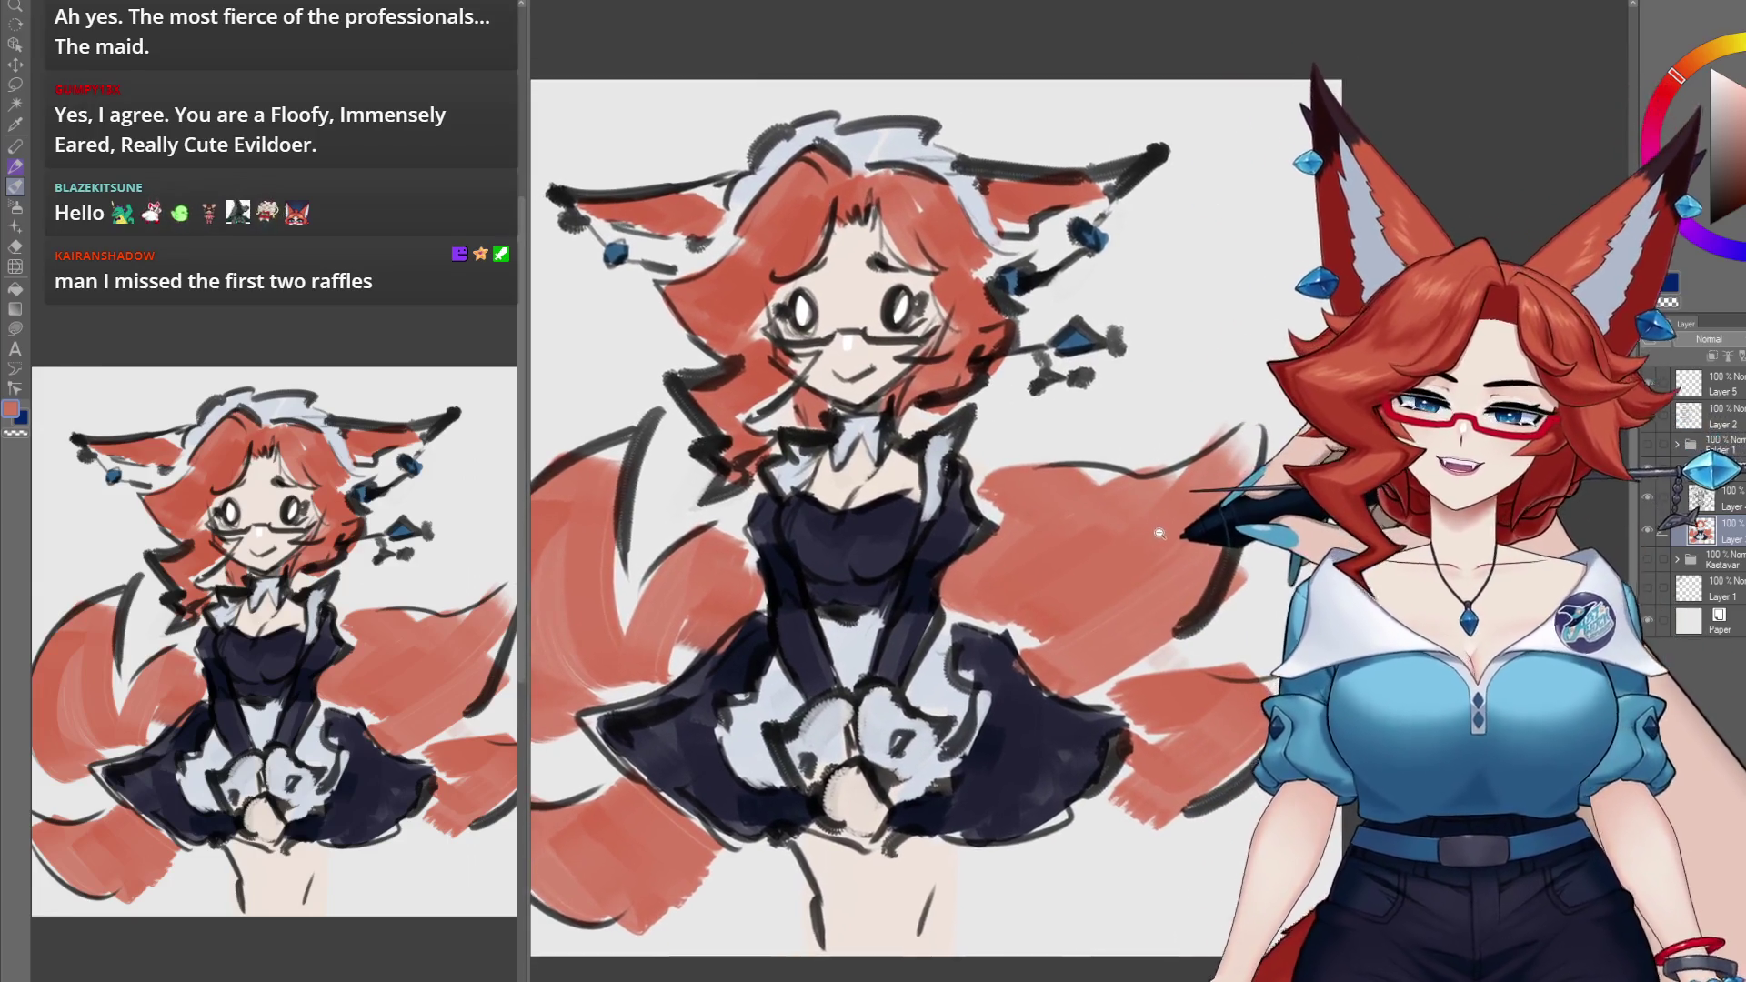
left_click_drag(1122, 566, 1105, 593)
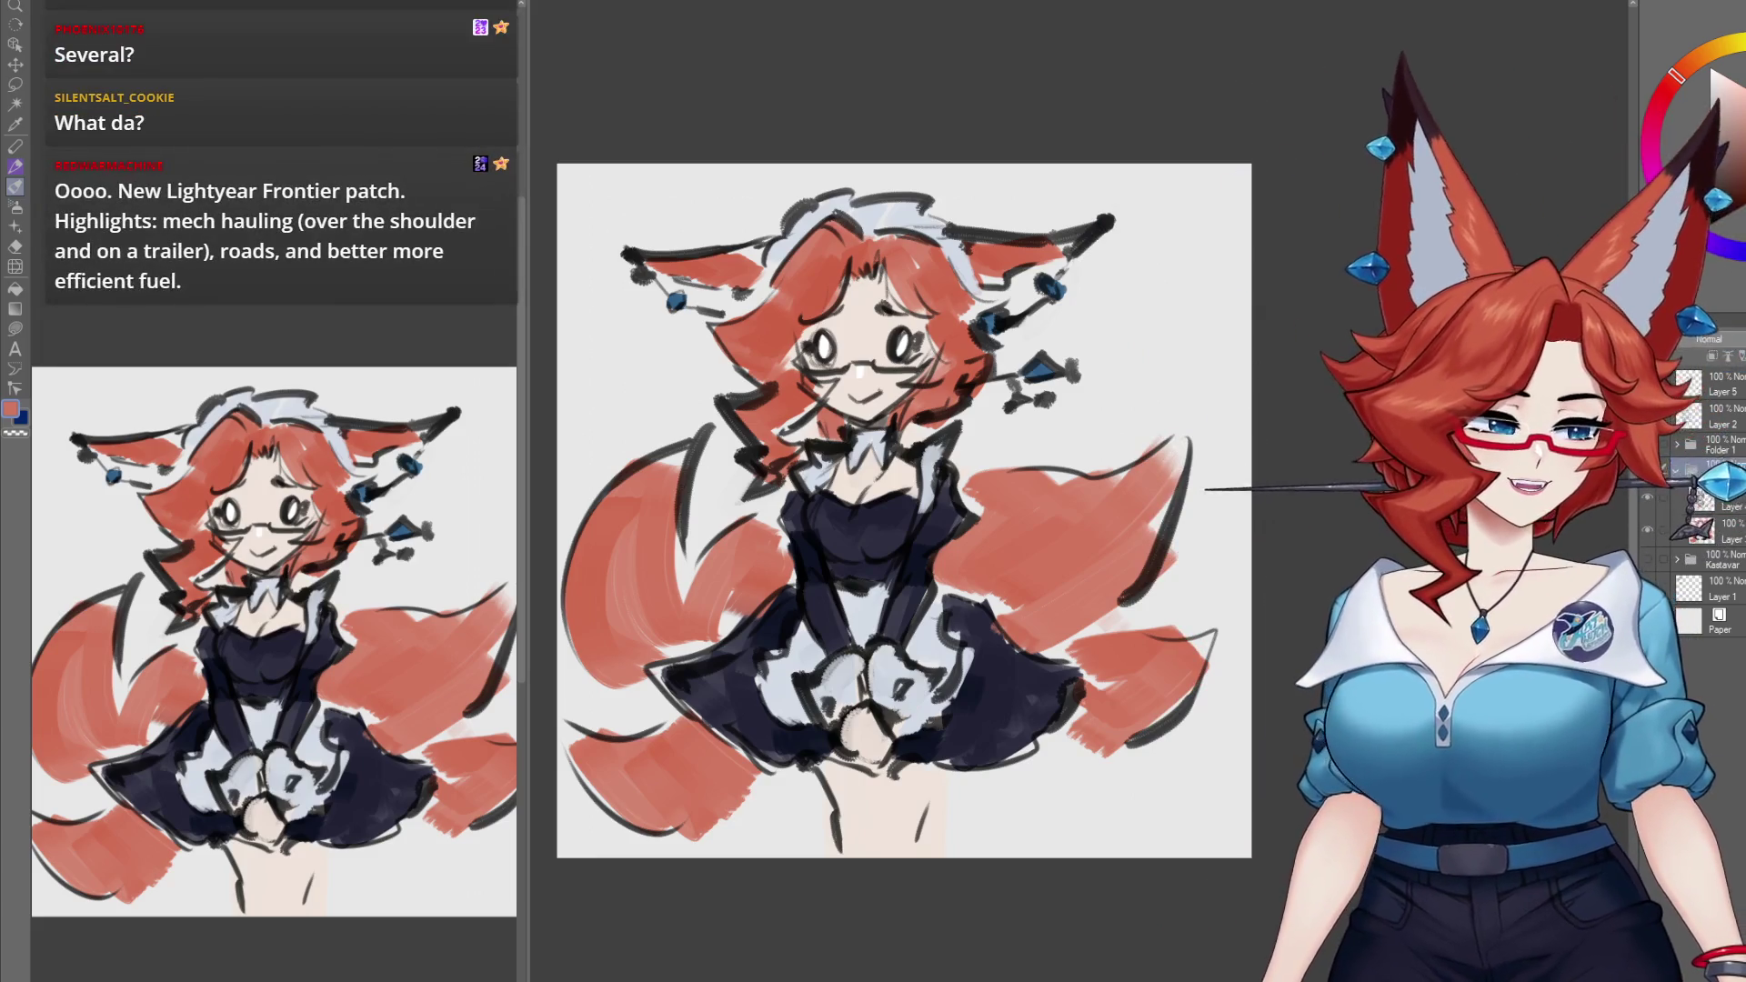
left_click_drag(905, 510, 919, 537)
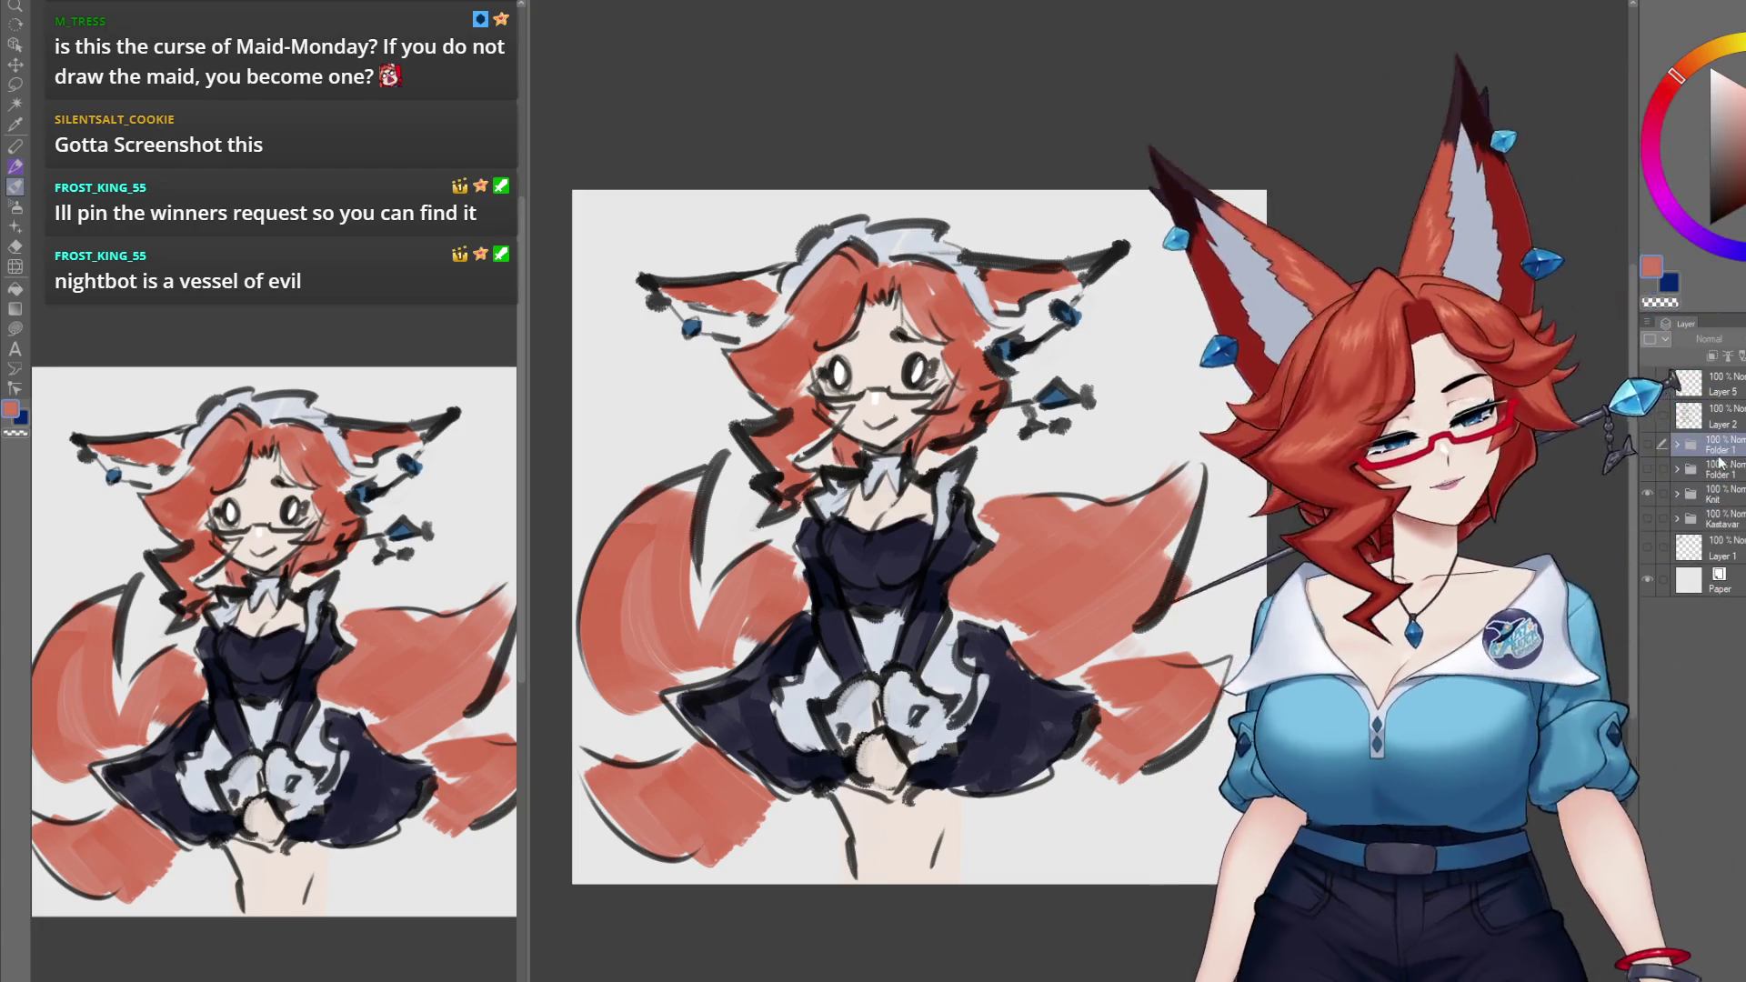
Step: Hide the sketch and fill a new layer above Paper with colour
left_click(1714, 480)
left_click(1645, 471)
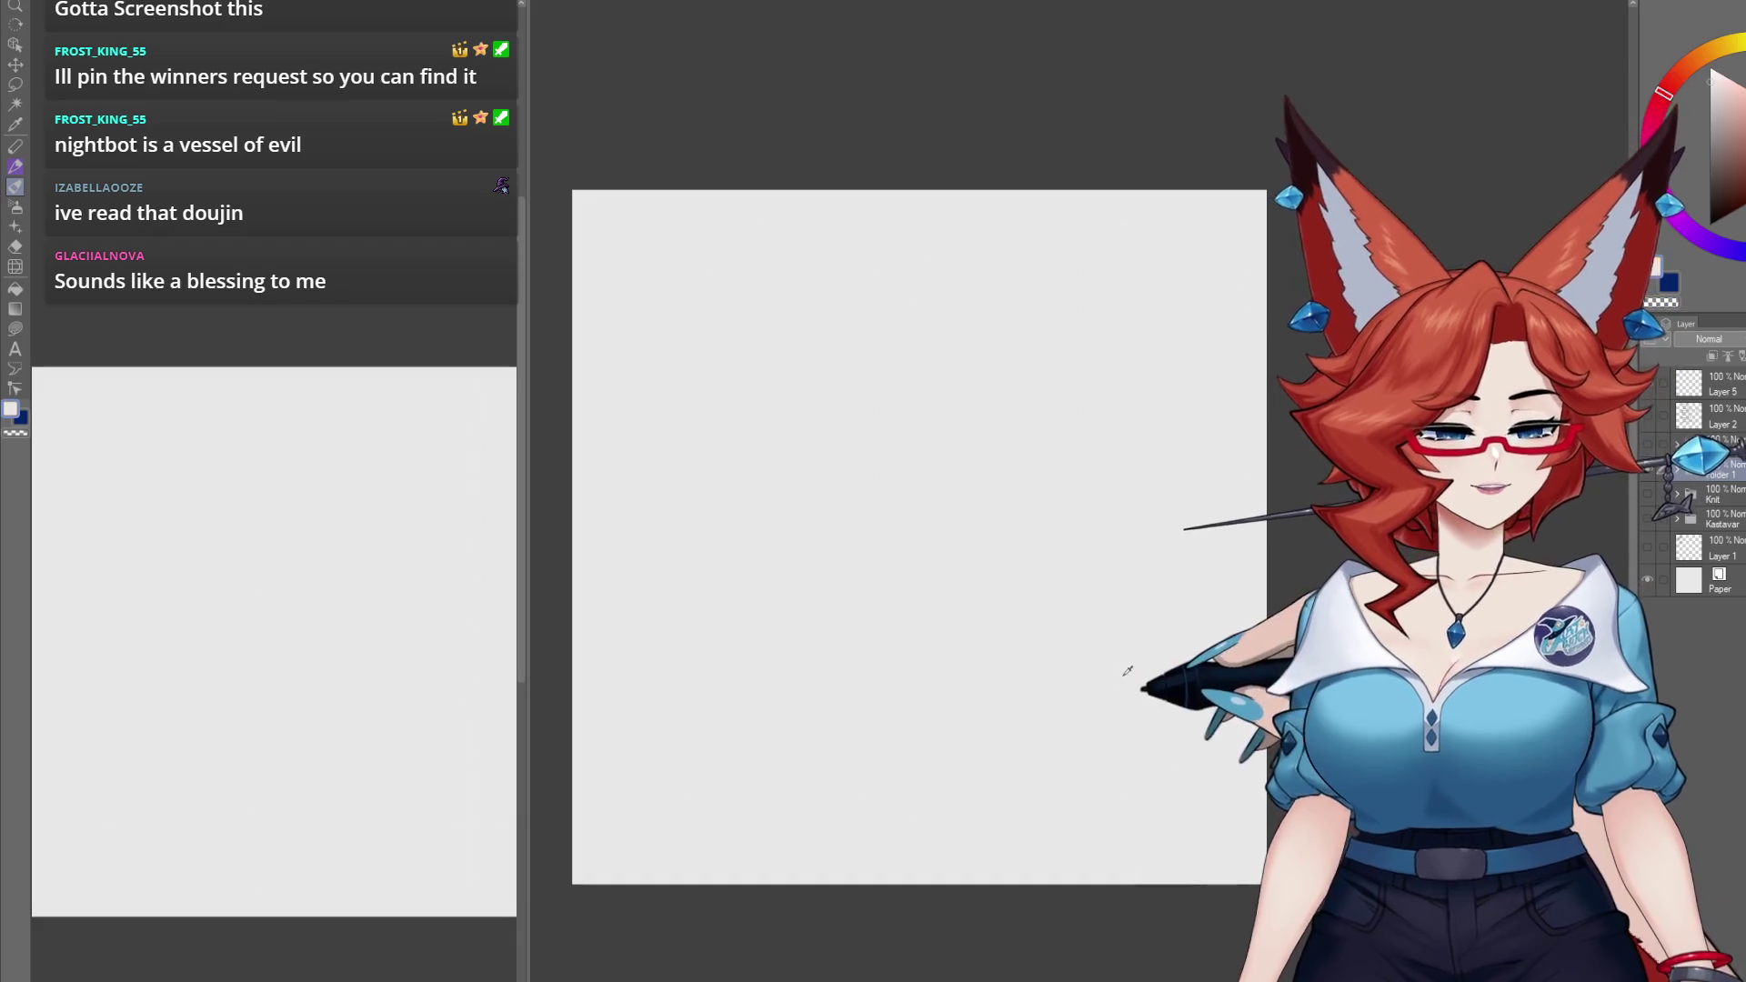
left_click(1742, 577)
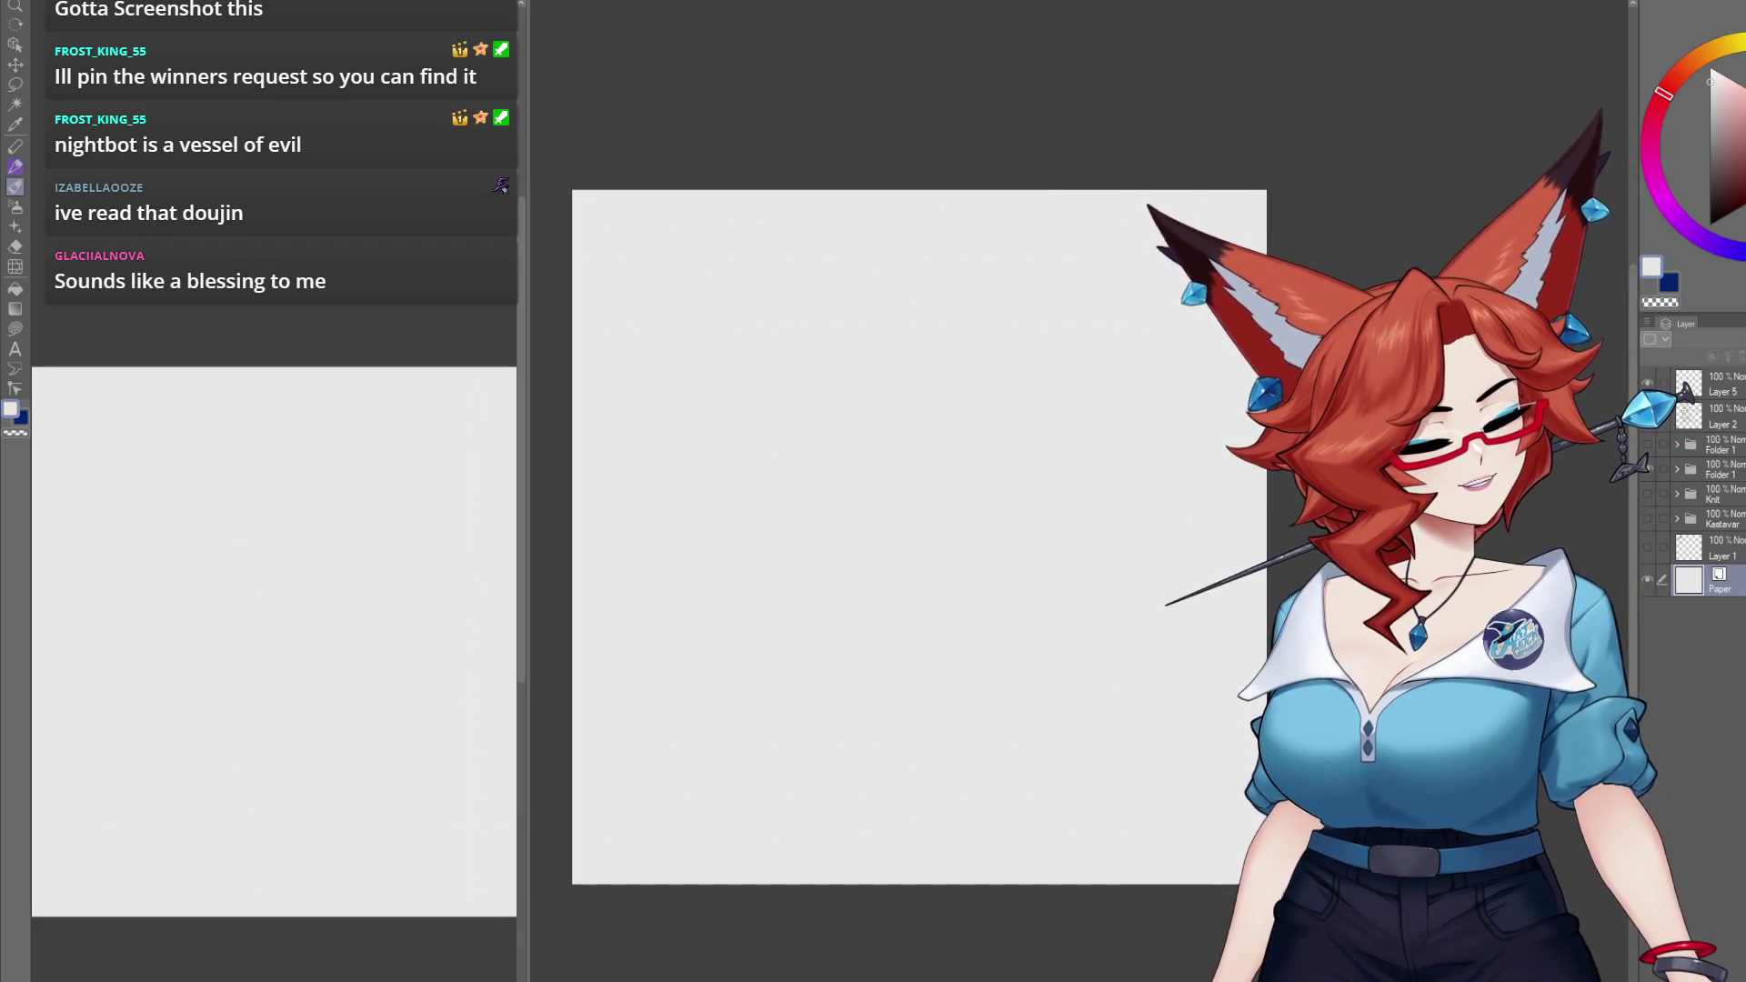
key("ctrl+shift+n")
key("g")
left_click(971, 737)
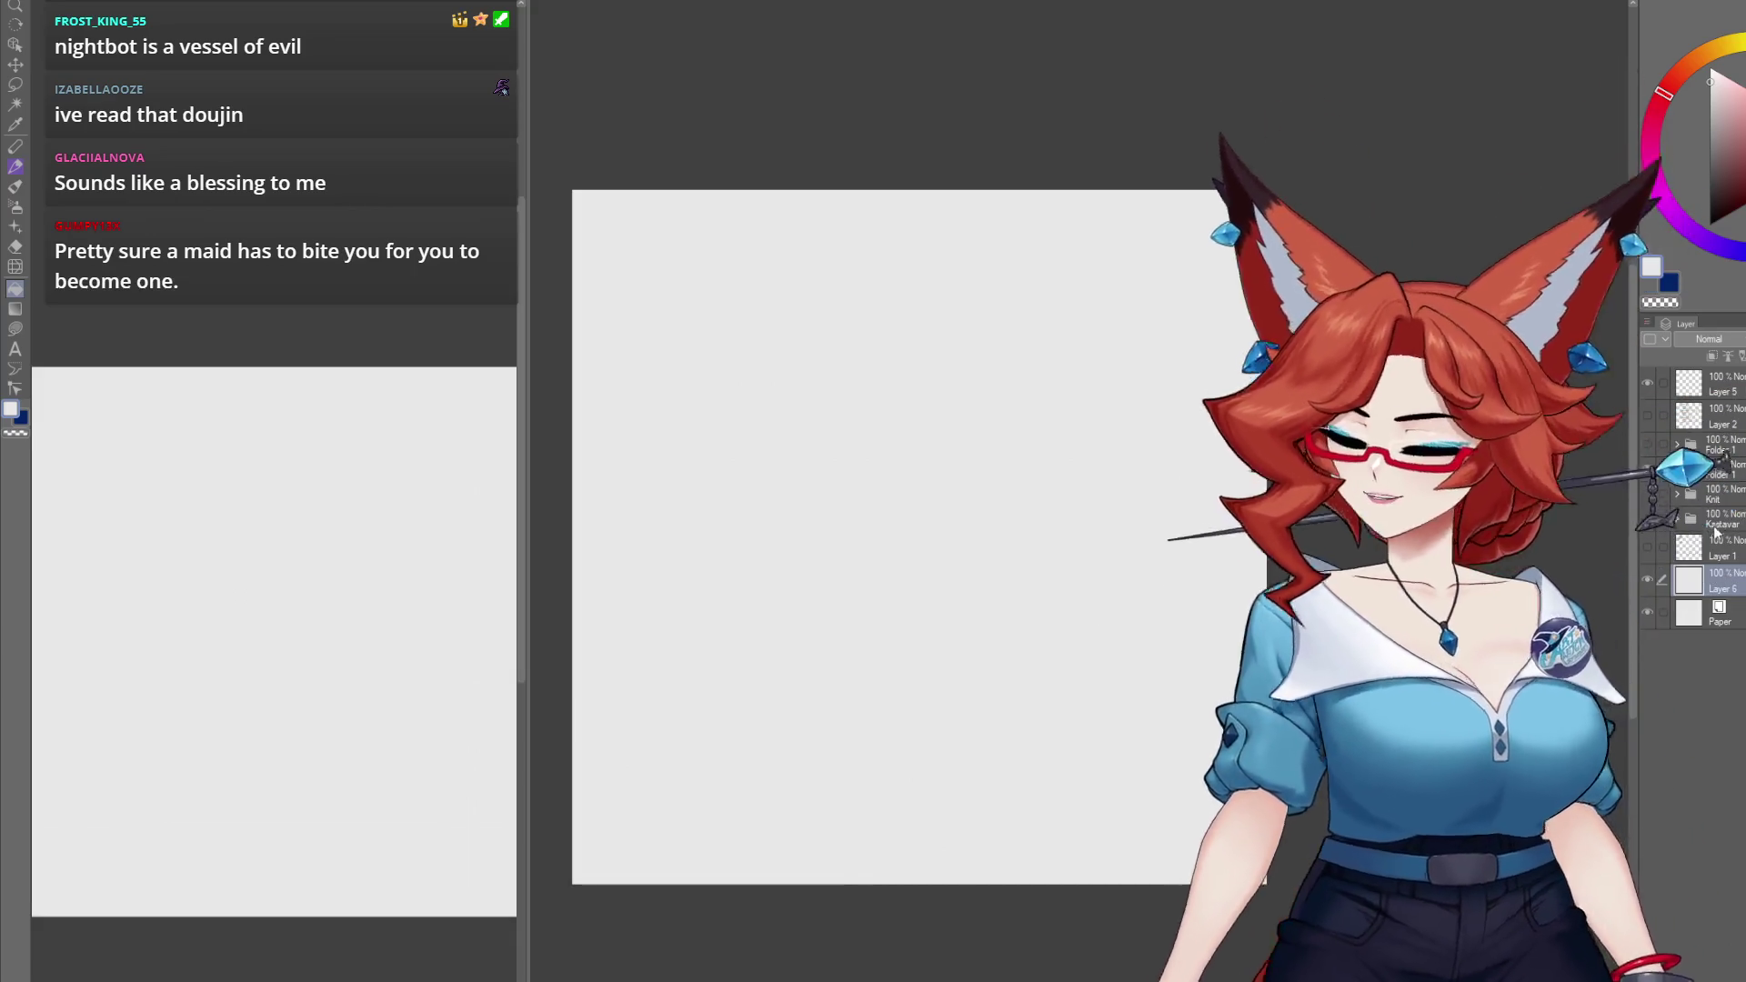
Step: Add a new layer inside Folder 1 and move it above the white layer
left_click(1678, 468)
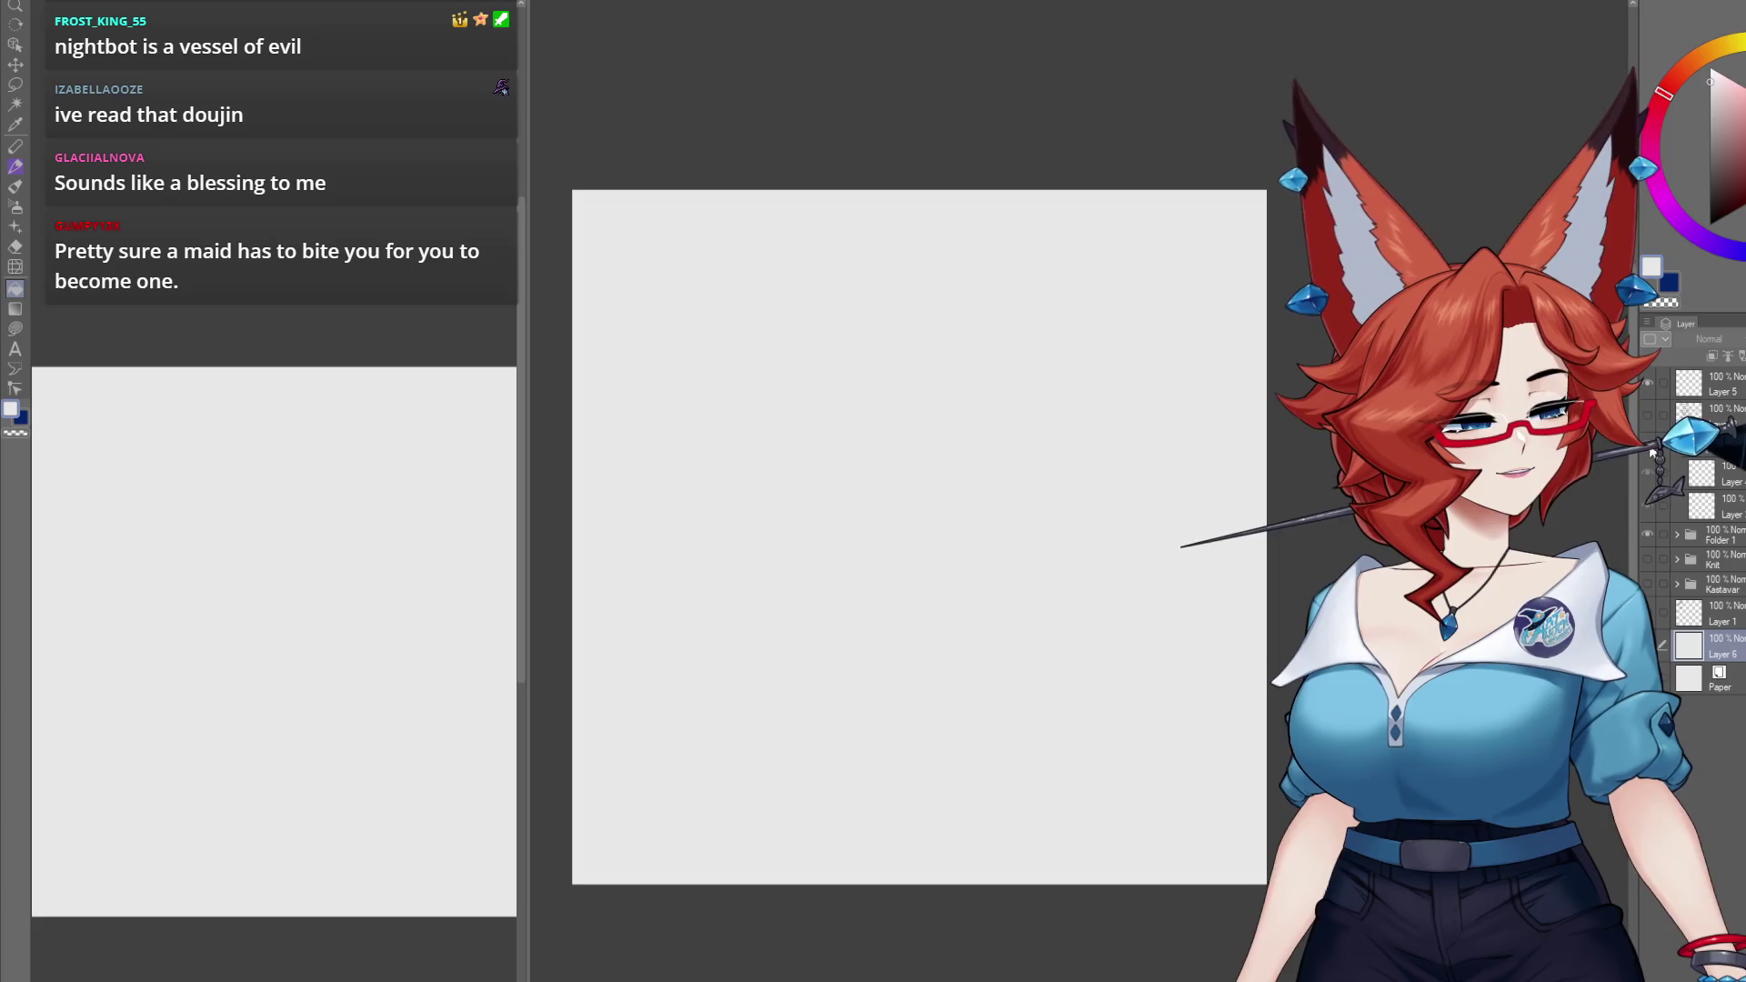
left_click(1712, 356)
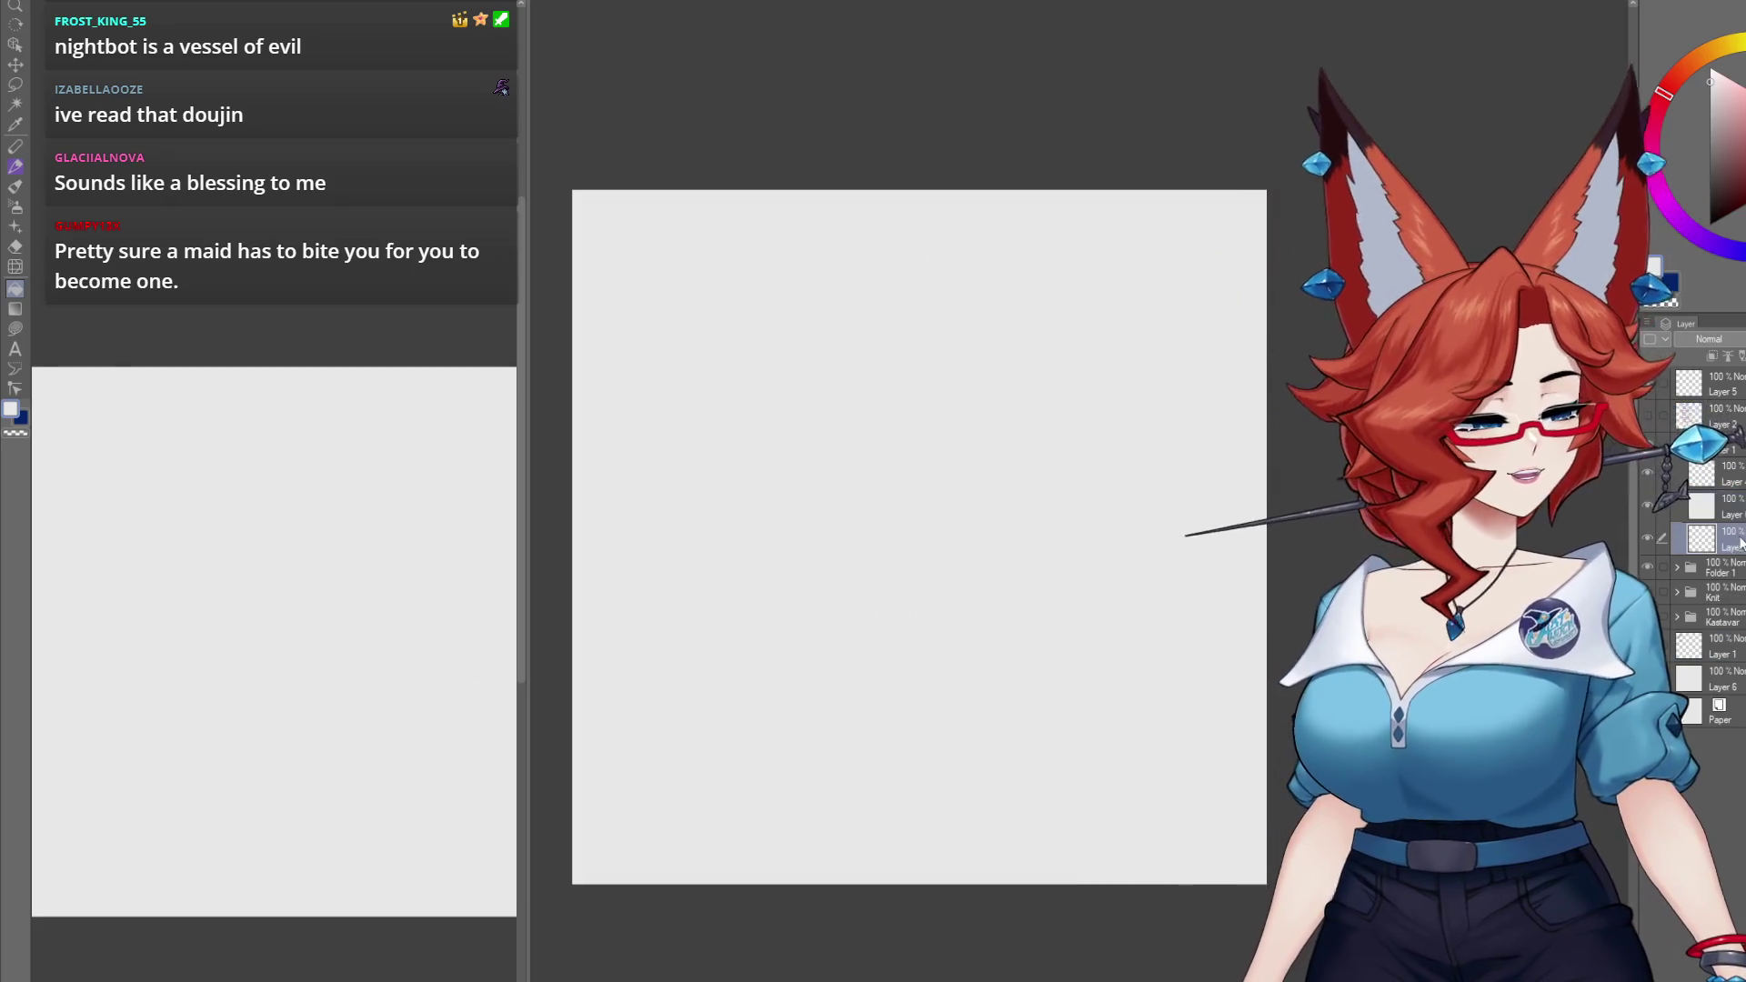
left_click(1676, 445)
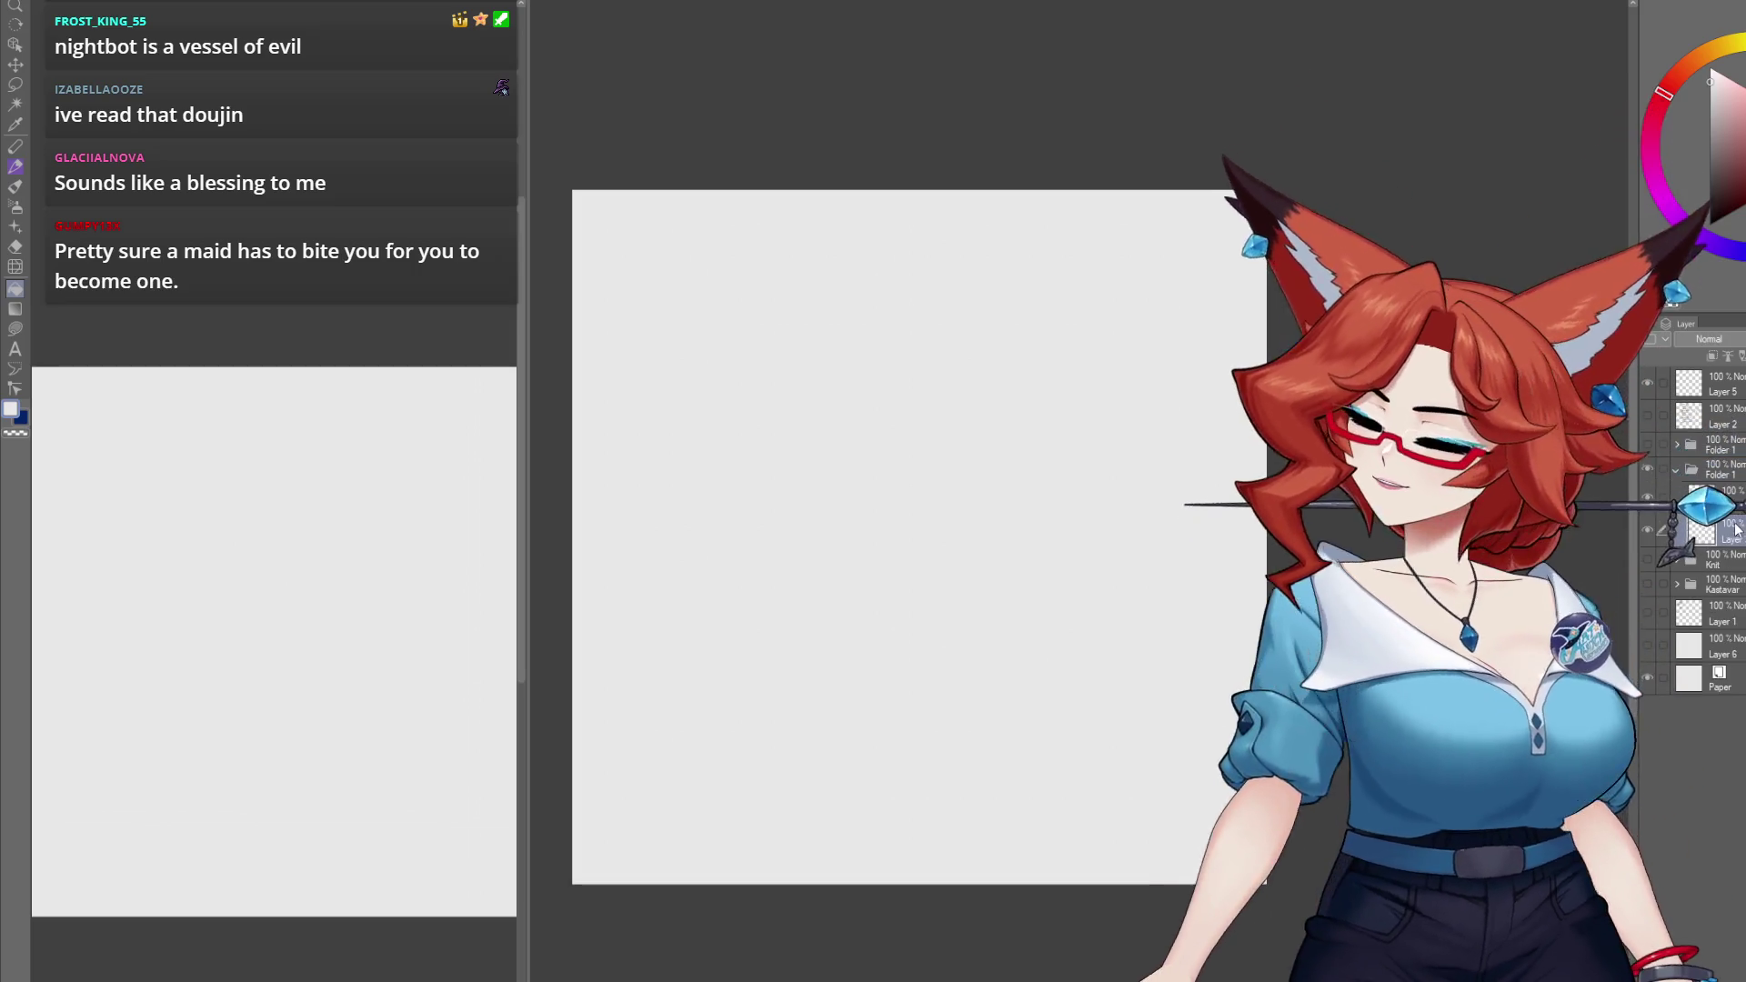
key("ctrl+shift+n")
left_click_drag(1710, 516, 1710, 515)
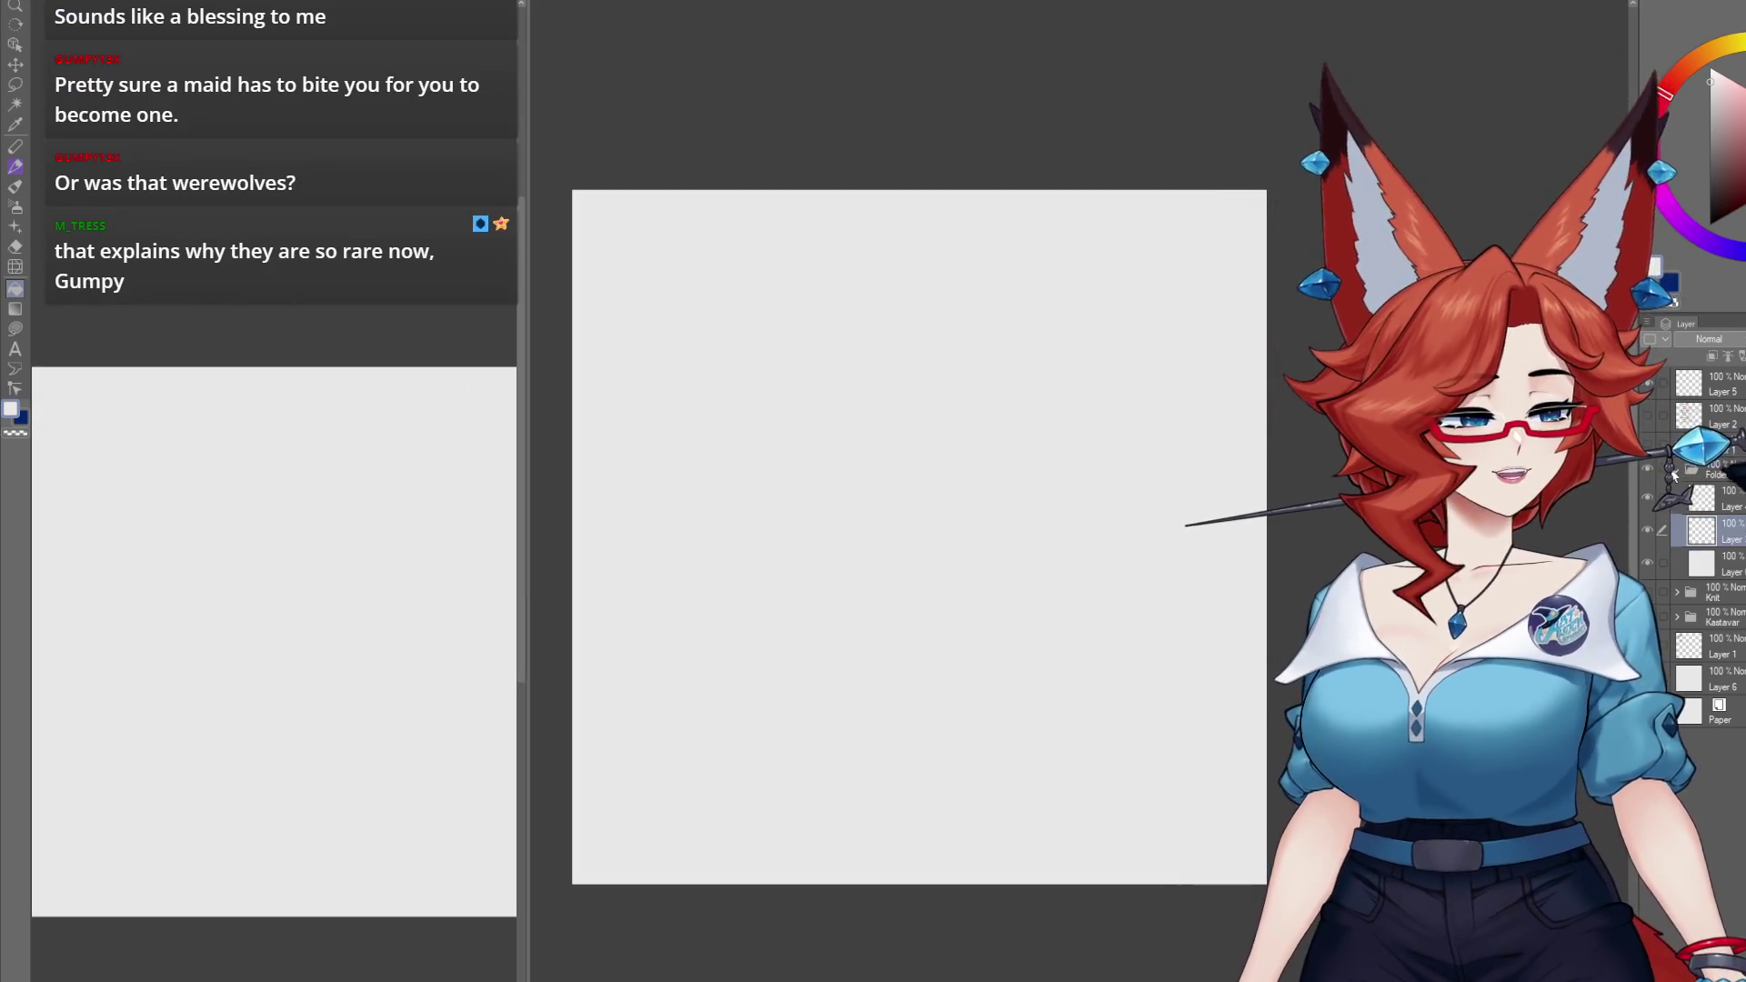
left_click(1677, 444)
left_click(1677, 493)
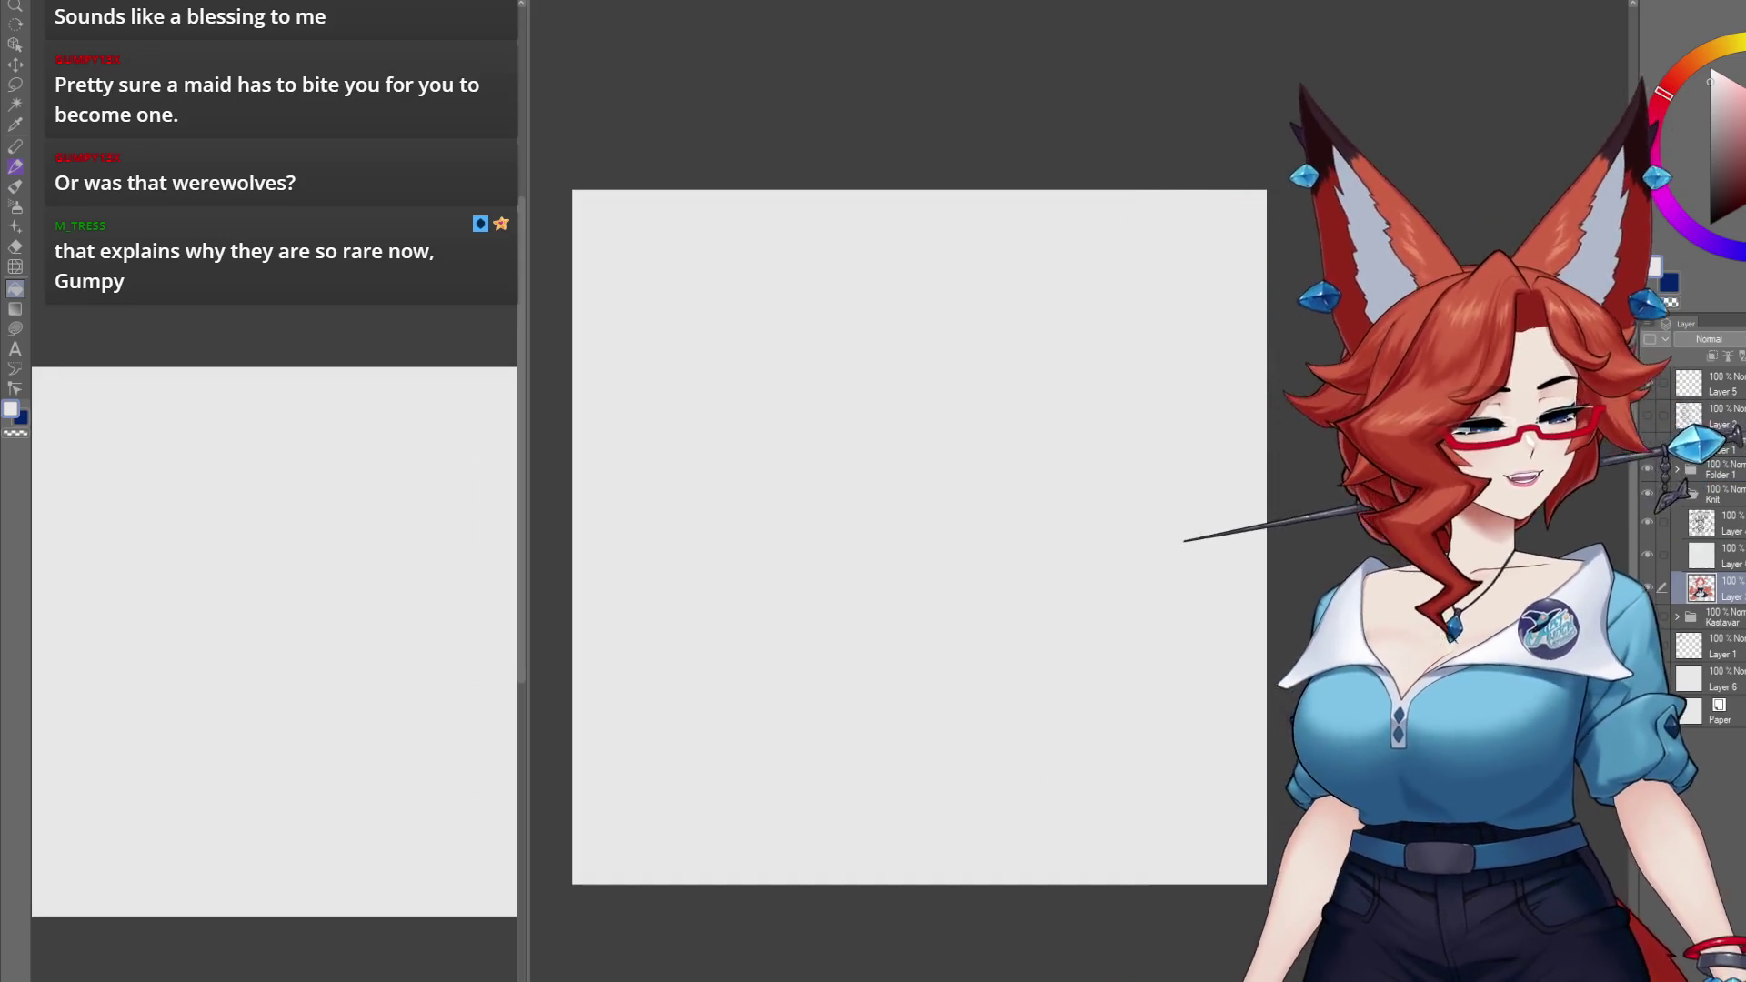
left_click(1678, 494)
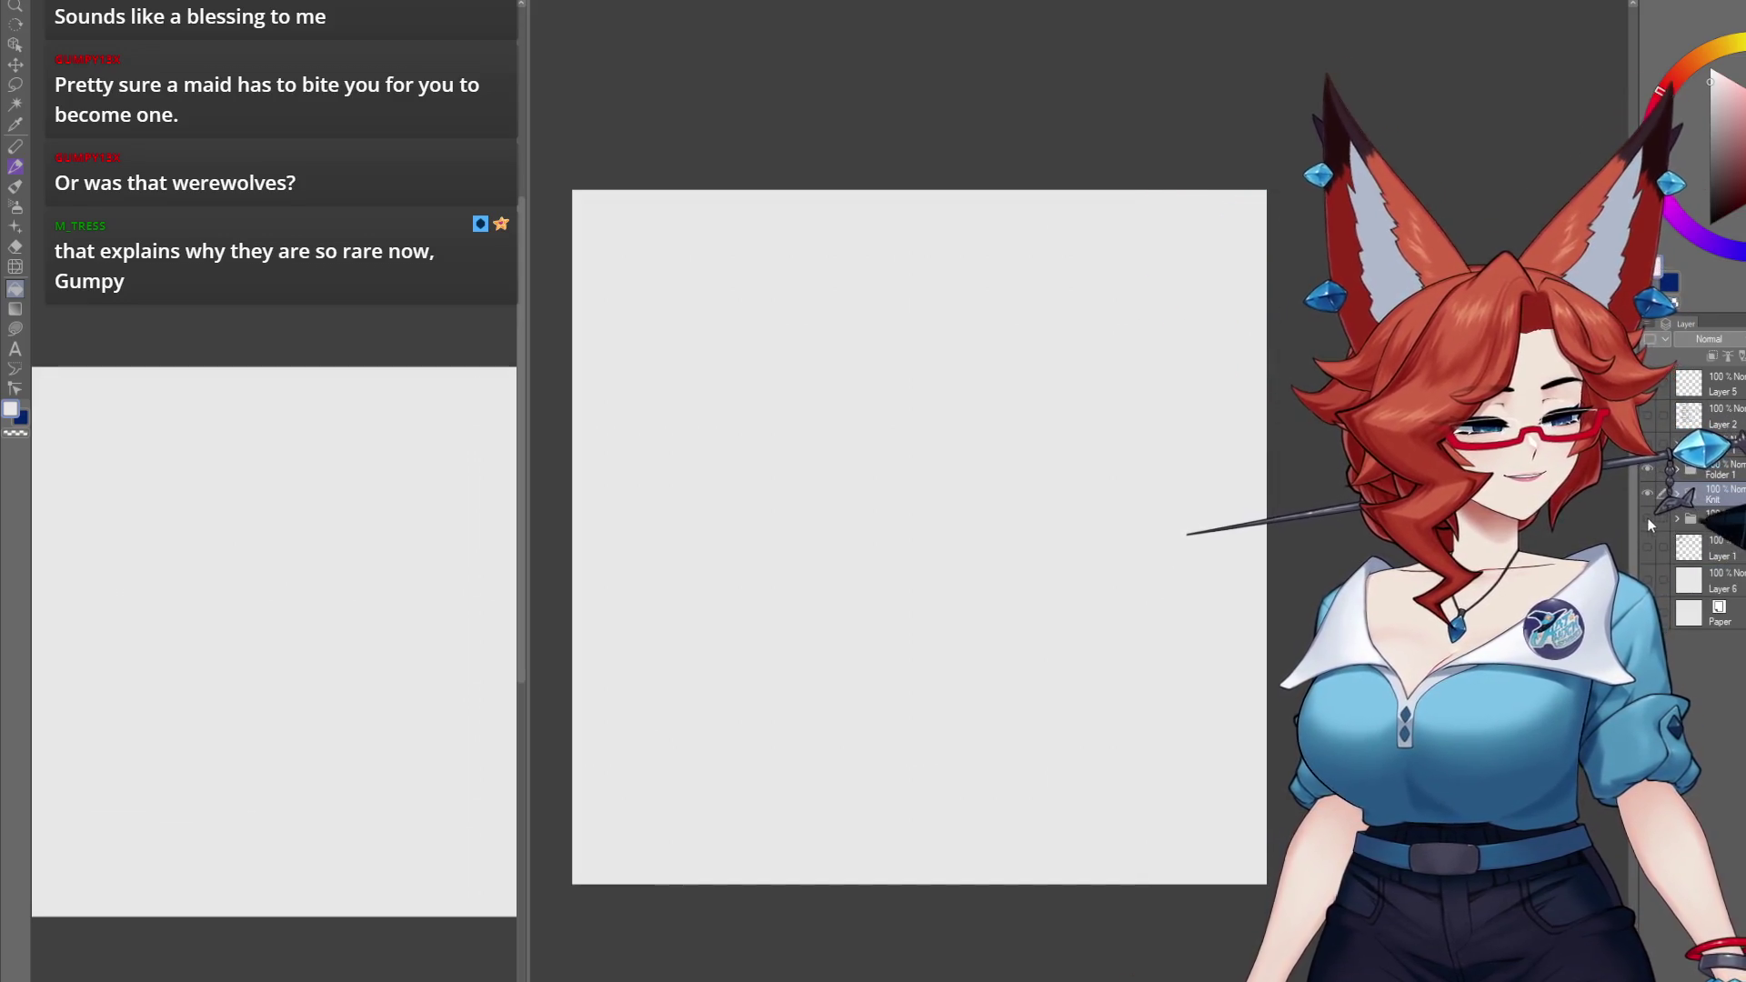
Step: Add a new blank layer at the top of the stack and show the maid fox sketch
left_click(1677, 519)
left_click(1733, 579)
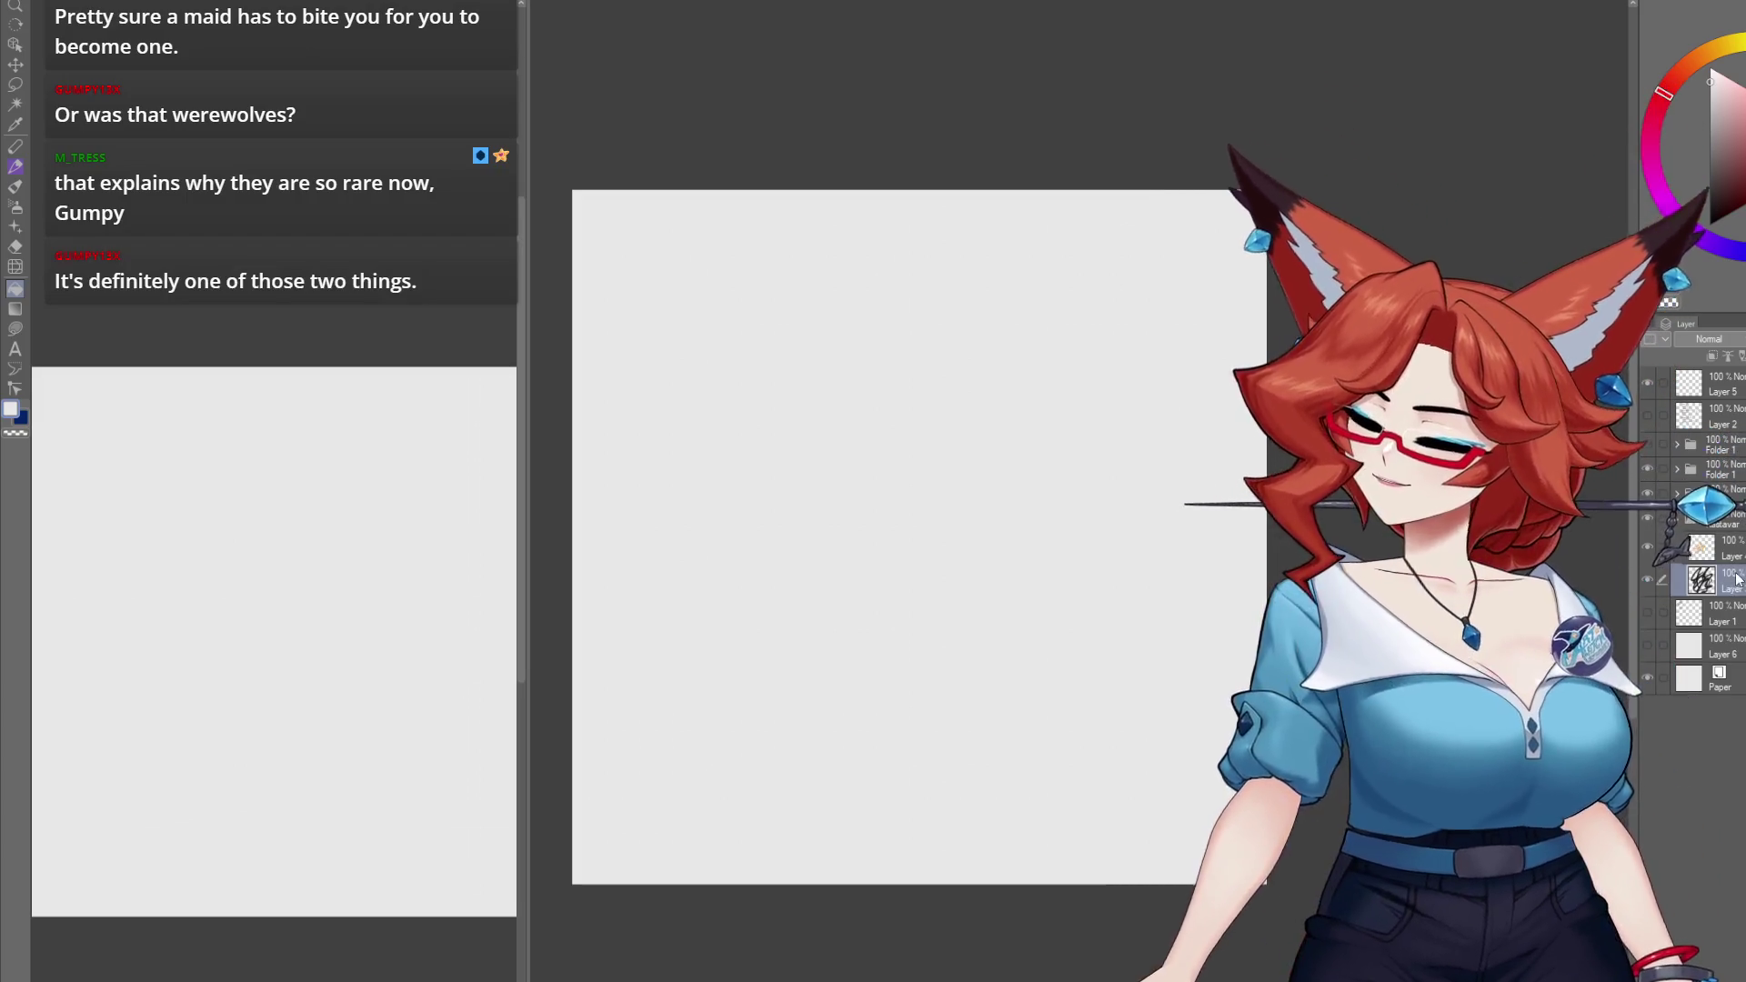
key("ctrl+shift+n")
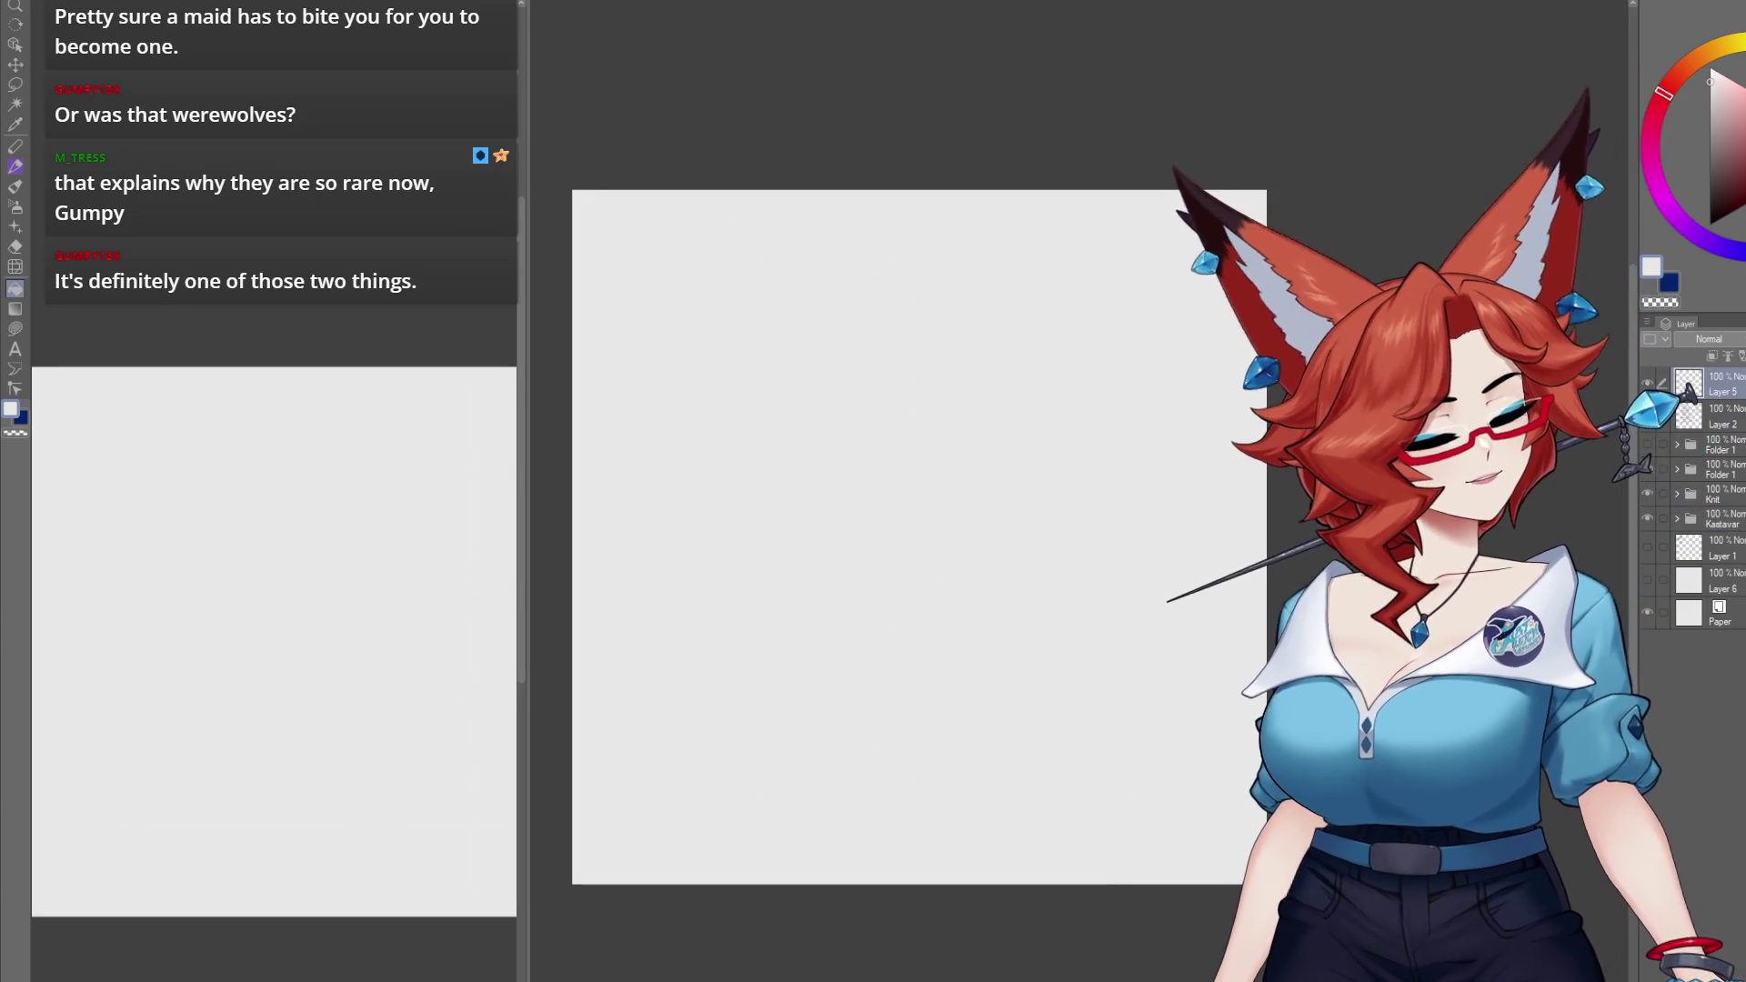
left_click(1718, 385)
key("ctrl+shift+n")
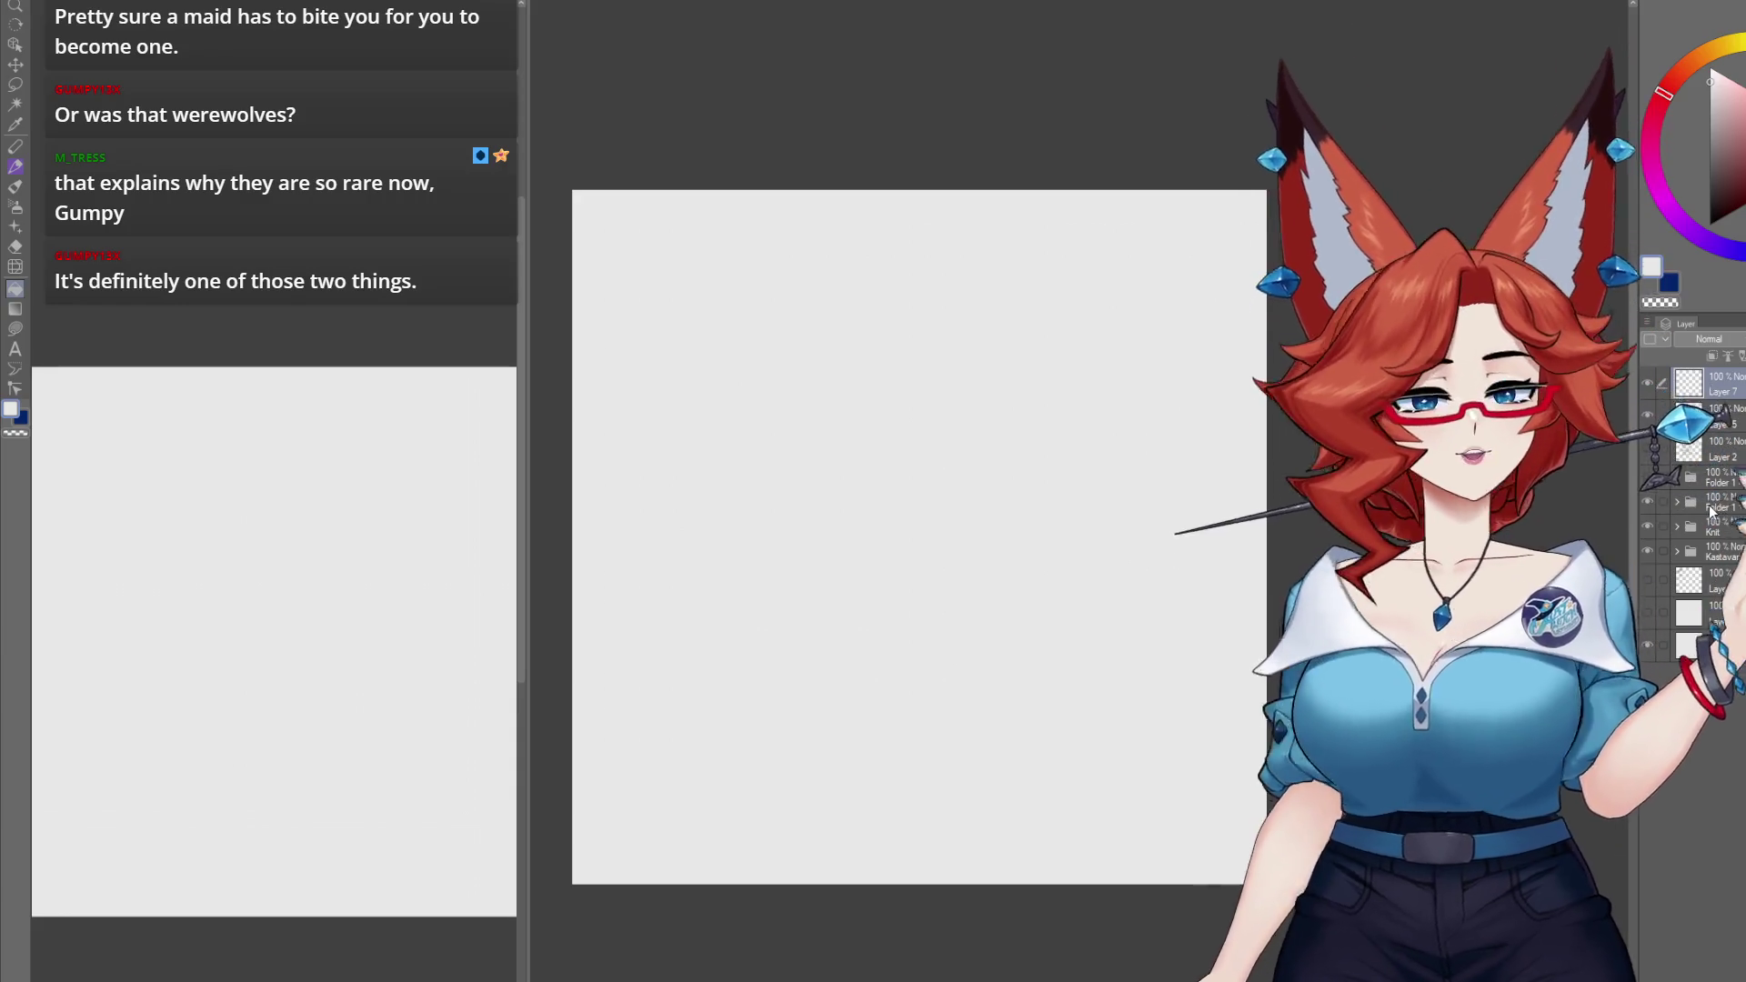
left_click(1703, 506)
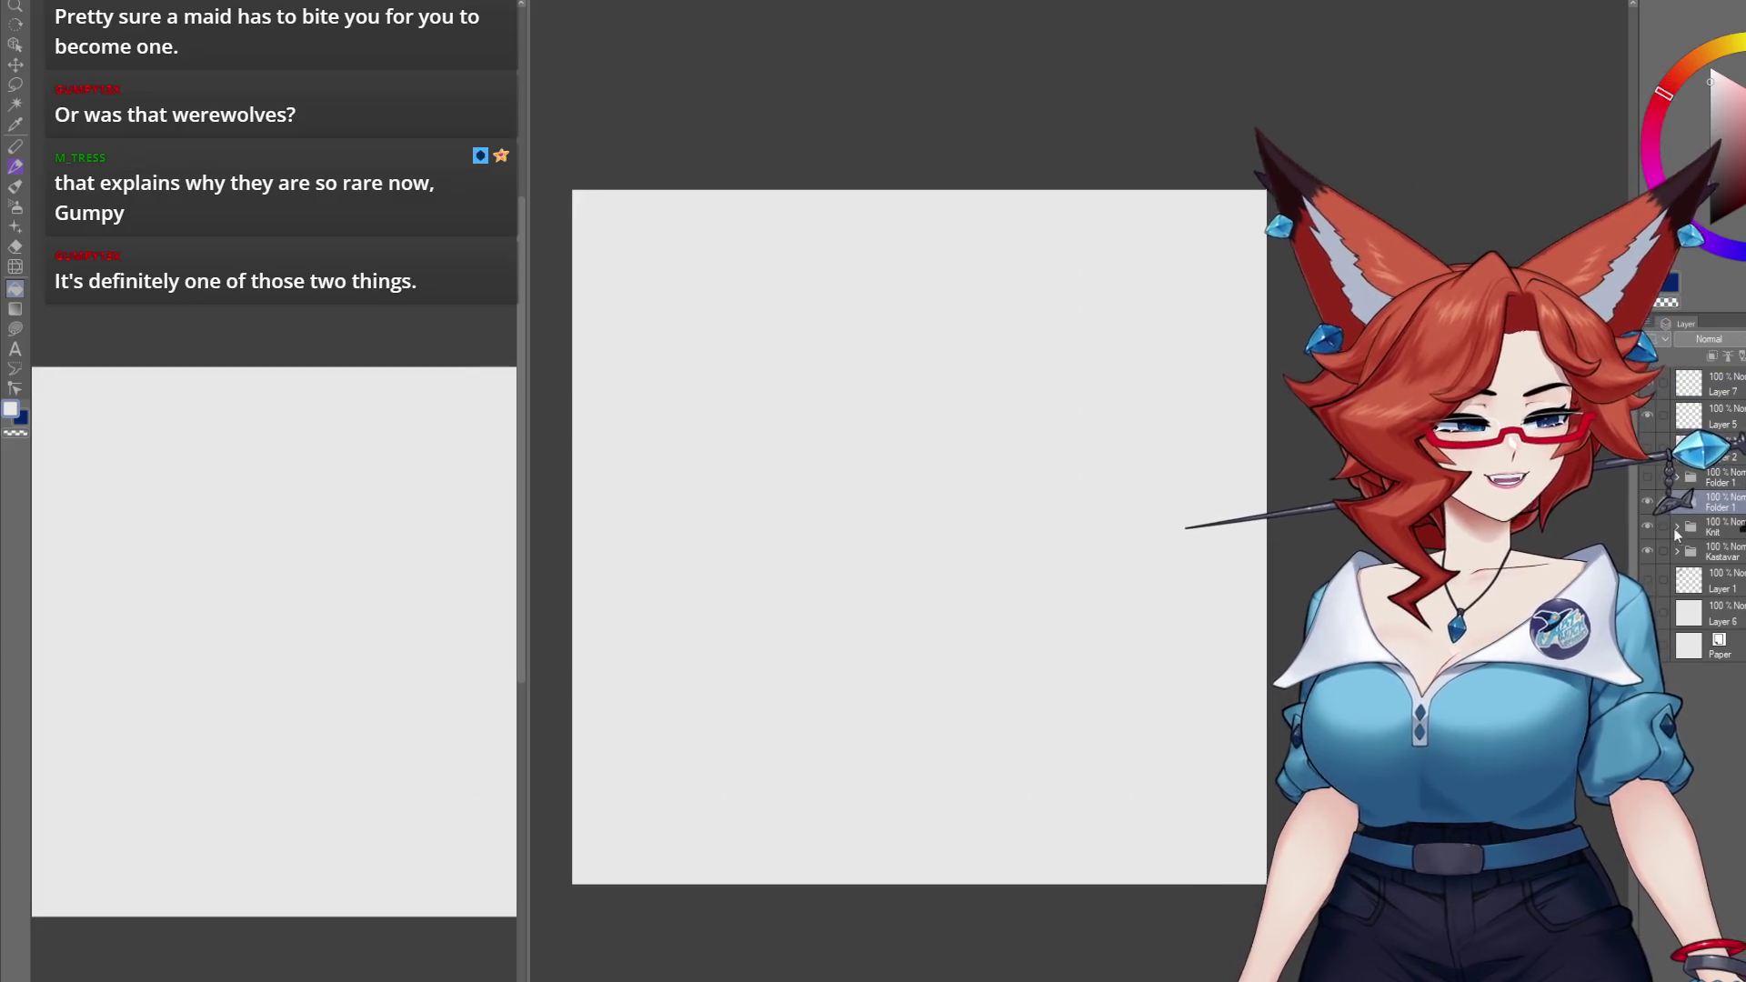
left_click(1646, 503)
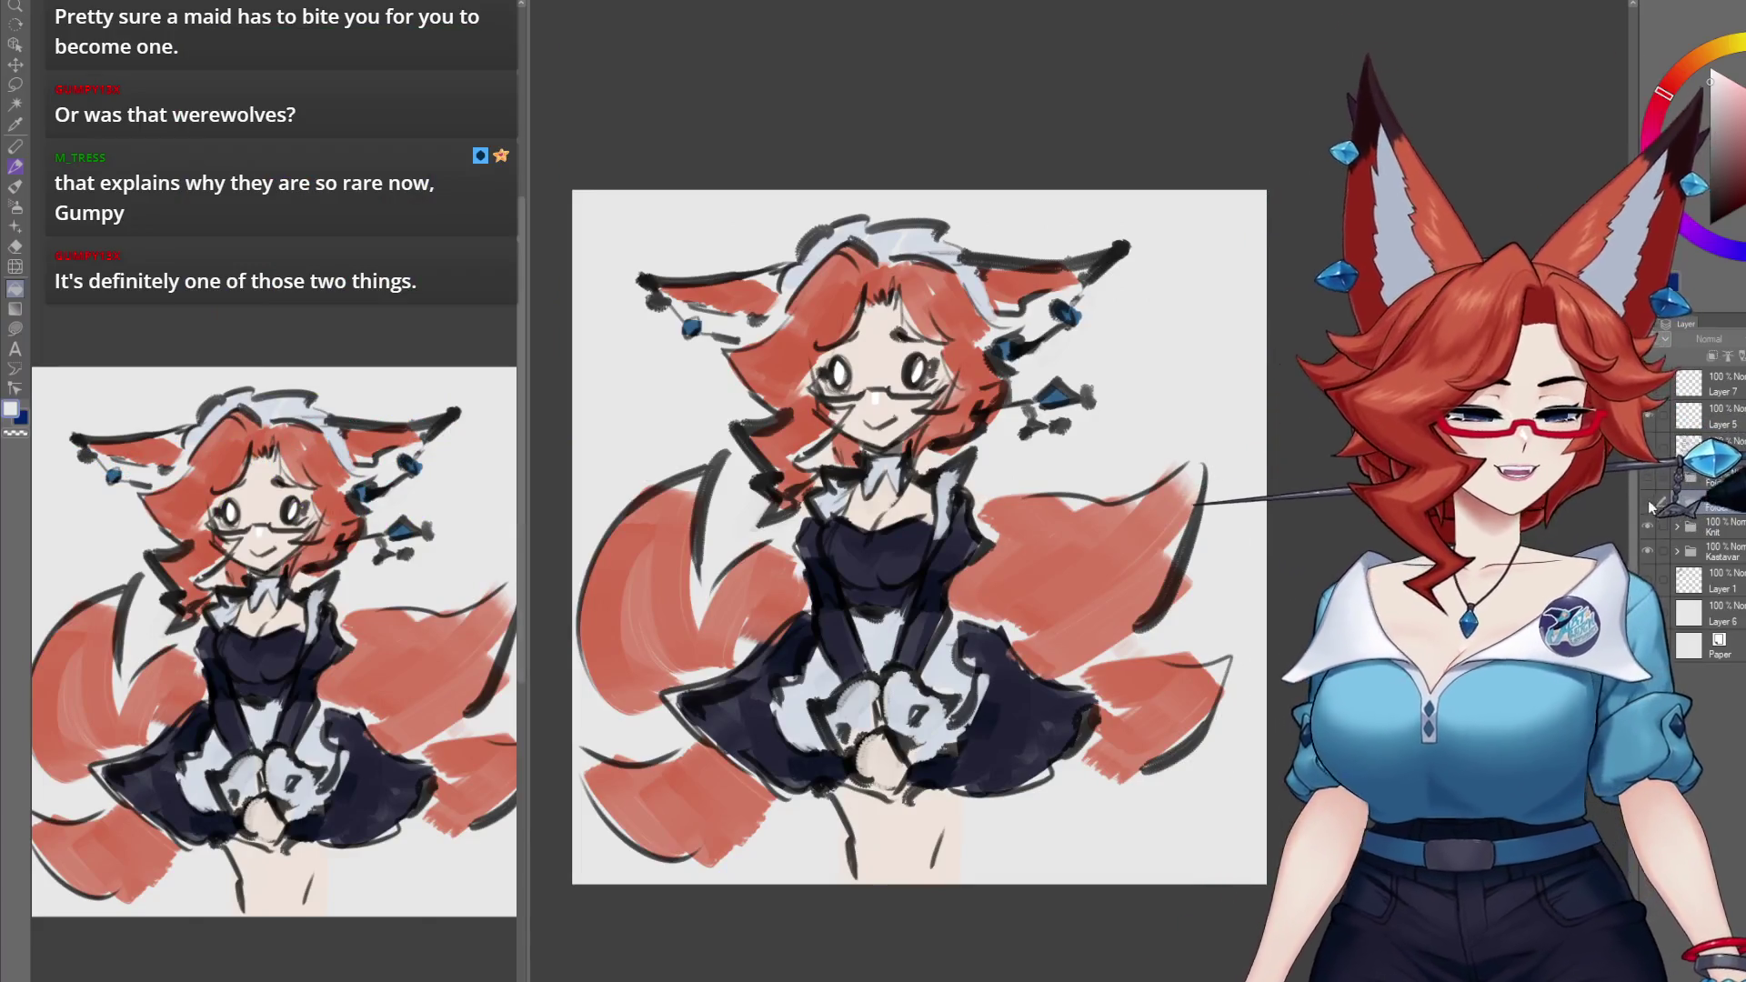
Step: Hide the maid fox folder, expand it, and select Layer 1
left_click(1647, 503)
left_click(1678, 502)
left_click(1701, 532)
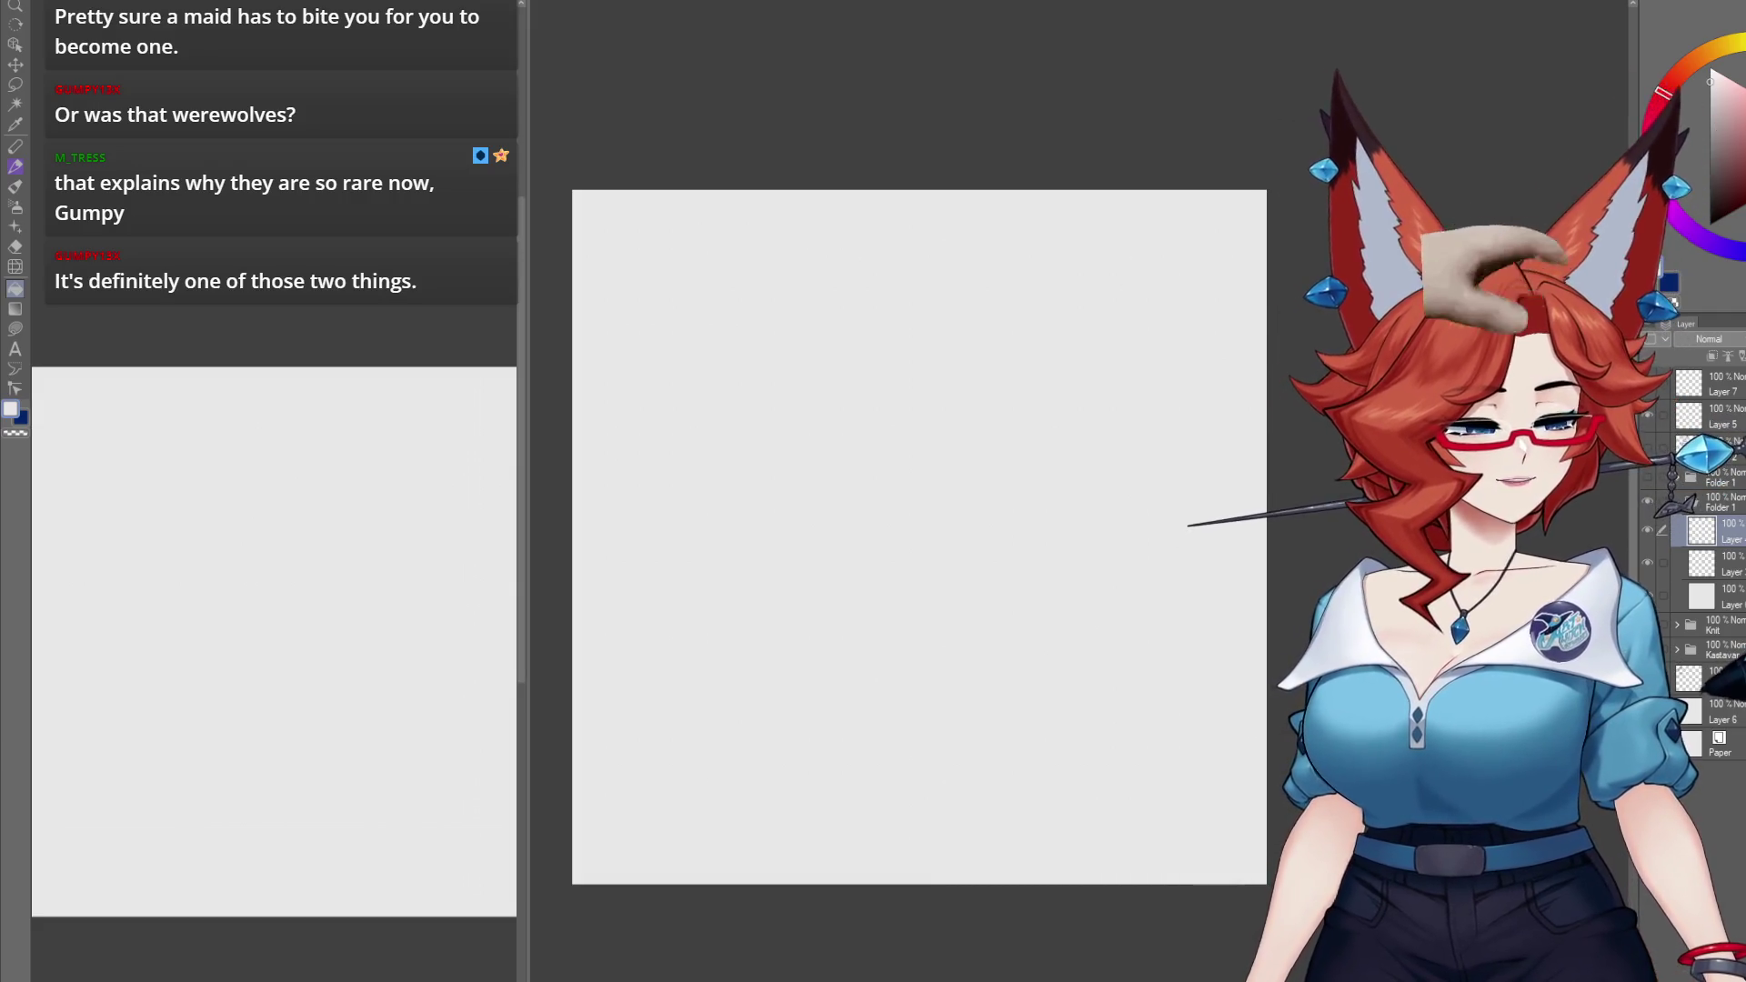
left_click(1715, 679)
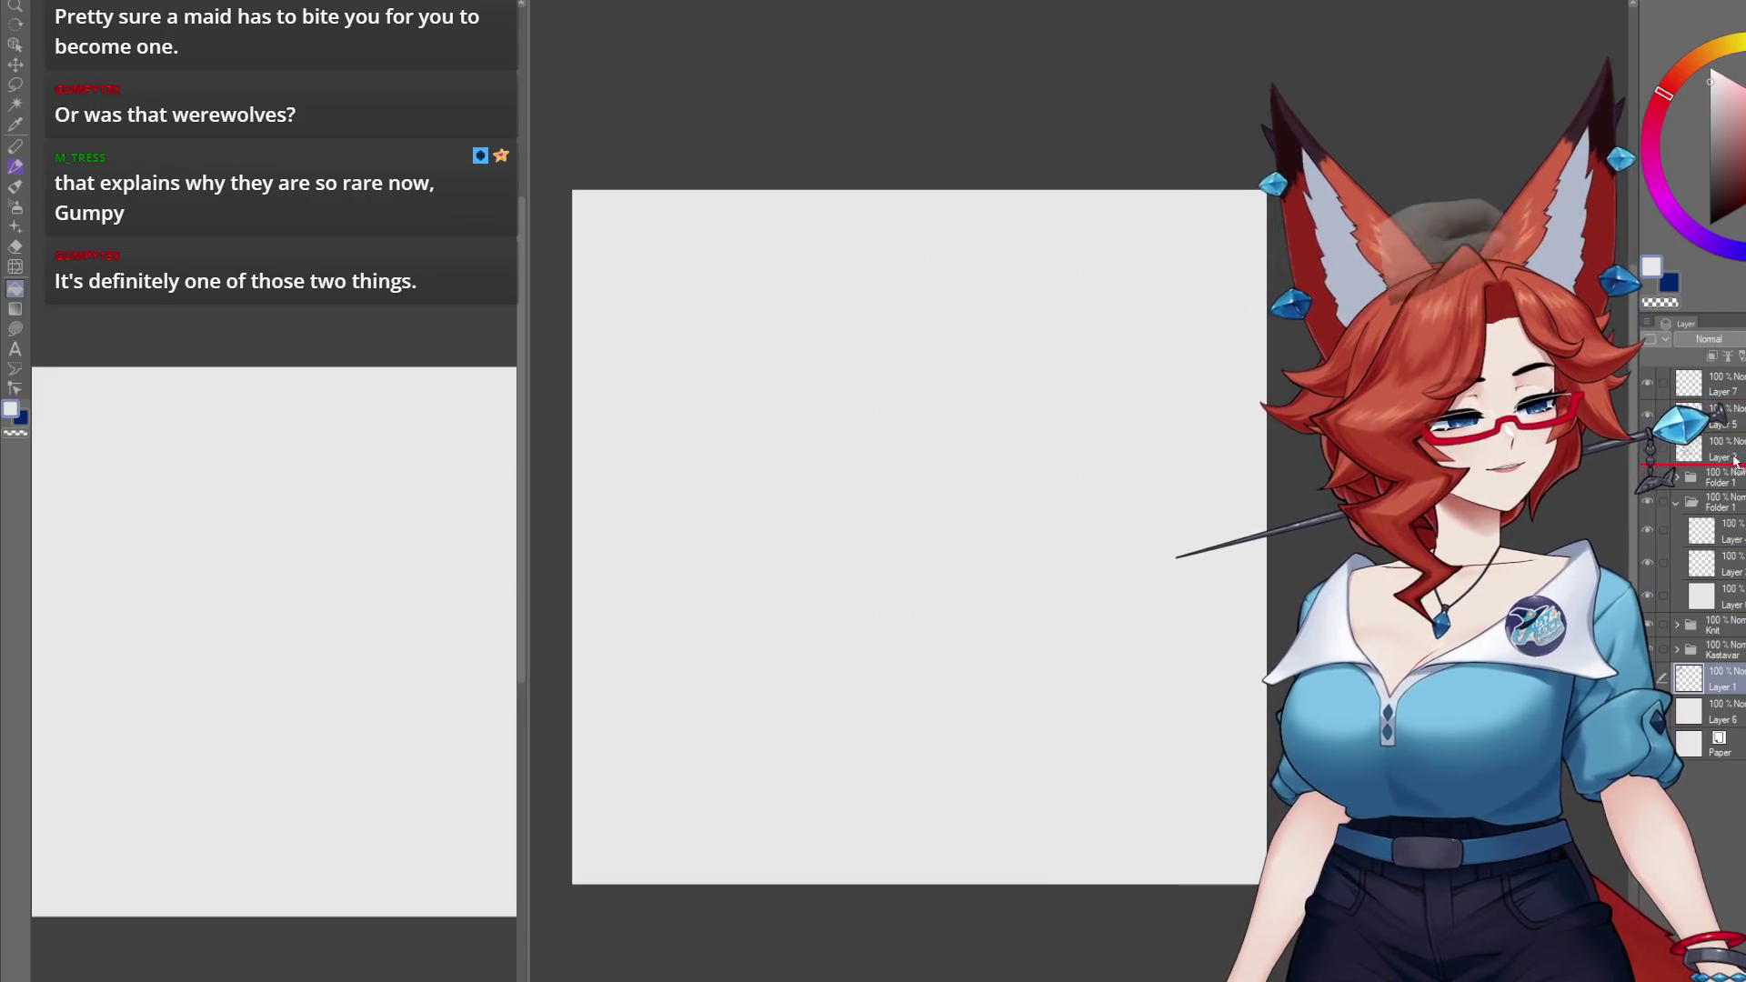
Step: Move Layer 1 beneath Layer 2, collapse Folder 1, and show the black-scribble and orange-star layer
left_click_drag(1735, 462, 1735, 466)
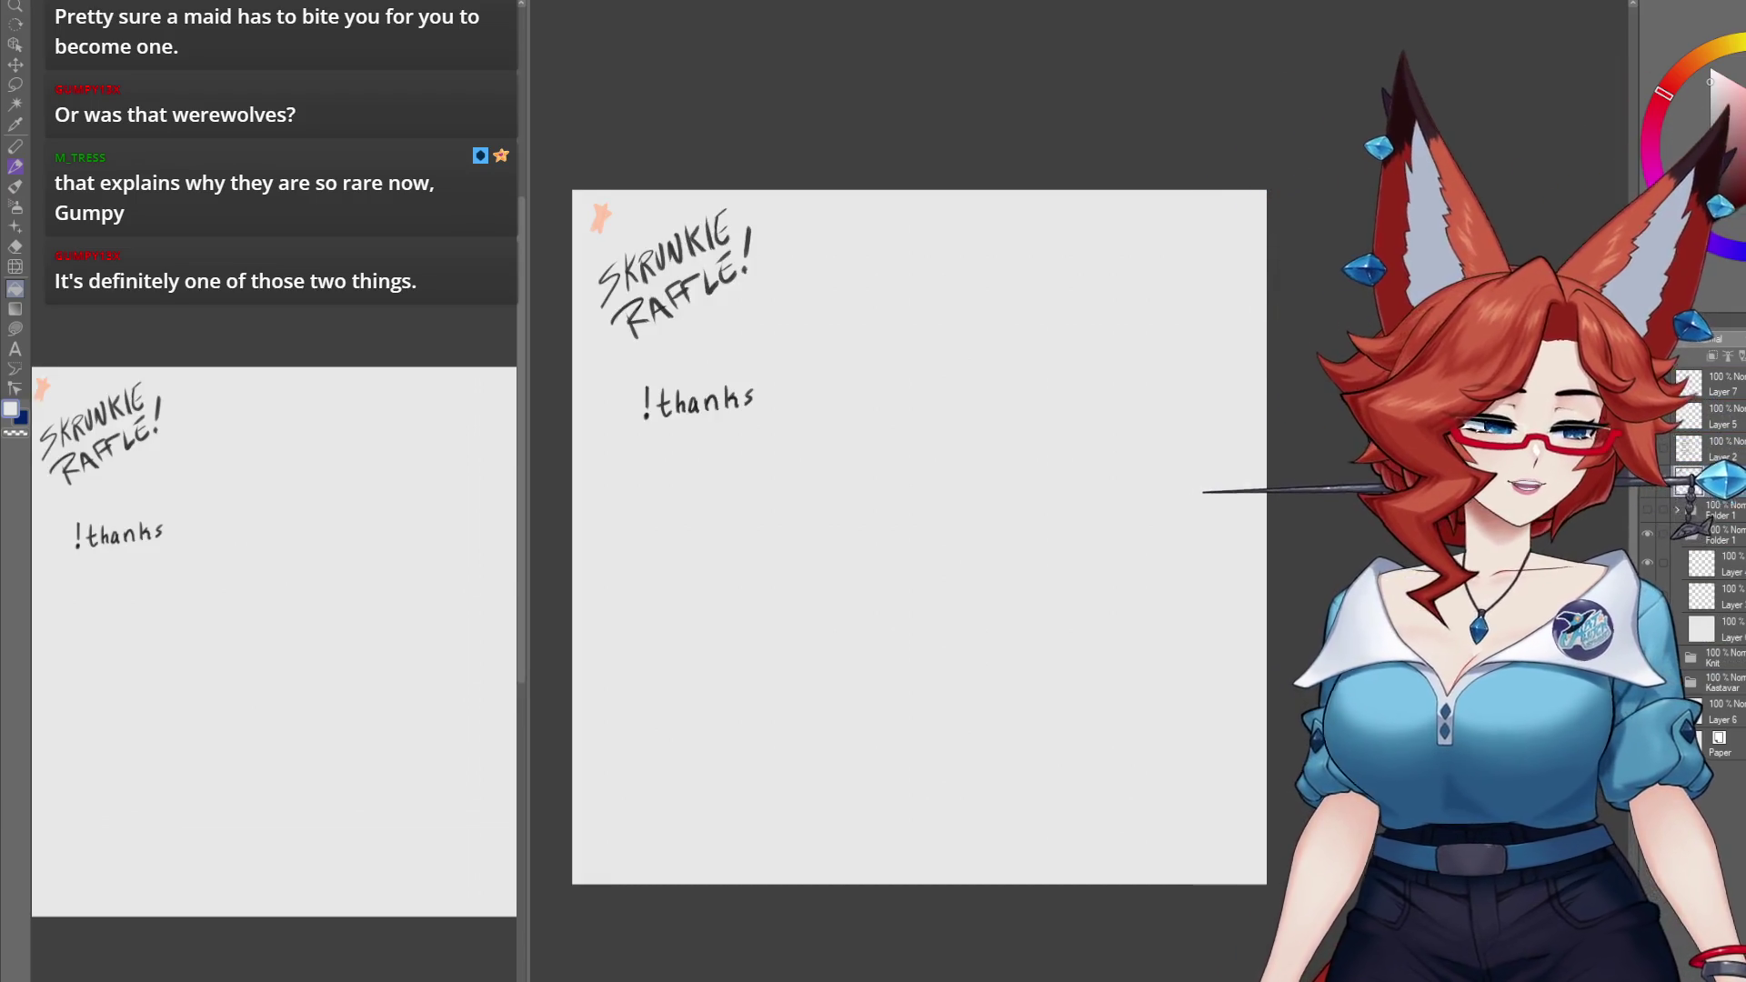
scroll(1053, 595, "up", 3)
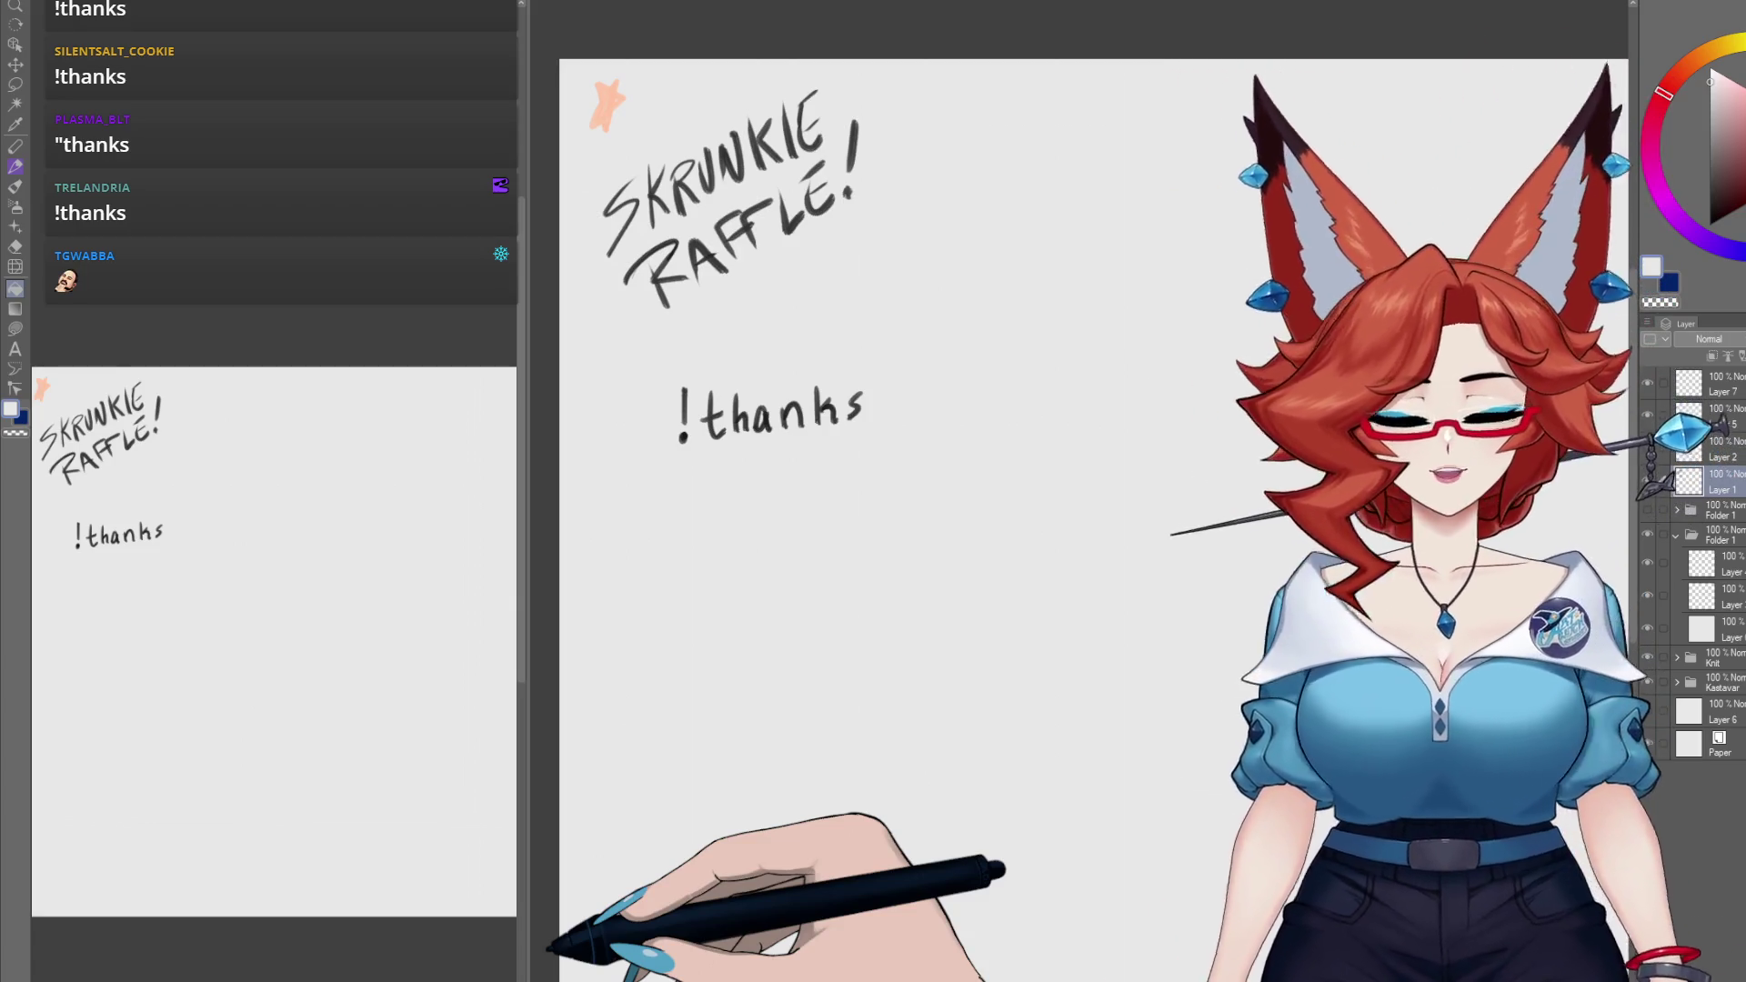
left_click(1676, 535)
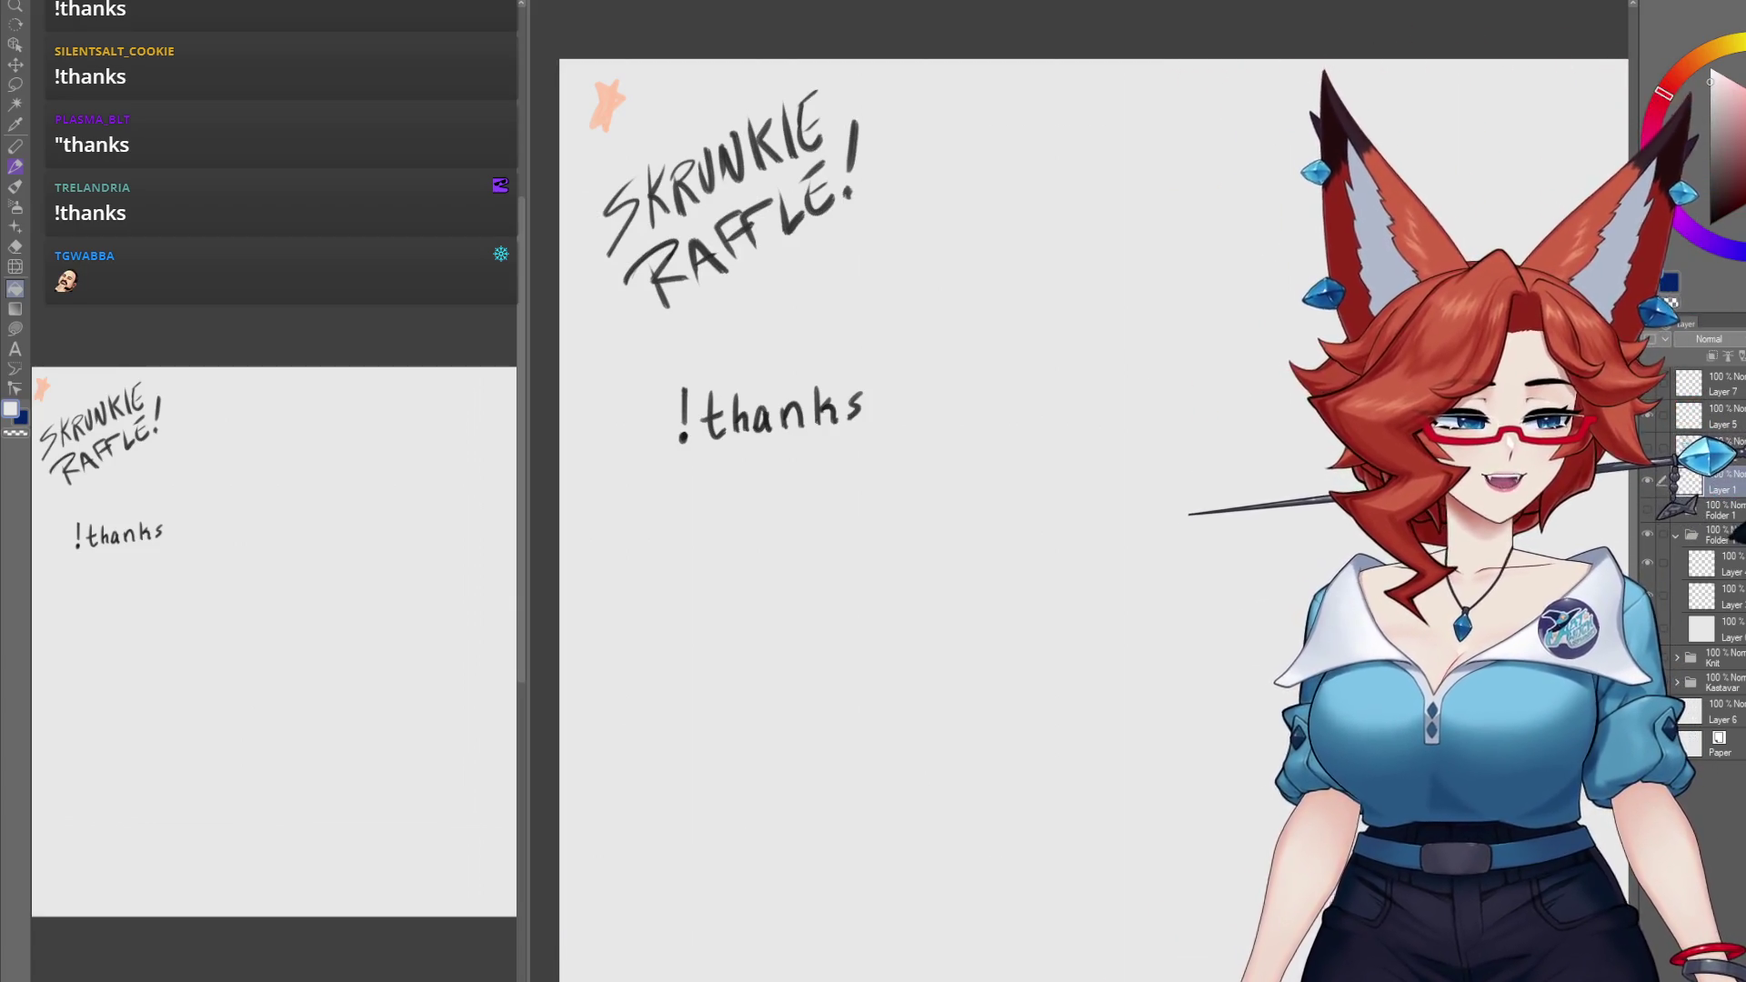
left_click(1652, 555)
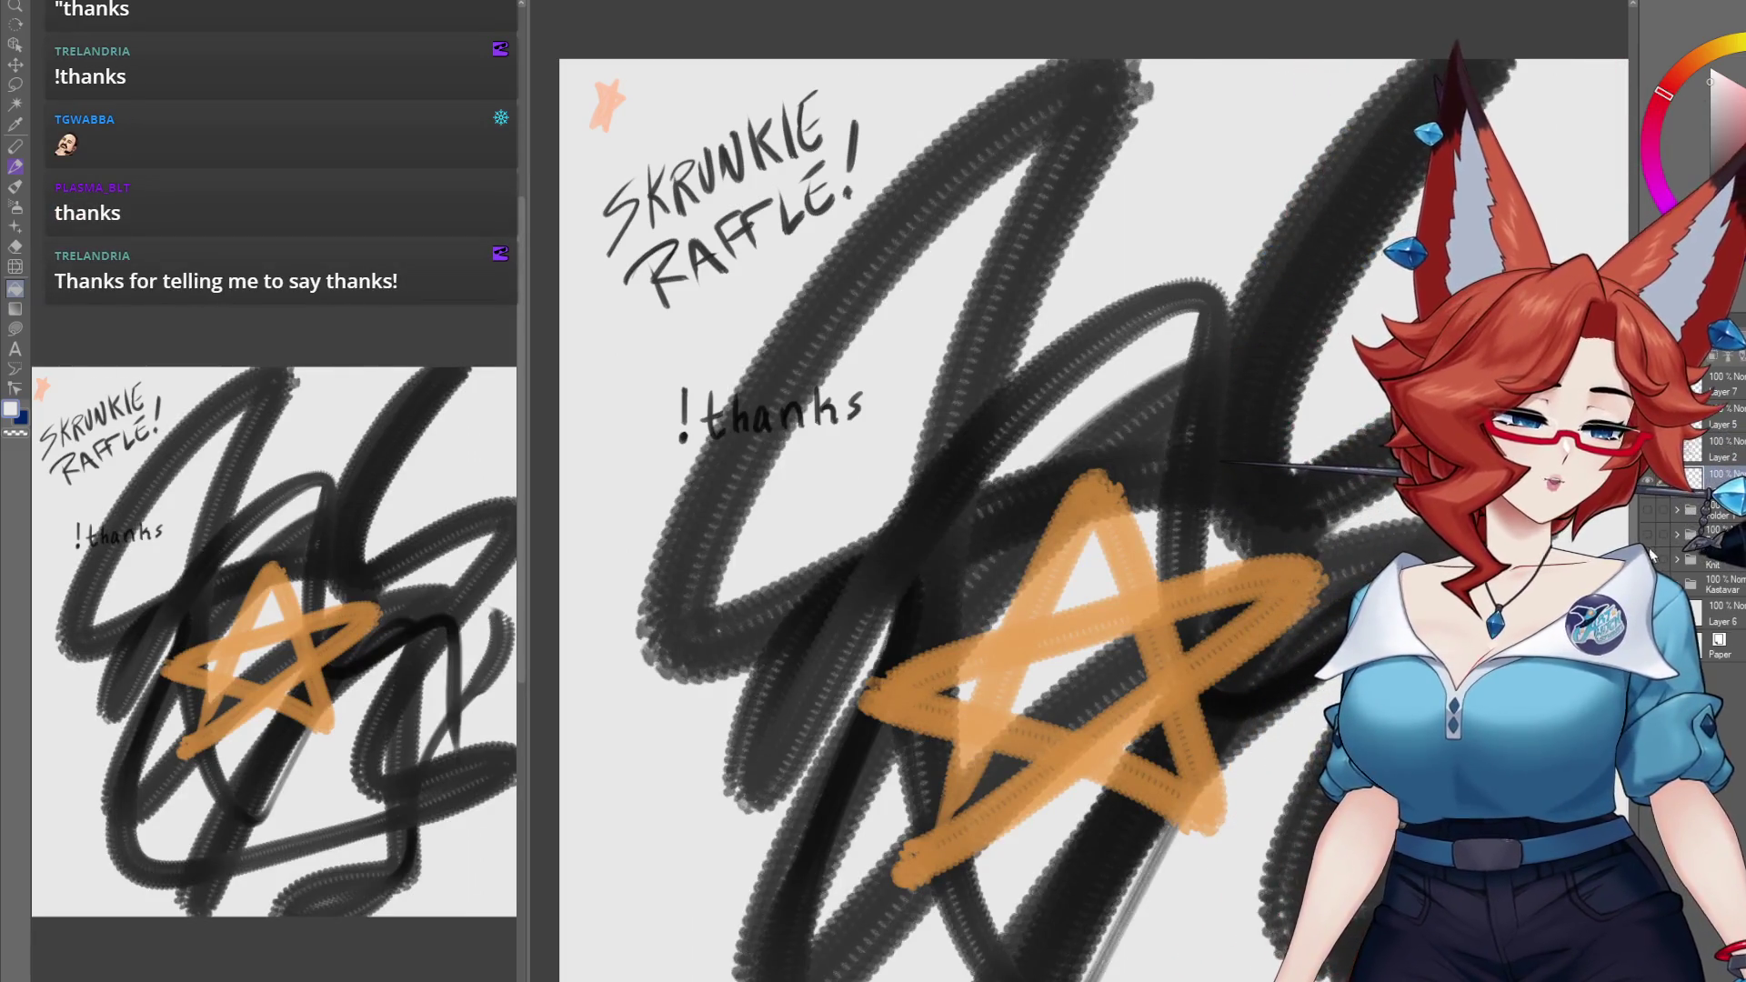
Step: Hide the scribble layer and fox sketch folder, then expand the second Folder 1 and select its top layer
left_click(1649, 559)
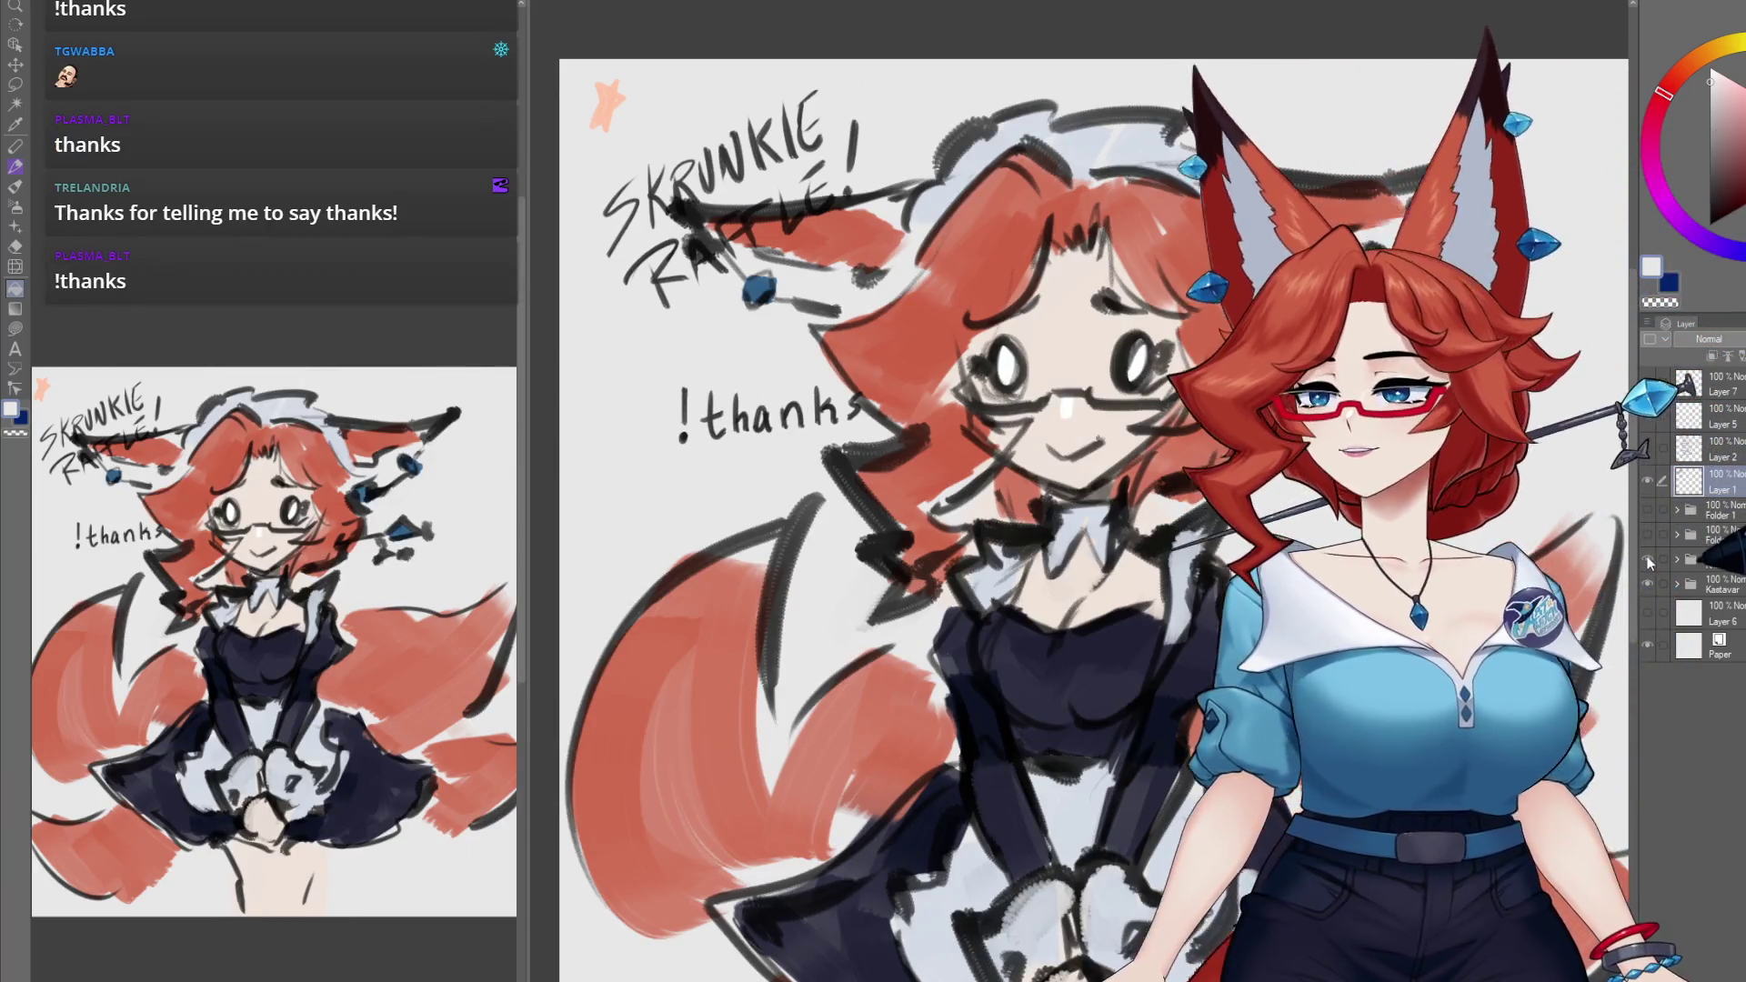
left_click(1646, 536)
left_click(1678, 534)
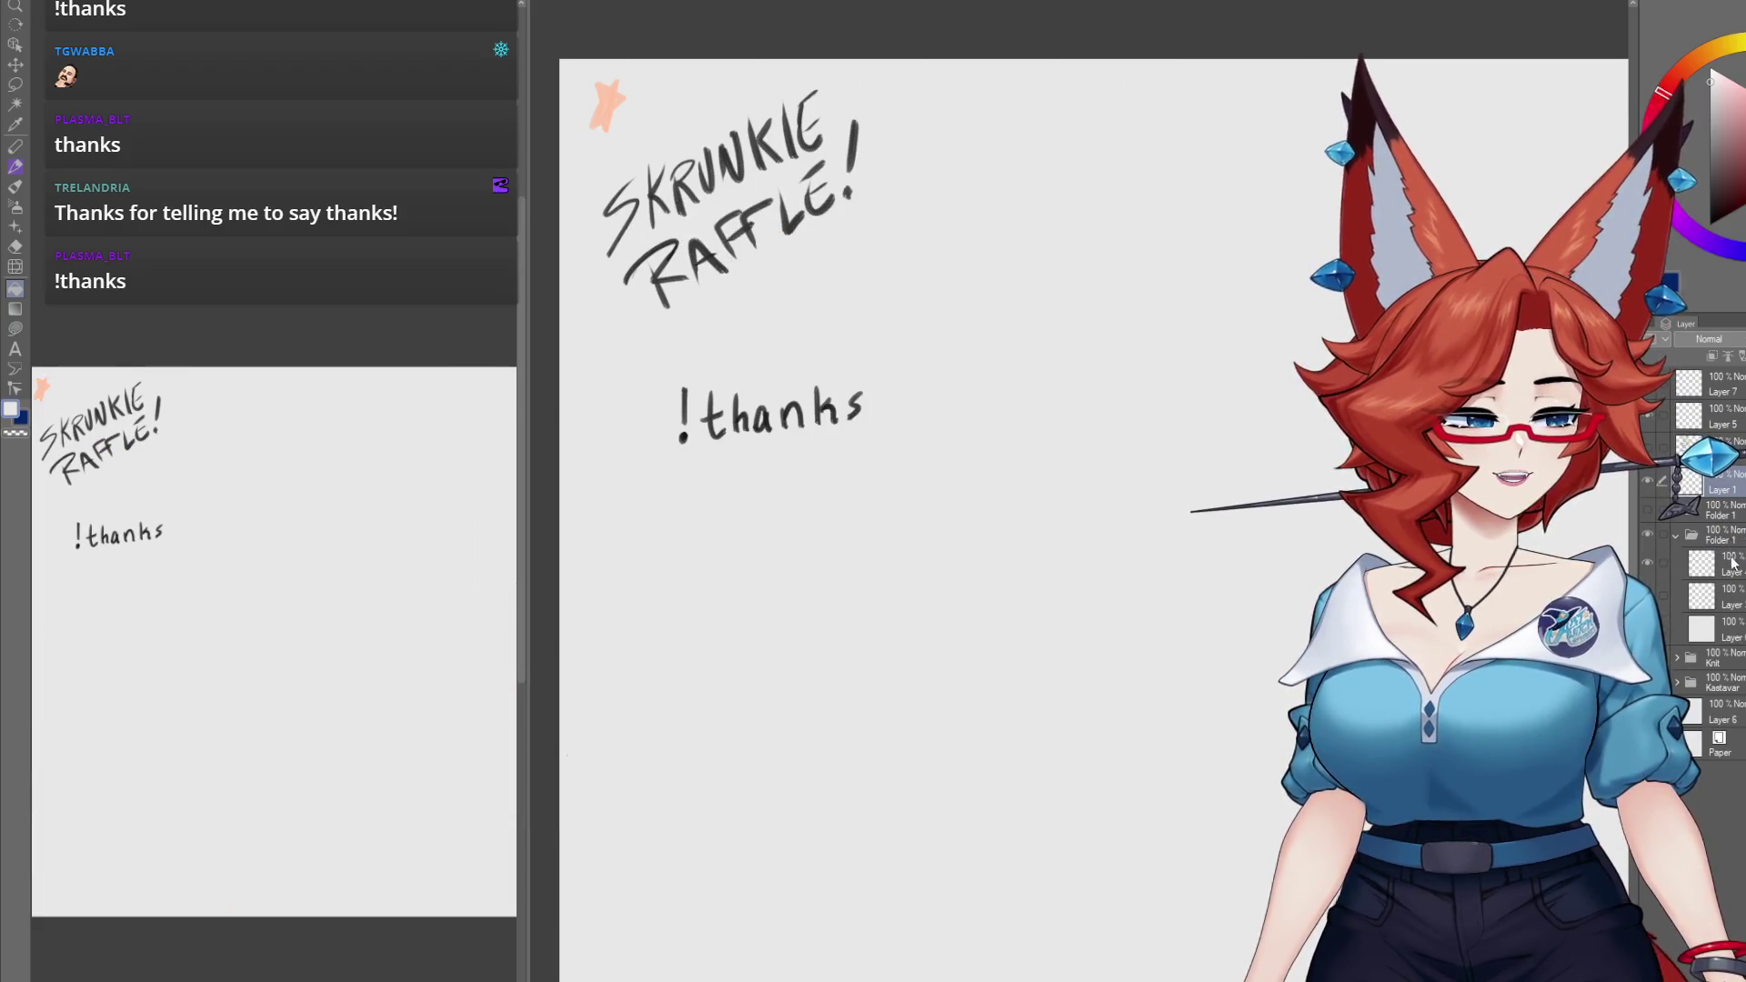
left_click(1731, 564)
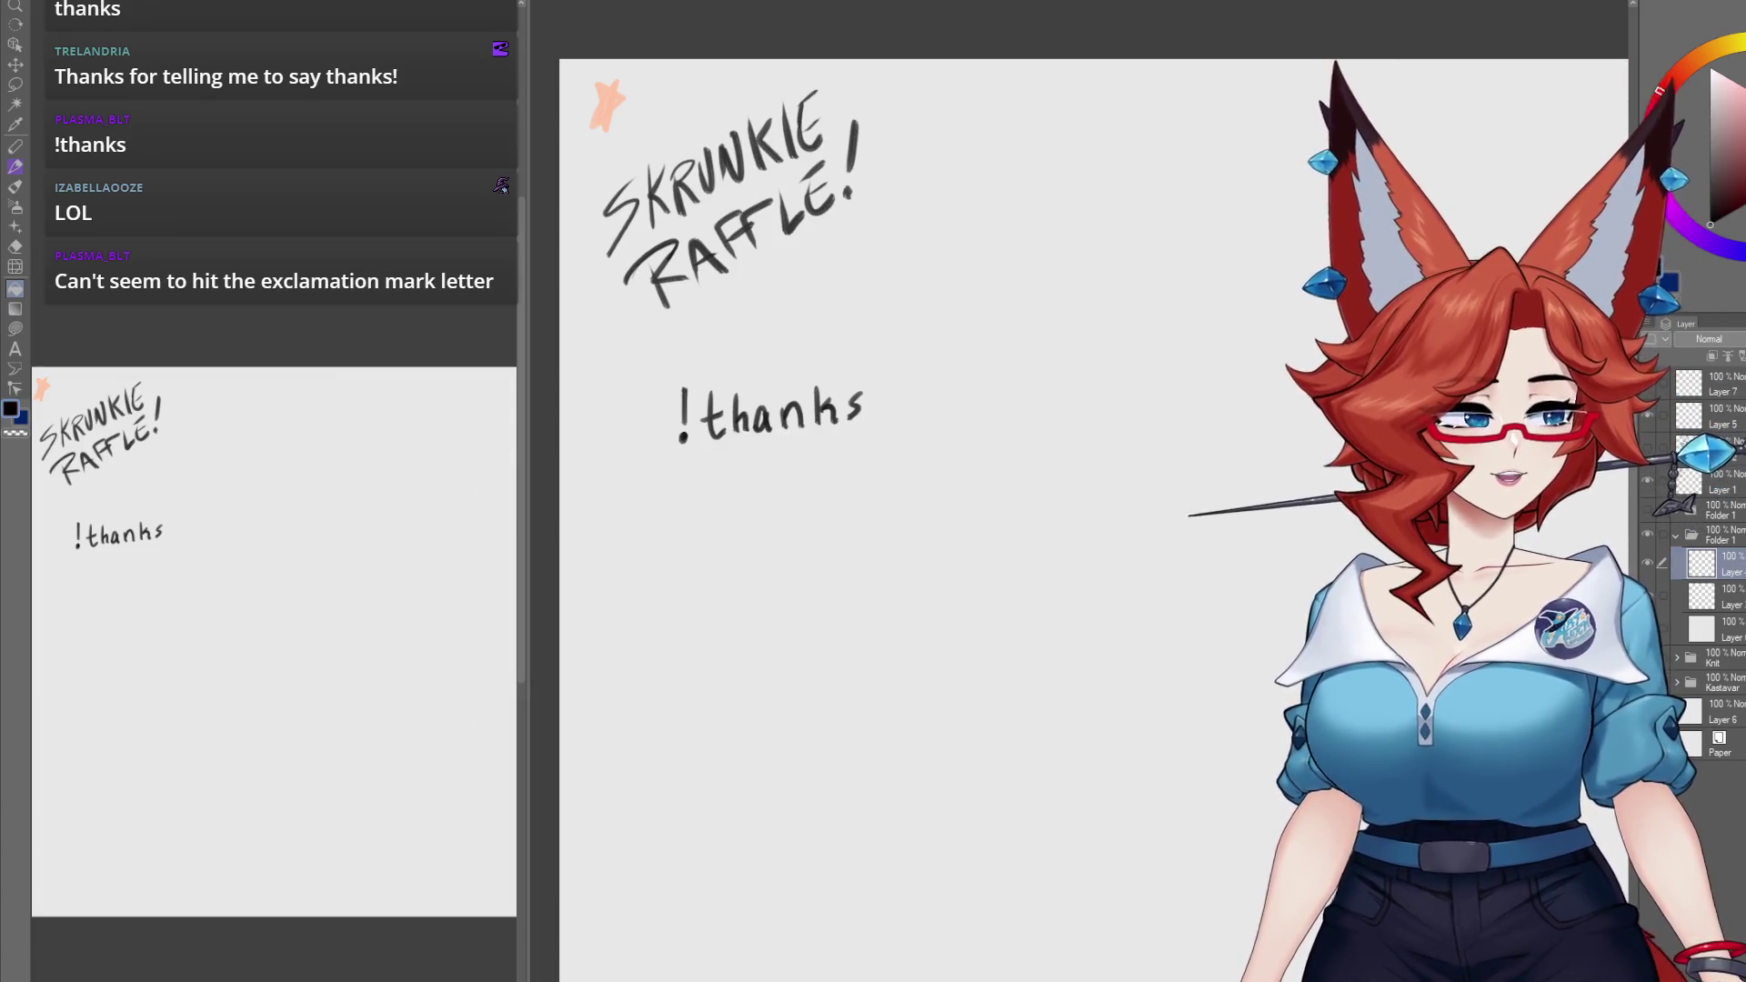
Step: With the brush active and the page's top-left in view, rename the folder to the raffle winner's name
key("b")
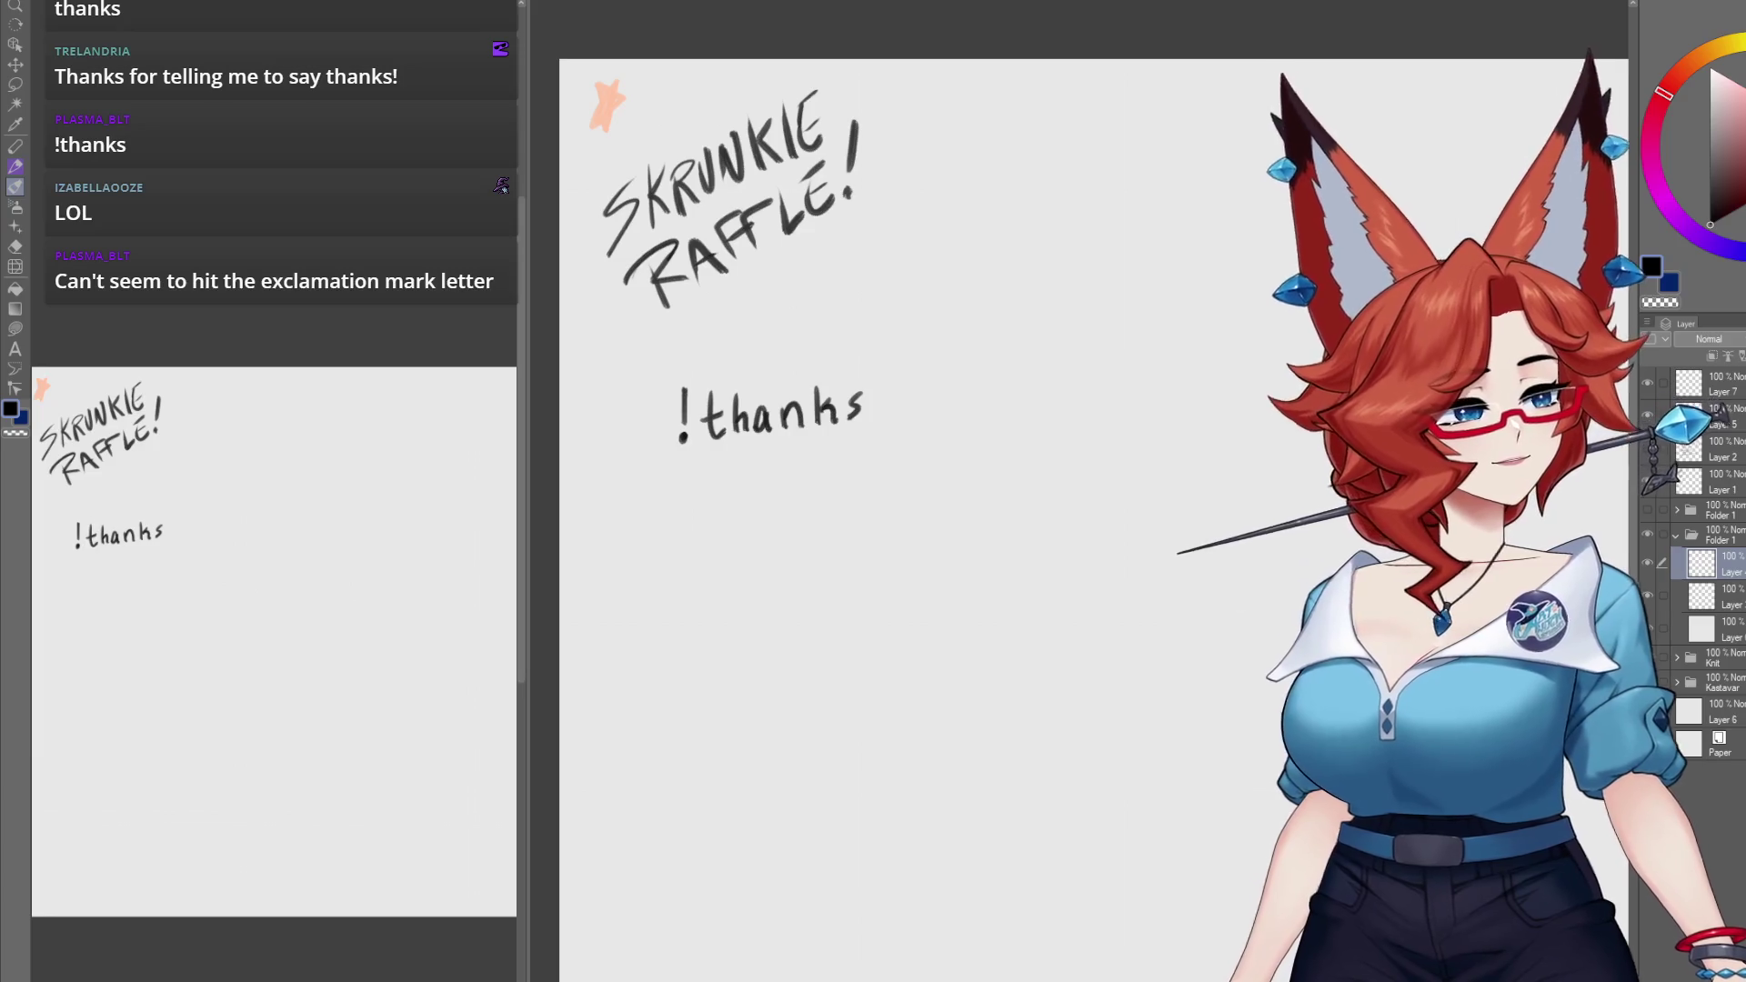
mouse_move(1119, 694)
left_mouse_down()
mouse_move(1052, 837)
mouse_move(1050, 741)
left_mouse_up()
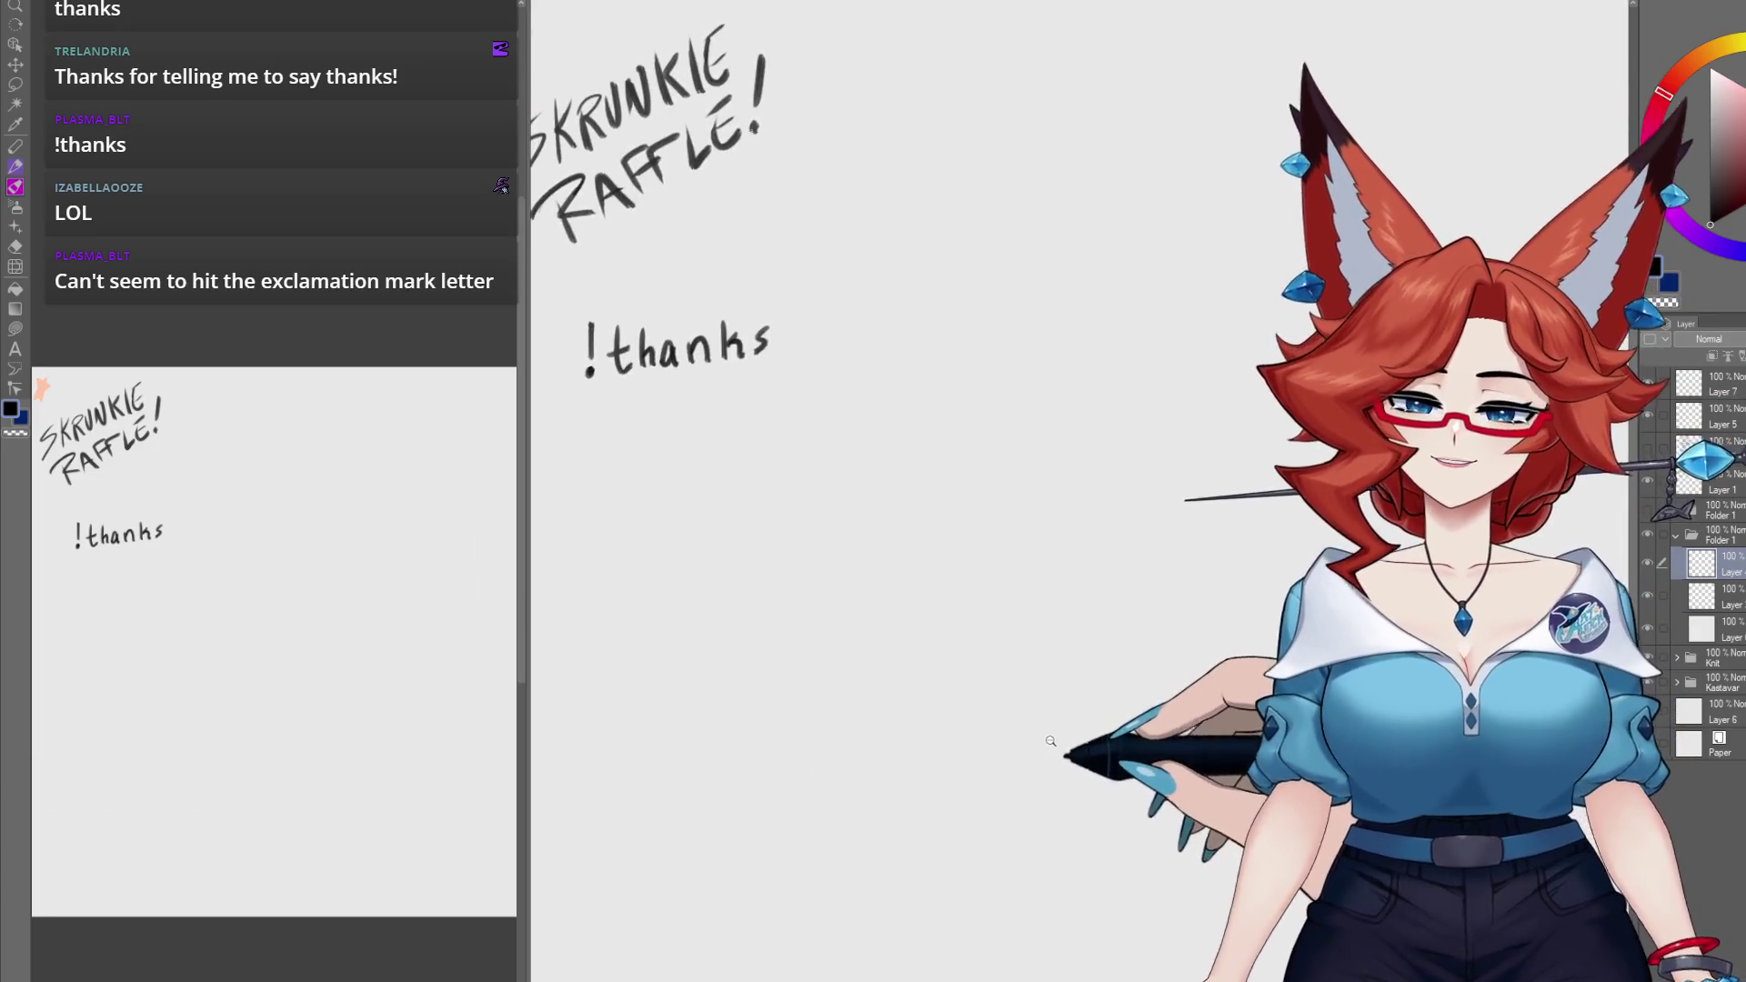
scroll(1050, 741, "down", 1)
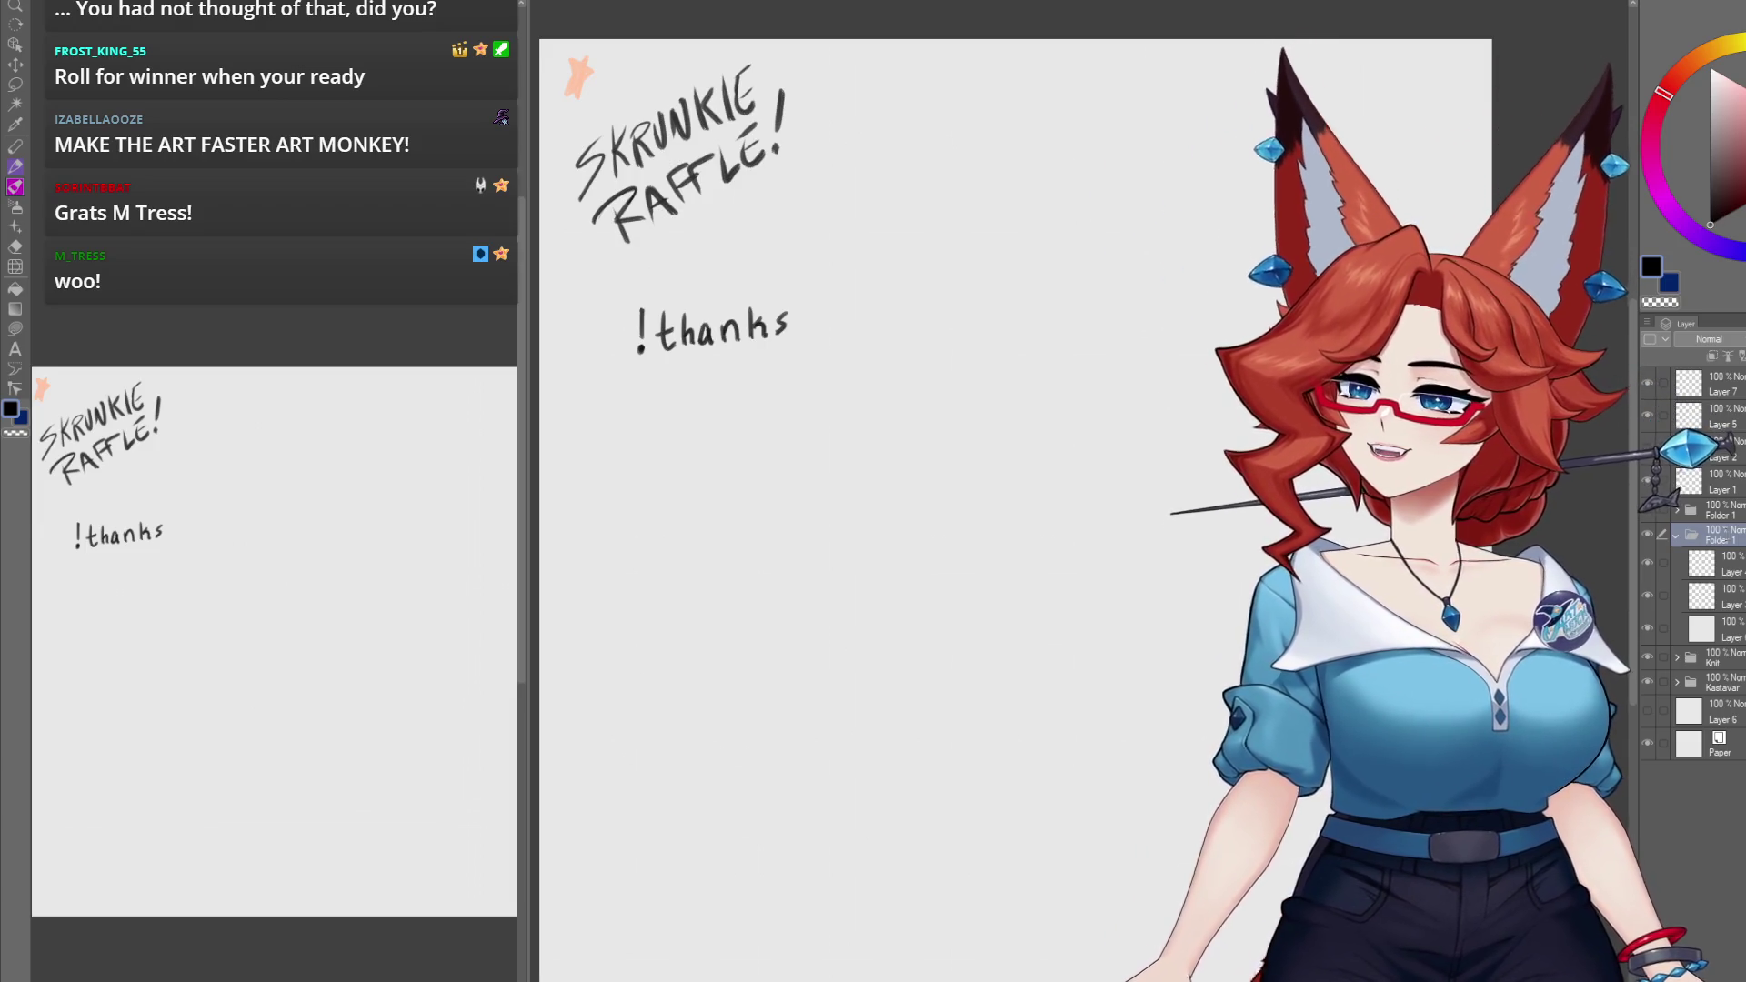
type("M-Tress")
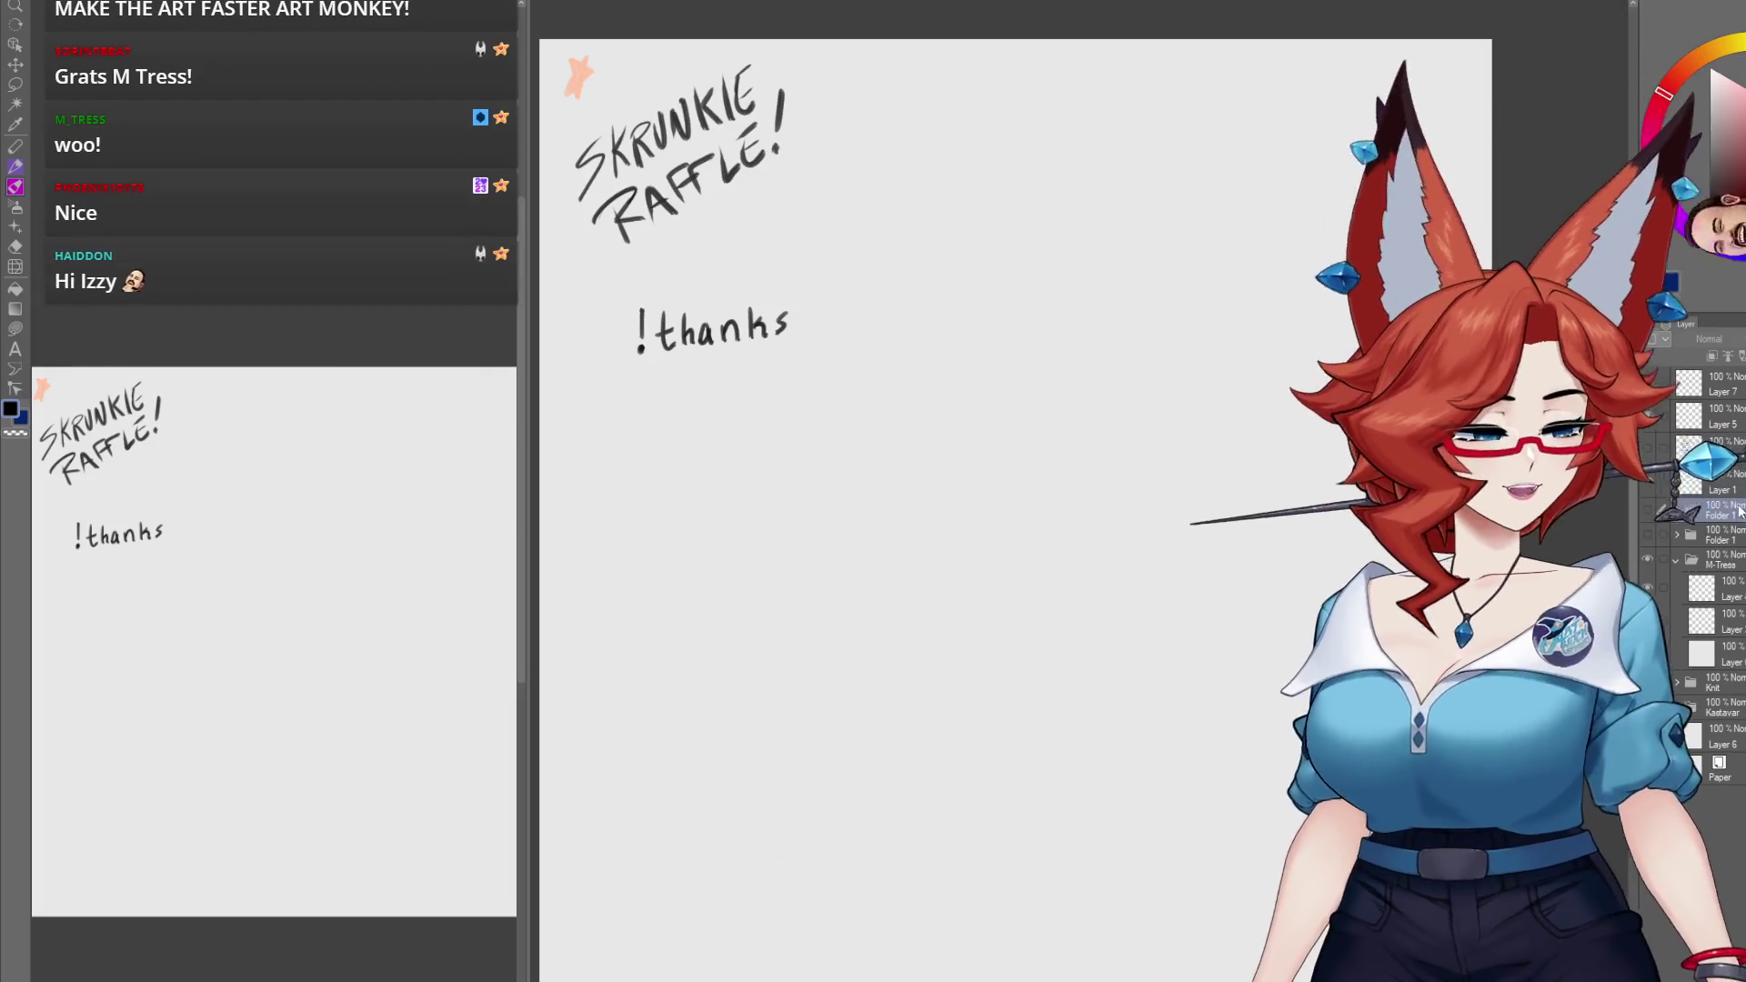
Step: Create a new folder, hide the raffle note layer, and zoom out to a blank full page
key("ctrl+g")
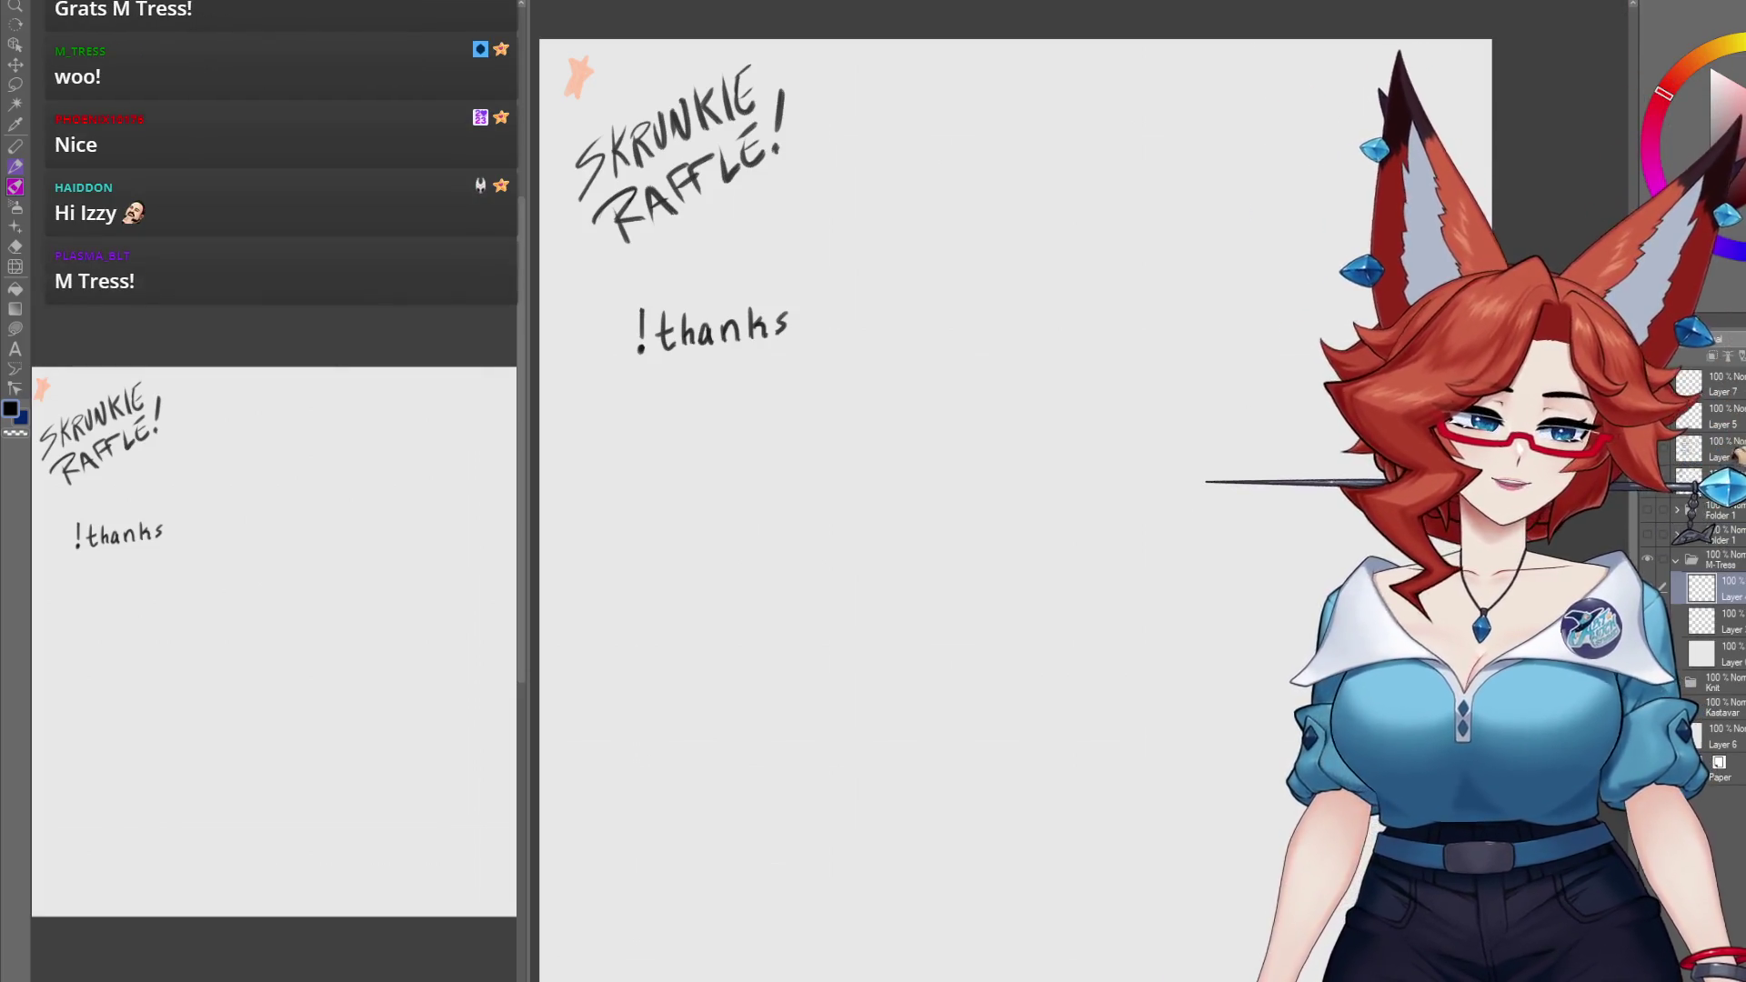
left_click(1733, 591)
key("Delete")
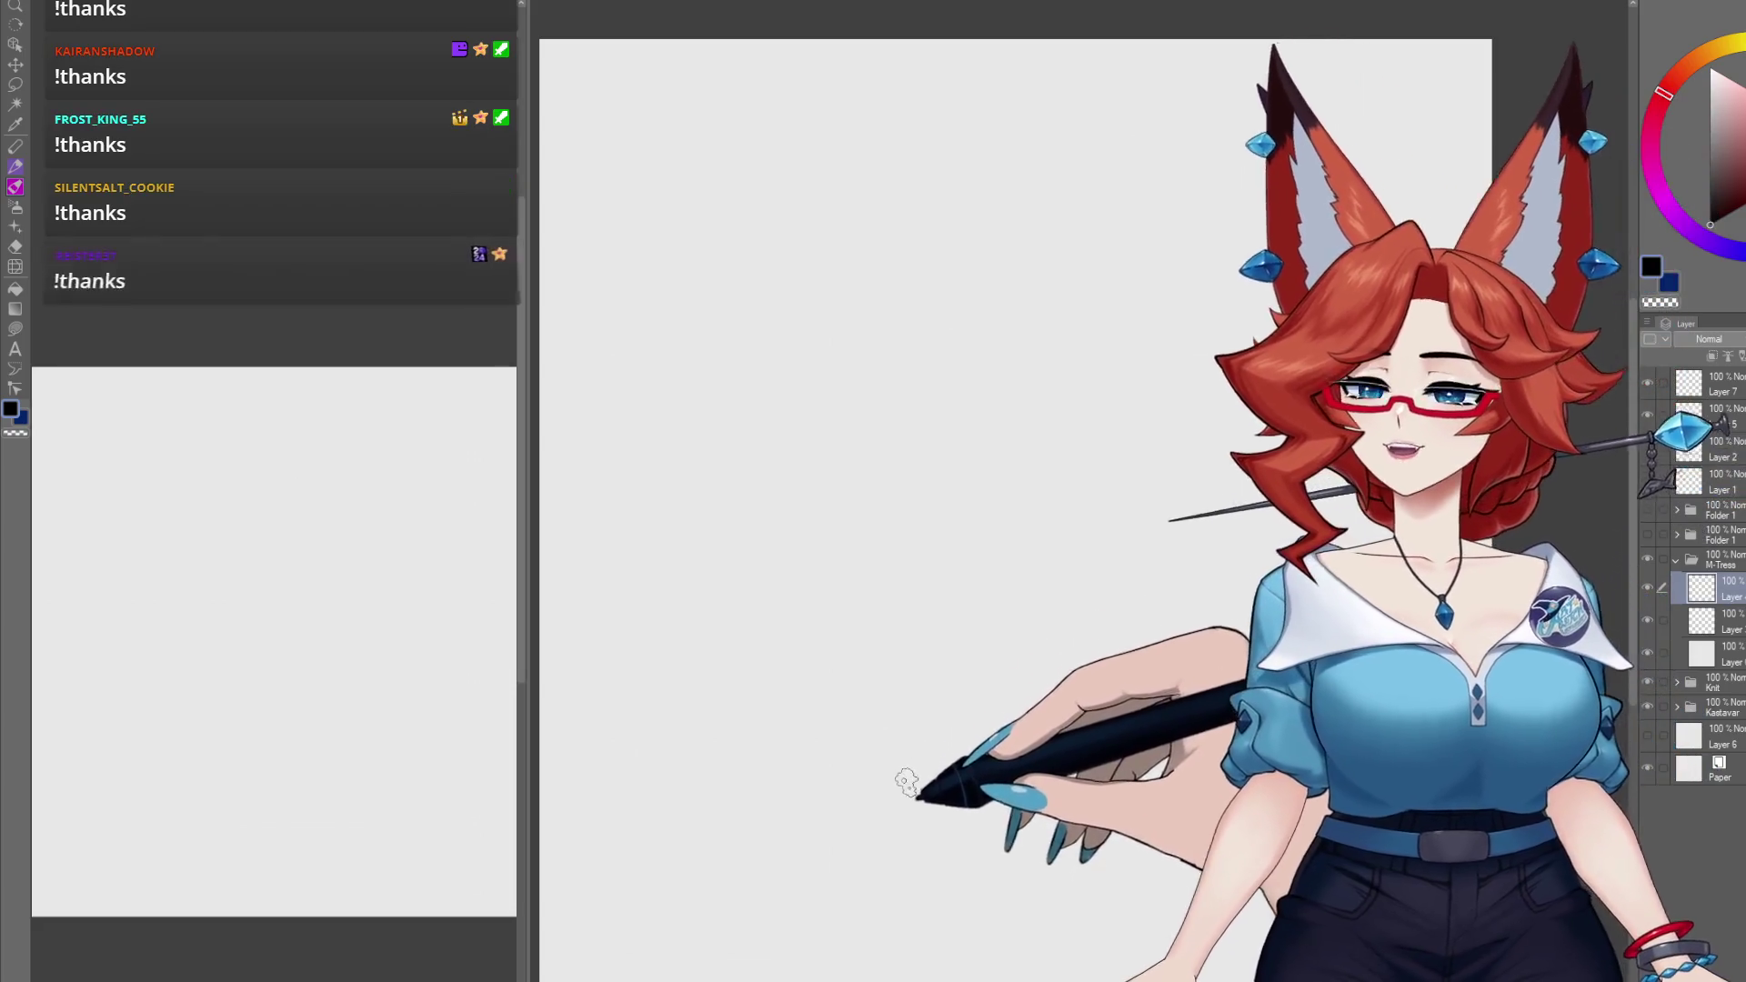
key("ctrl+minus")
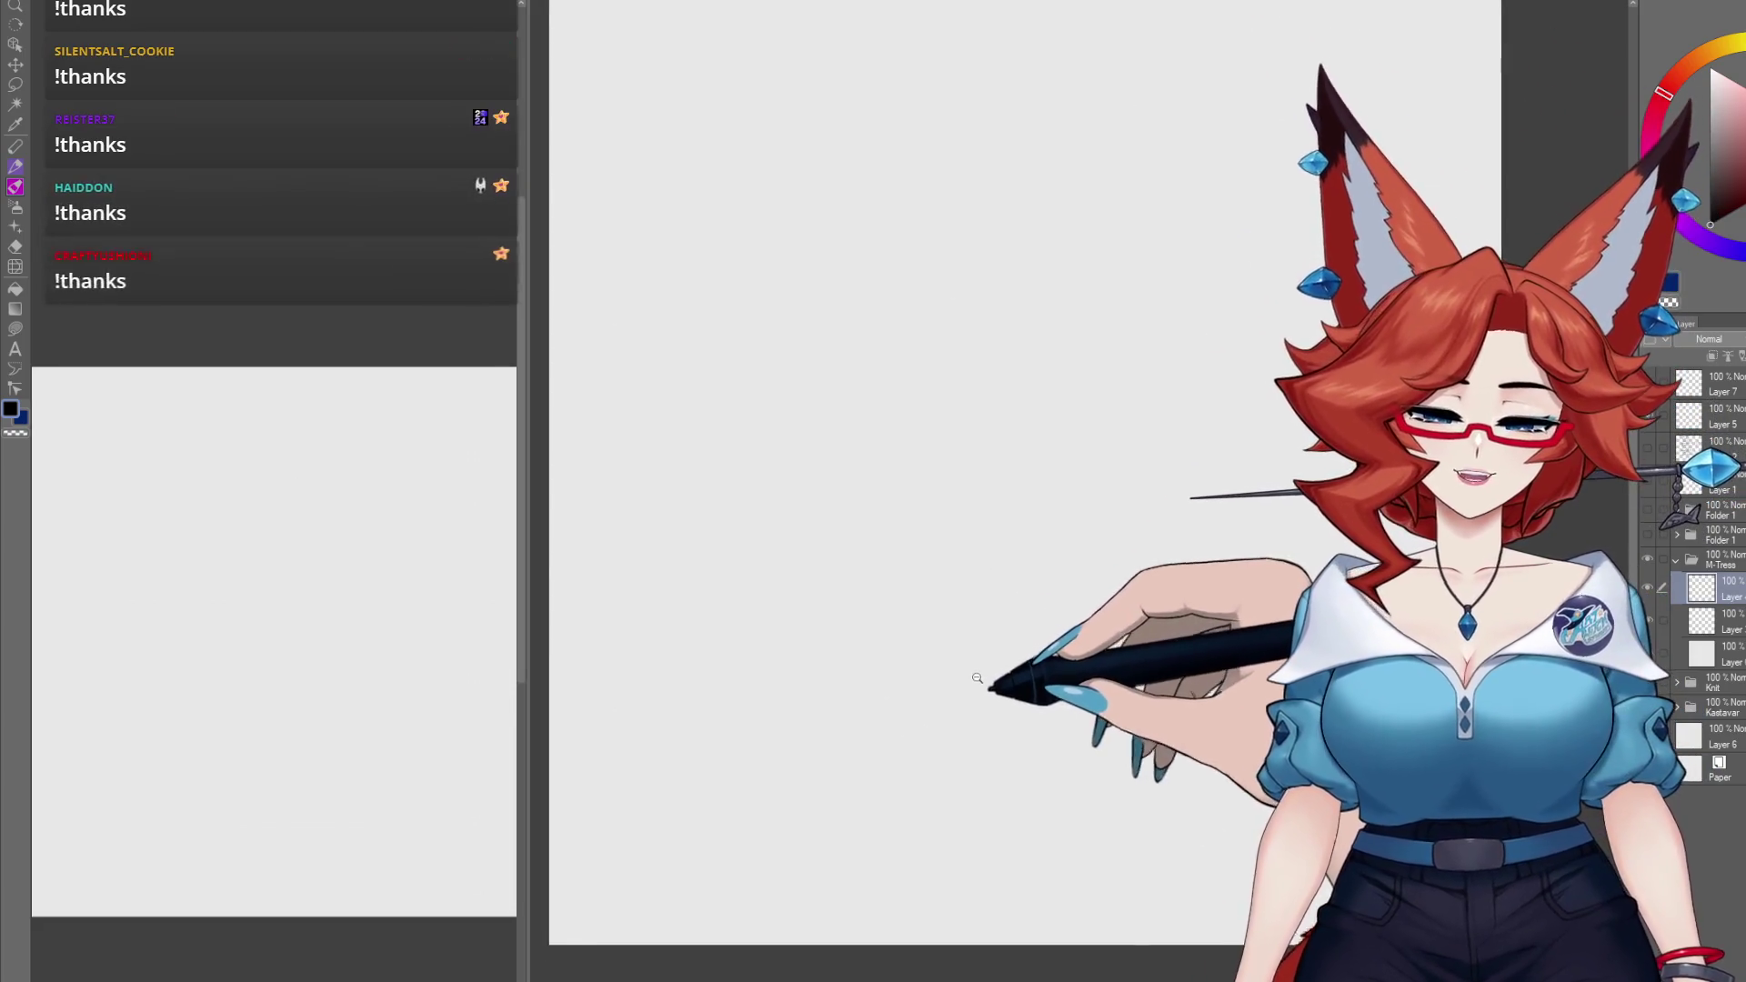
Step: Redraw the egg body outline in bolder strokes and add two pointed ears on top
mouse_move(975, 634)
left_mouse_down()
mouse_move(1013, 632)
mouse_move(972, 657)
mouse_move(837, 592)
mouse_move(838, 312)
mouse_move(1122, 343)
mouse_move(1114, 604)
left_mouse_up()
left_click_drag(909, 222, 1006, 714)
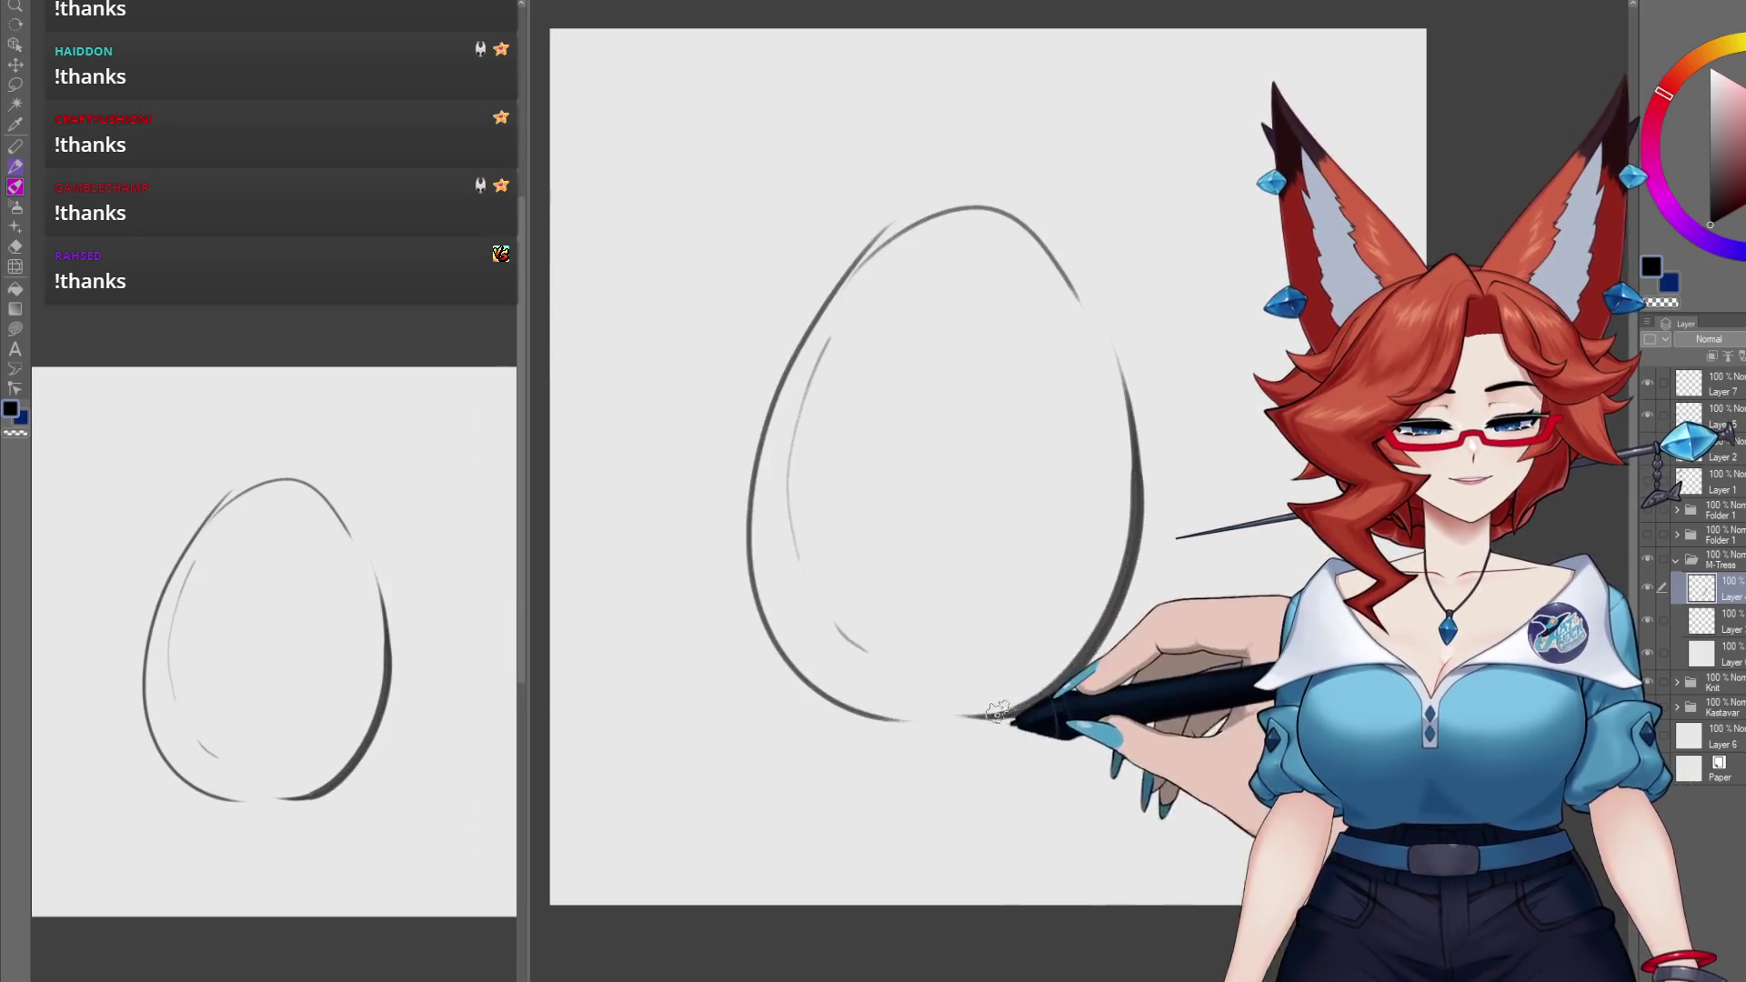
left_click_drag(881, 245, 1135, 457)
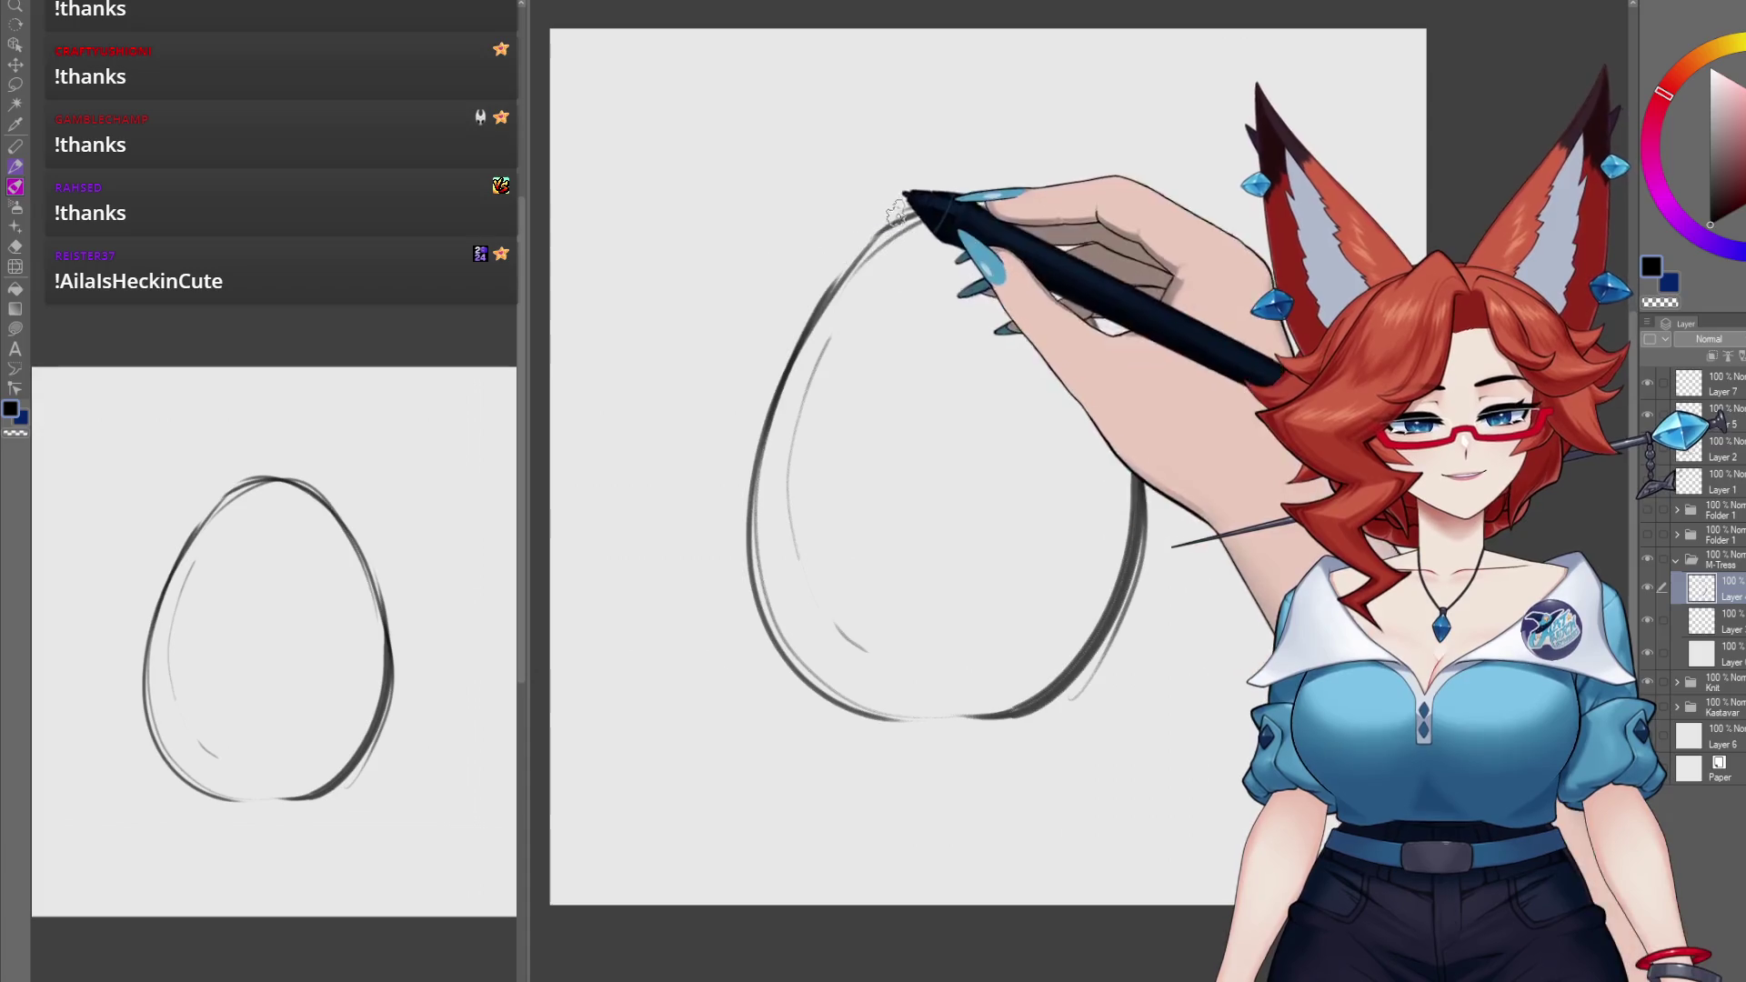
mouse_move(914, 200)
left_mouse_down()
mouse_move(812, 56)
mouse_move(778, 388)
left_mouse_up()
mouse_move(975, 196)
left_mouse_down()
mouse_move(1103, 66)
mouse_move(1137, 264)
left_mouse_up()
Step: Sketch the left, inner and diagonal right leg lines at the body's bottom
left_click_drag(824, 637, 887, 751)
left_click_drag(869, 725, 923, 741)
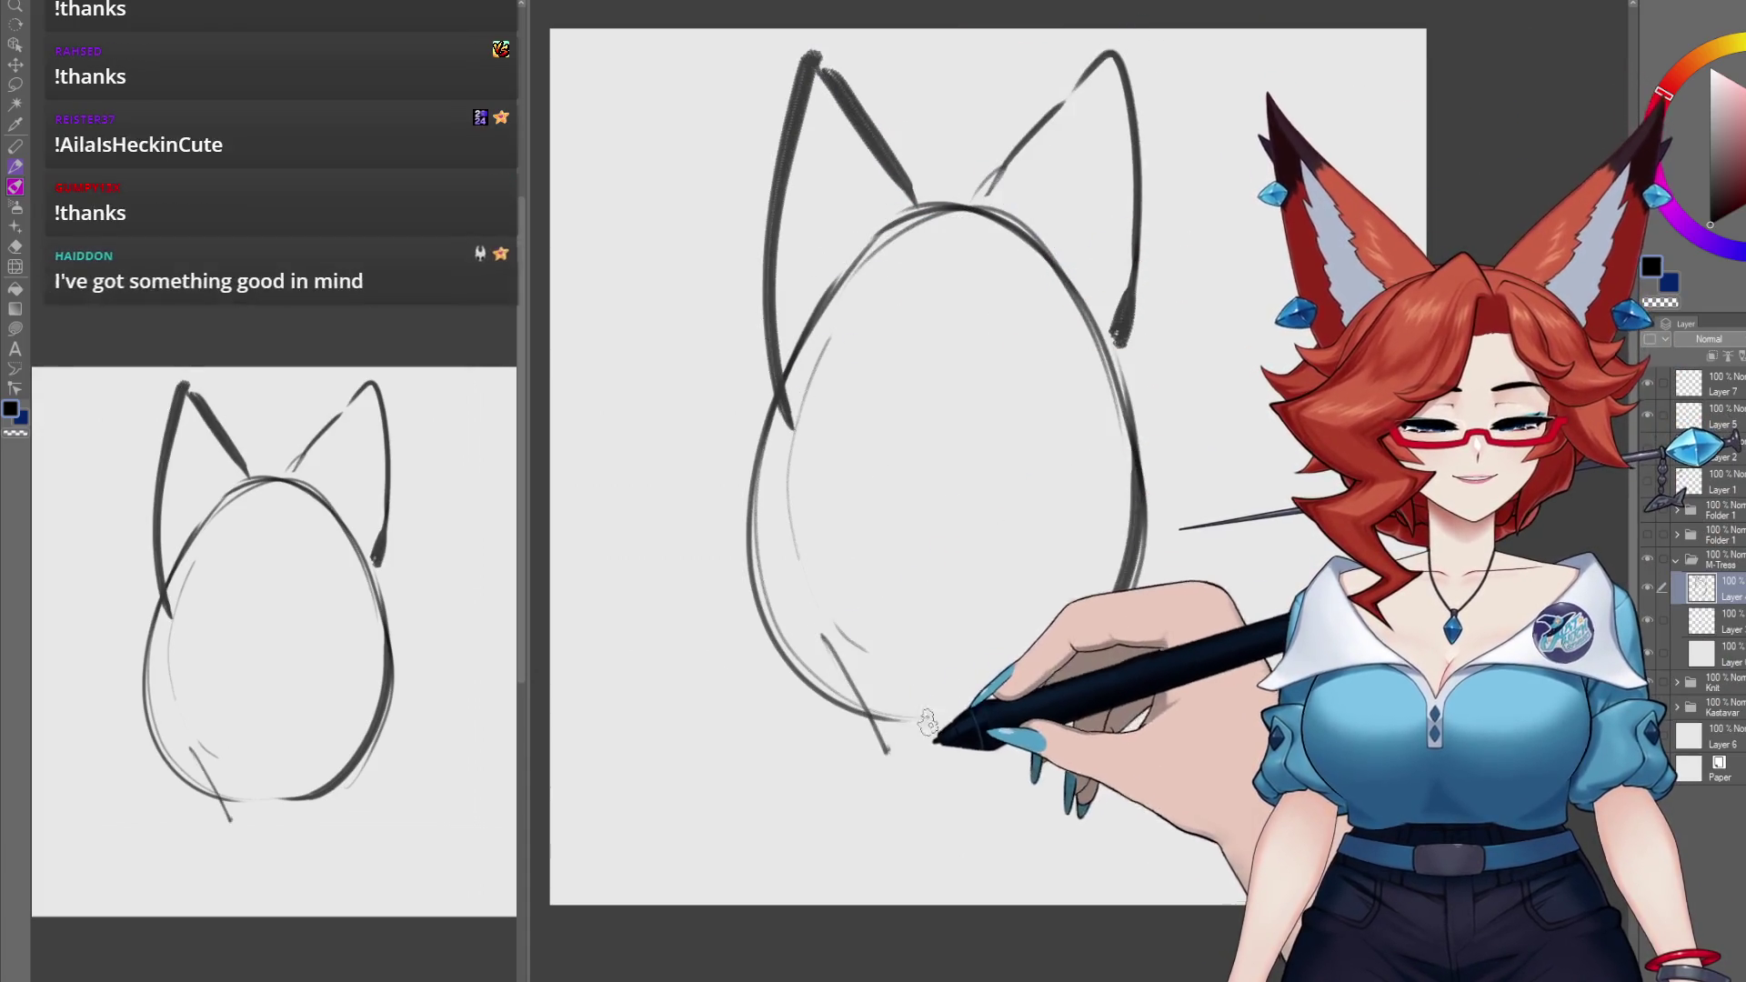
left_click_drag(948, 664, 946, 746)
left_click_drag(1037, 627, 970, 753)
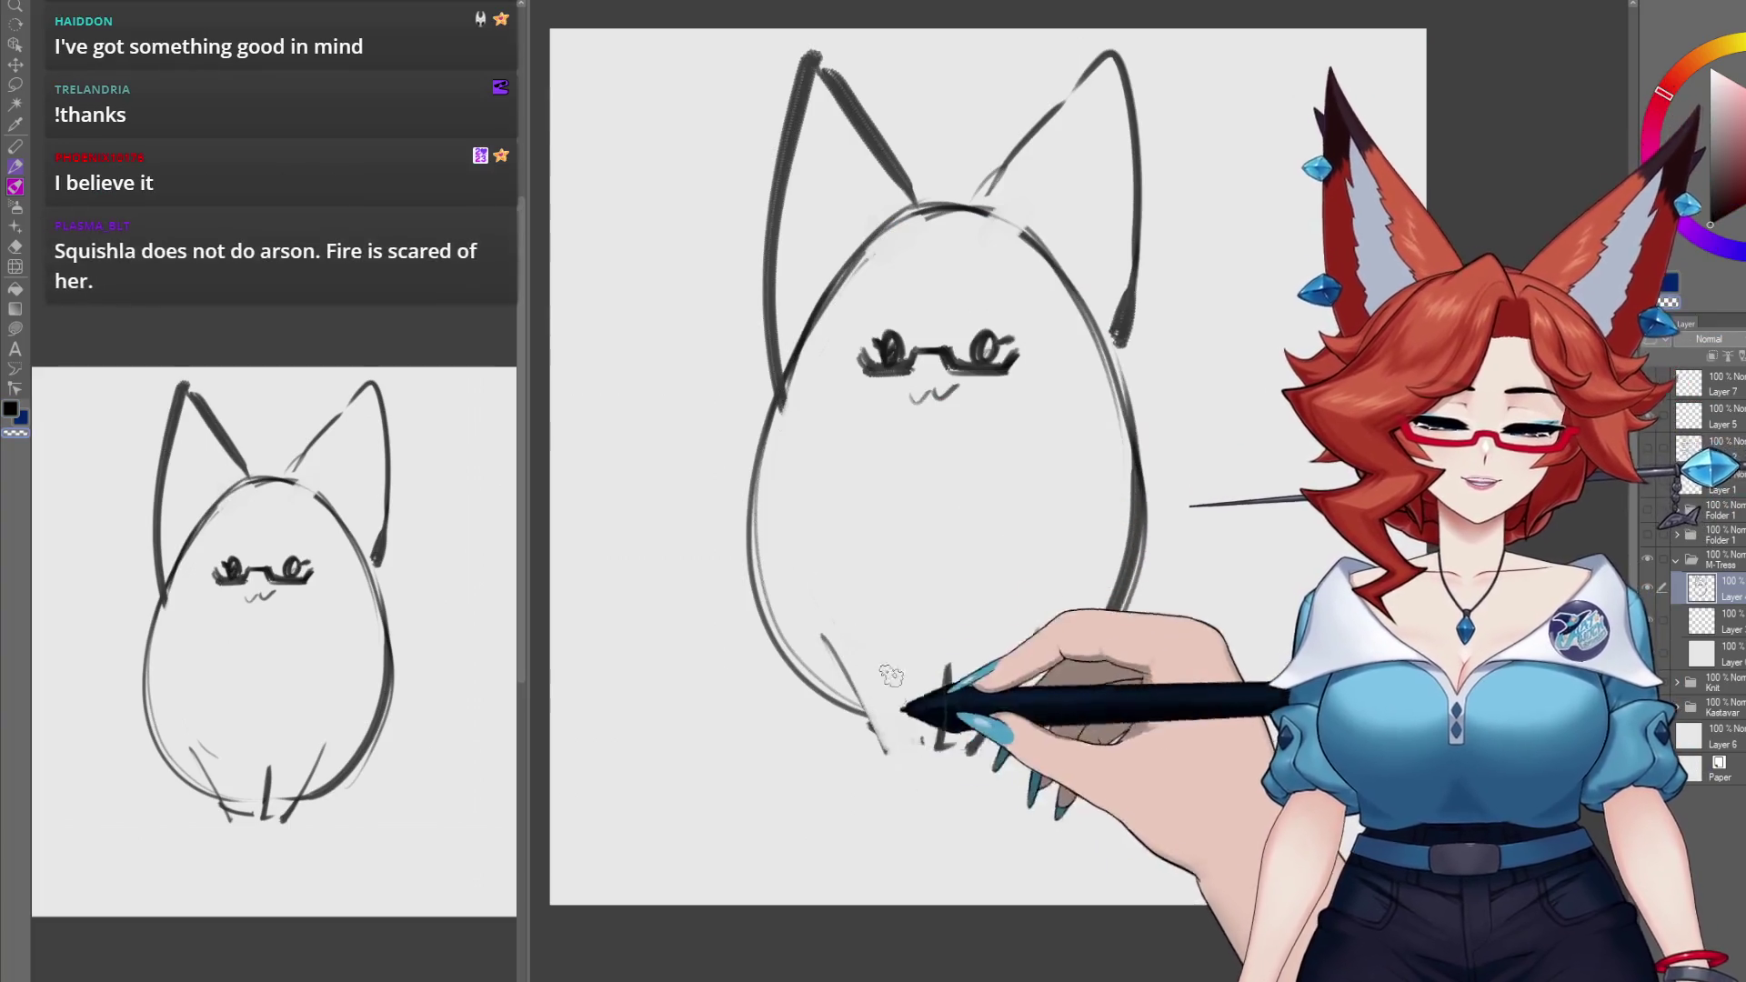
Step: Start a curved tail at the lower left and outline the bushy tail behind the body
mouse_move(846, 675)
left_mouse_down()
mouse_move(914, 718)
mouse_move(937, 659)
left_mouse_up()
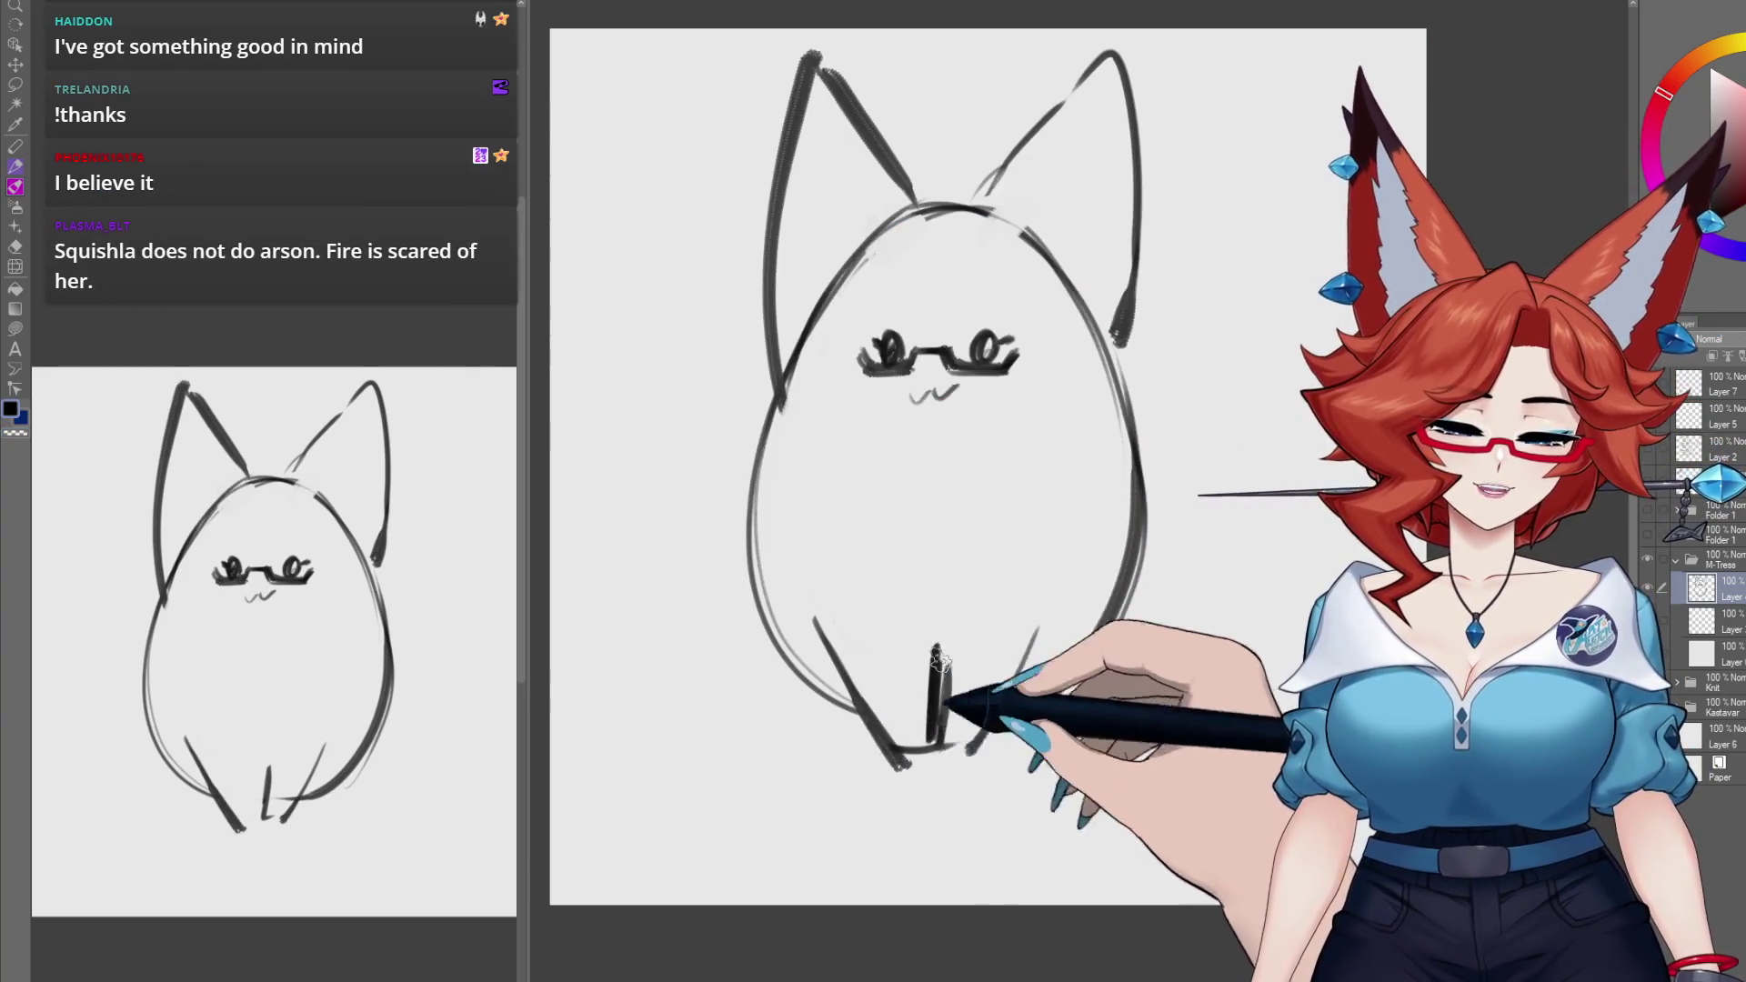
key("ctrl+z")
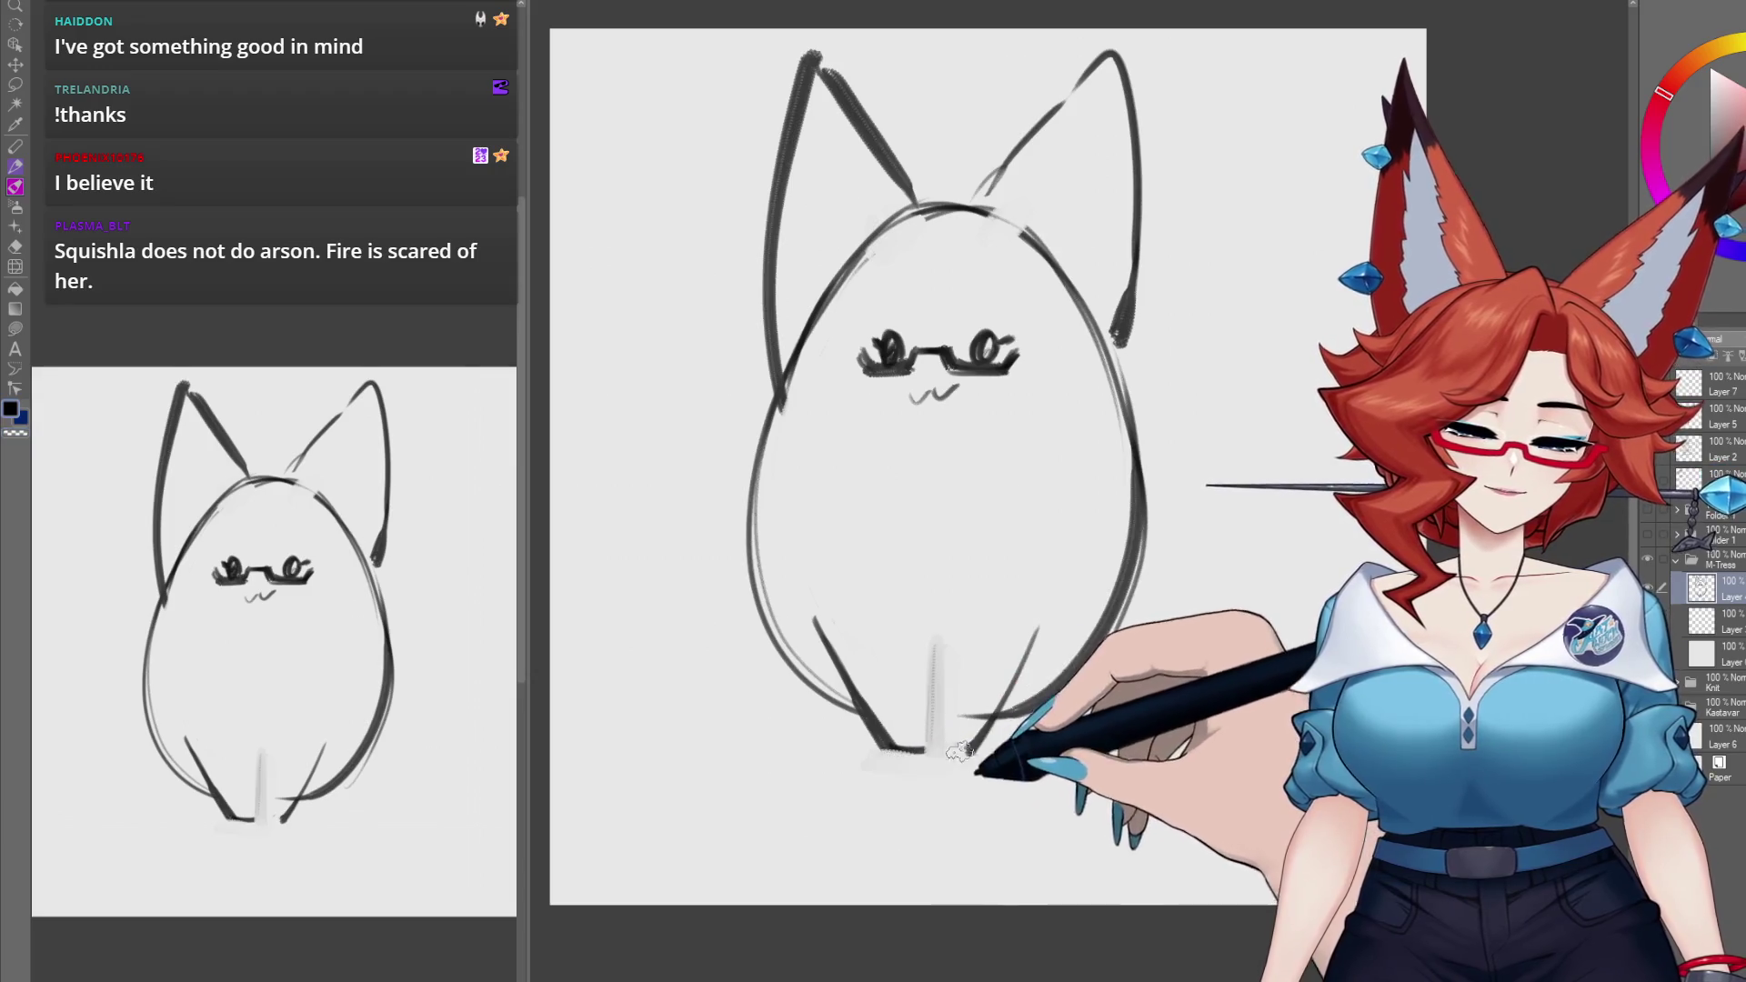
mouse_move(984, 634)
left_mouse_down()
mouse_move(1017, 618)
mouse_move(940, 656)
left_mouse_up()
mouse_move(800, 662)
left_mouse_down()
mouse_move(629, 604)
mouse_move(584, 390)
mouse_move(767, 320)
mouse_move(661, 272)
mouse_move(635, 460)
mouse_move(592, 476)
mouse_move(624, 417)
mouse_move(714, 664)
left_mouse_up()
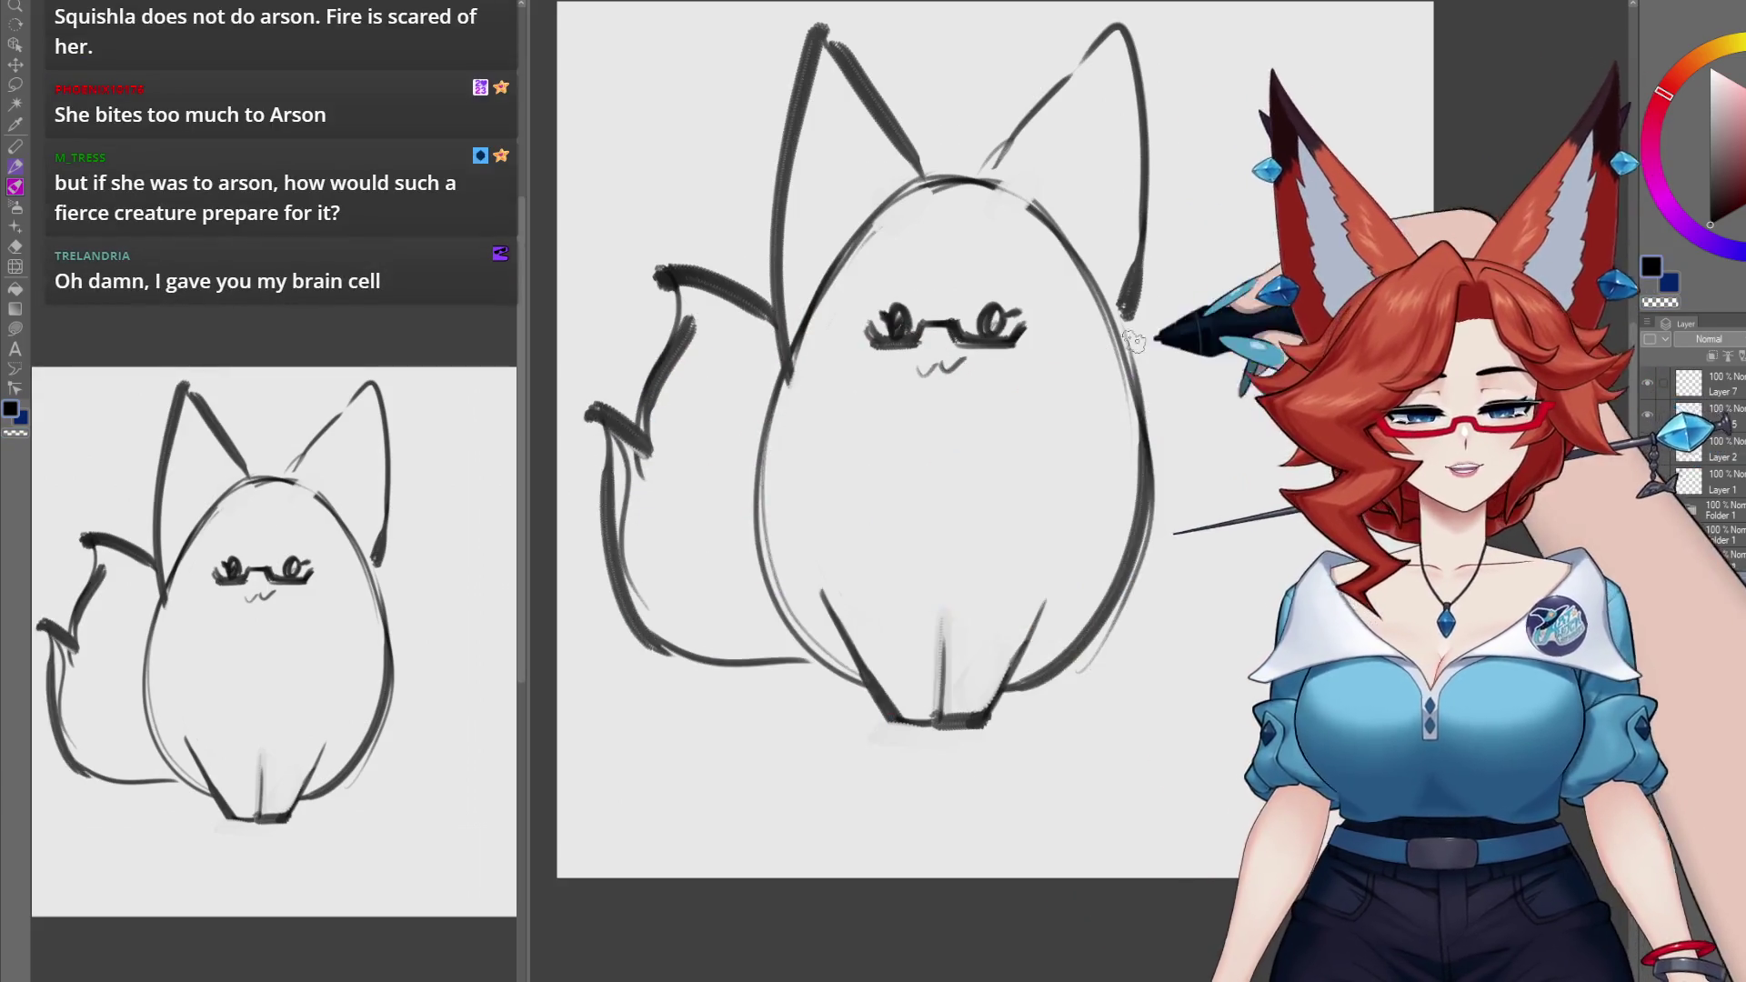
mouse_move(1127, 318)
left_mouse_down()
mouse_move(1237, 273)
mouse_move(1278, 364)
mouse_move(1239, 521)
left_mouse_up()
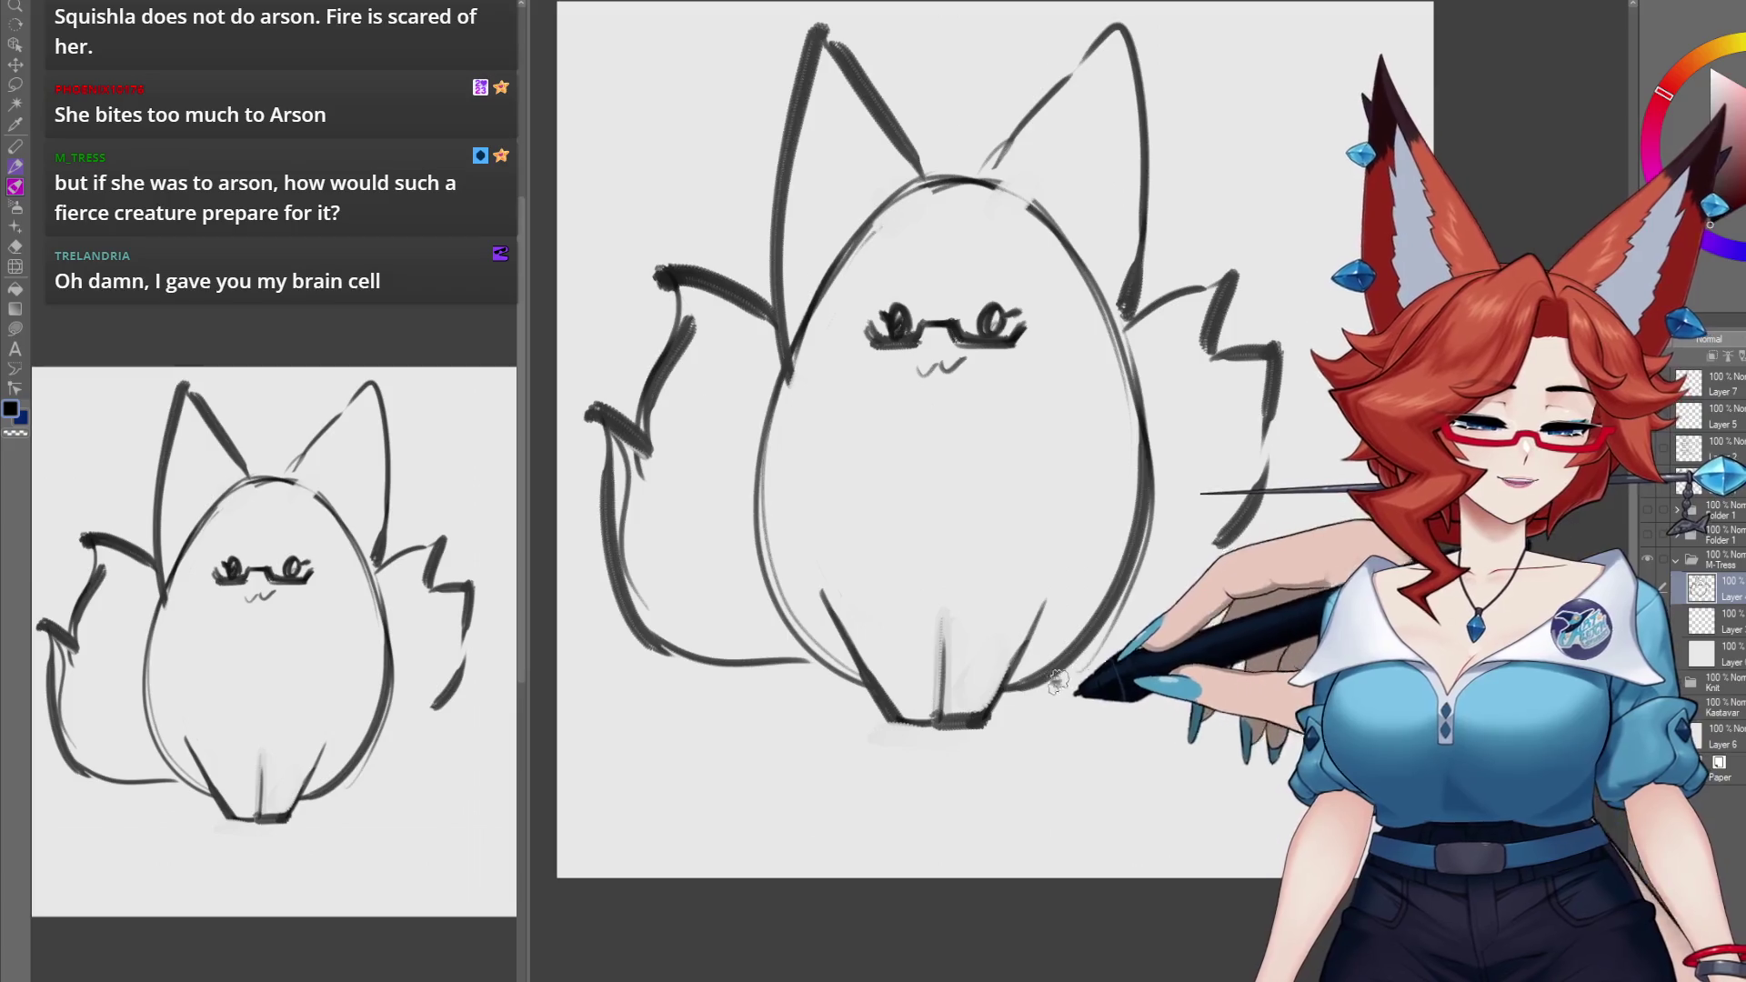
Step: Add strokes to the tail's lower right and redraw the fox's mouth darker
left_click_drag(1296, 588, 1232, 633)
left_click_drag(955, 428, 942, 449)
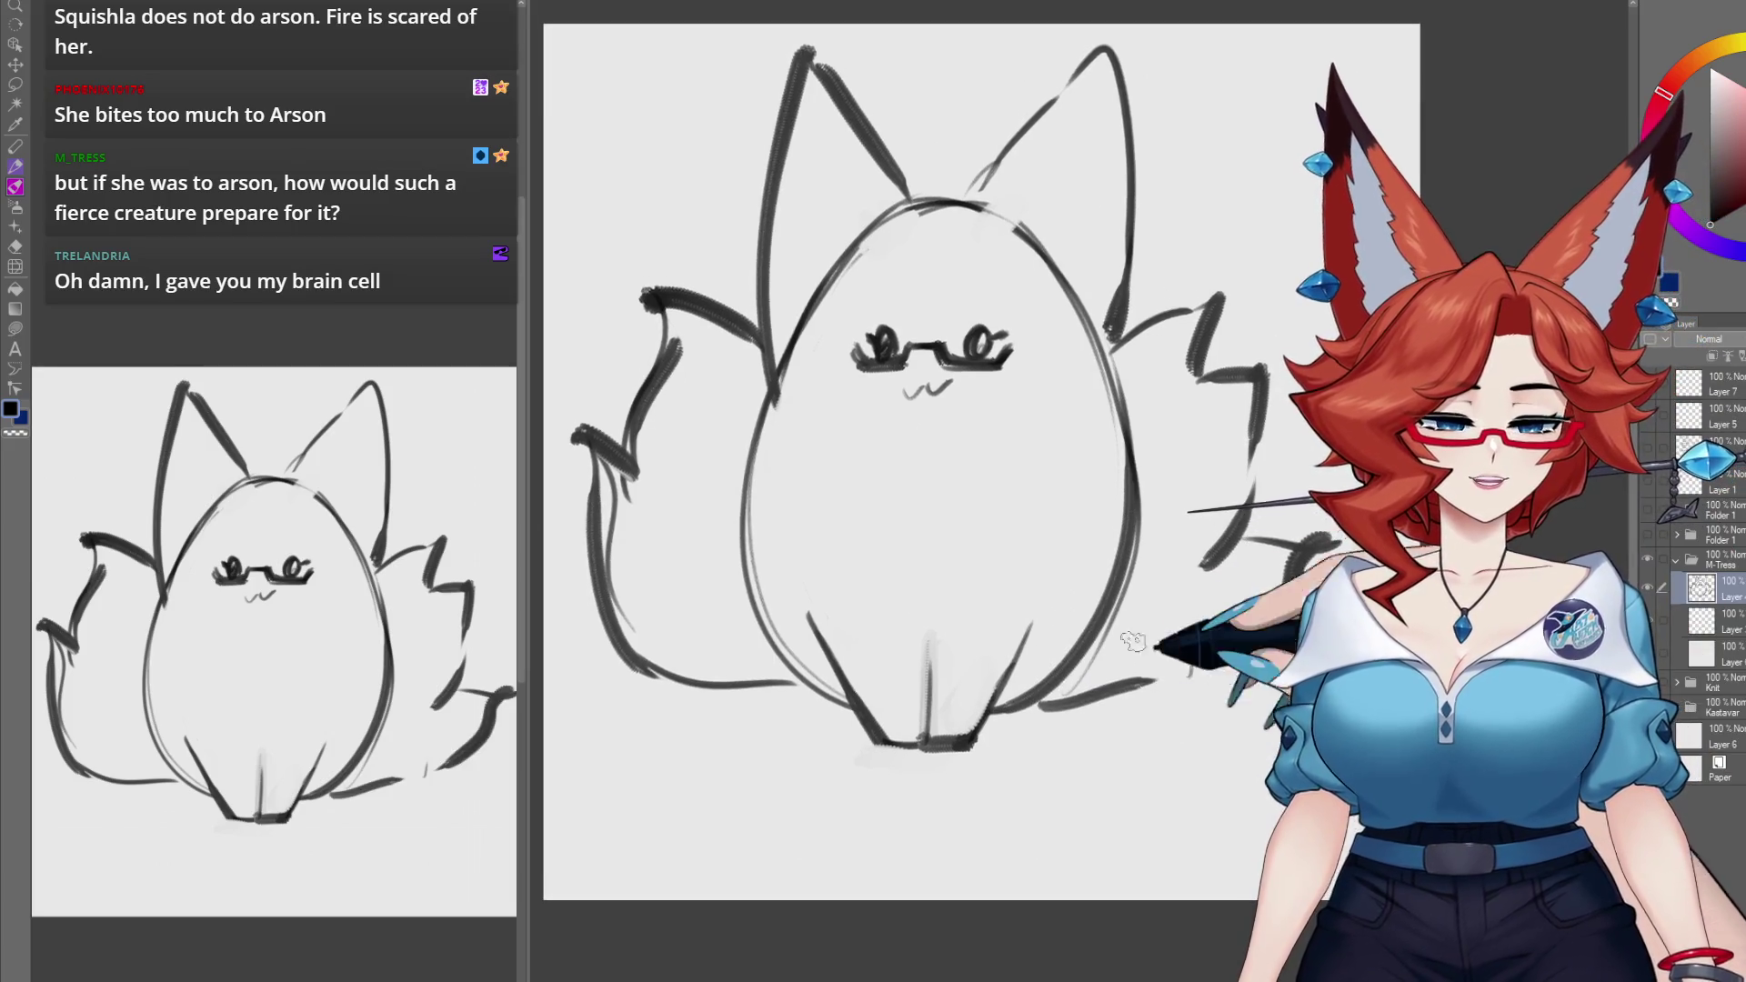
left_click_drag(905, 386, 951, 387)
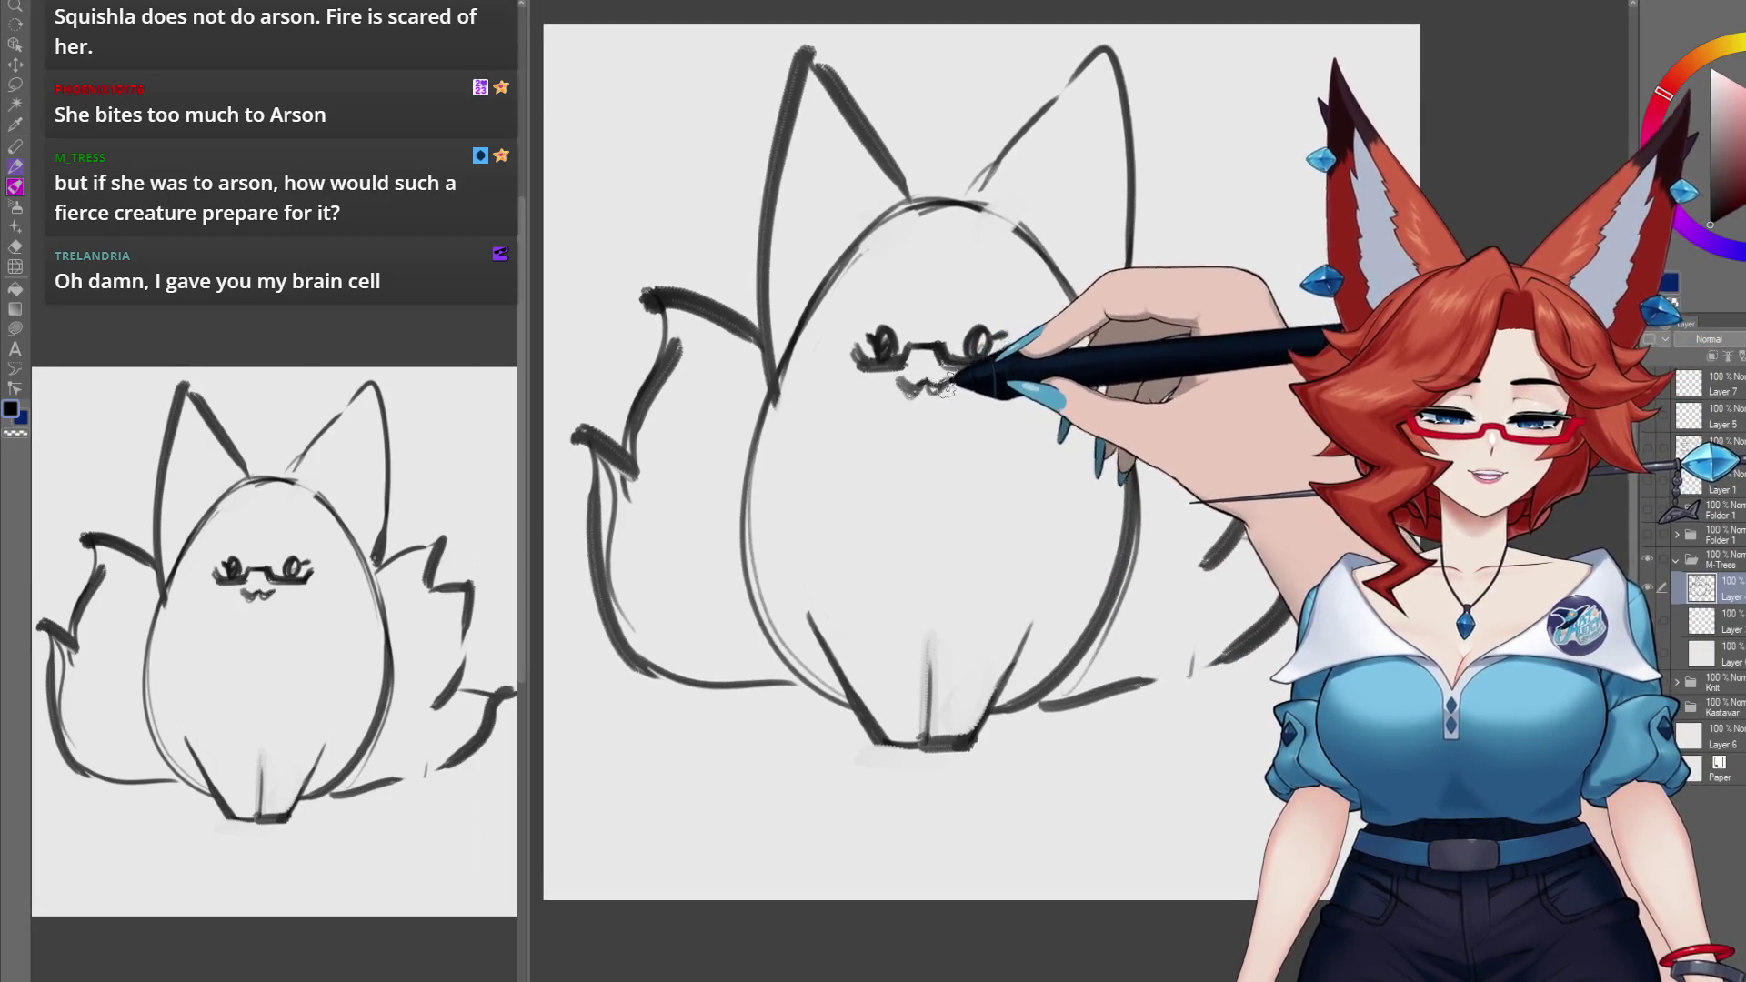
left_click_drag(986, 445, 1004, 469)
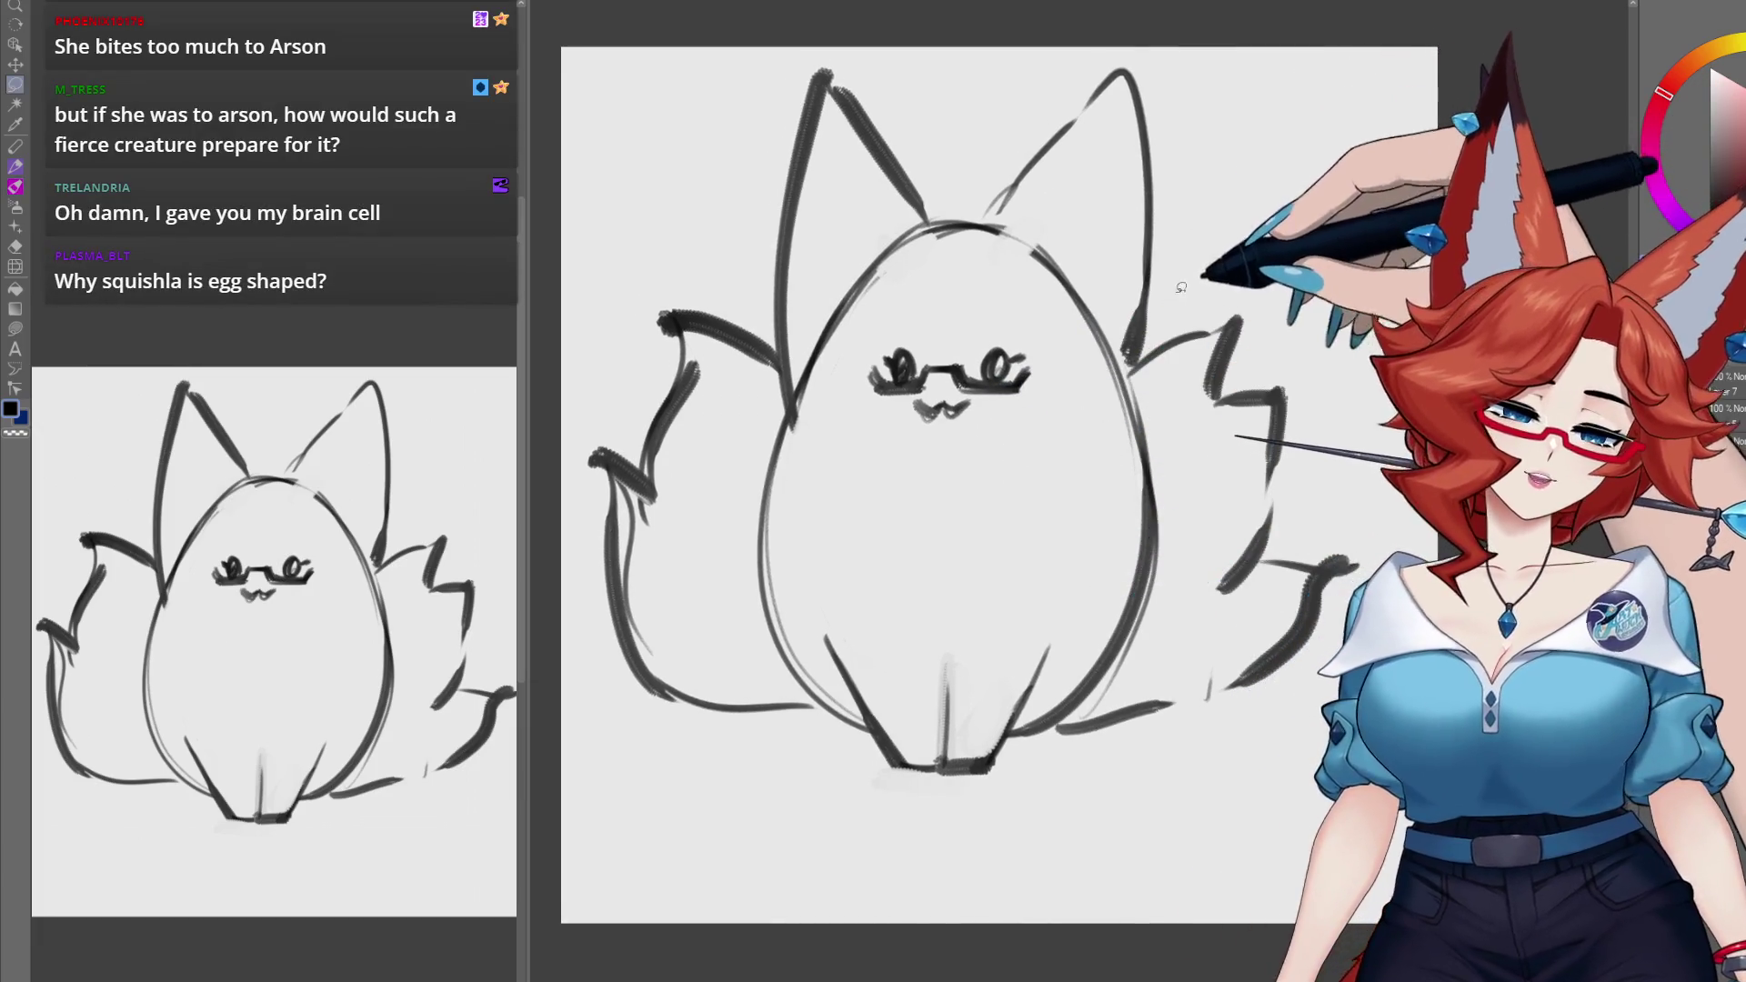
Step: Lasso the fox's head and upper body, move it lower, and deselect
key("m")
mouse_move(861, 515)
left_mouse_down()
mouse_move(791, 109)
mouse_move(1265, 141)
left_mouse_up()
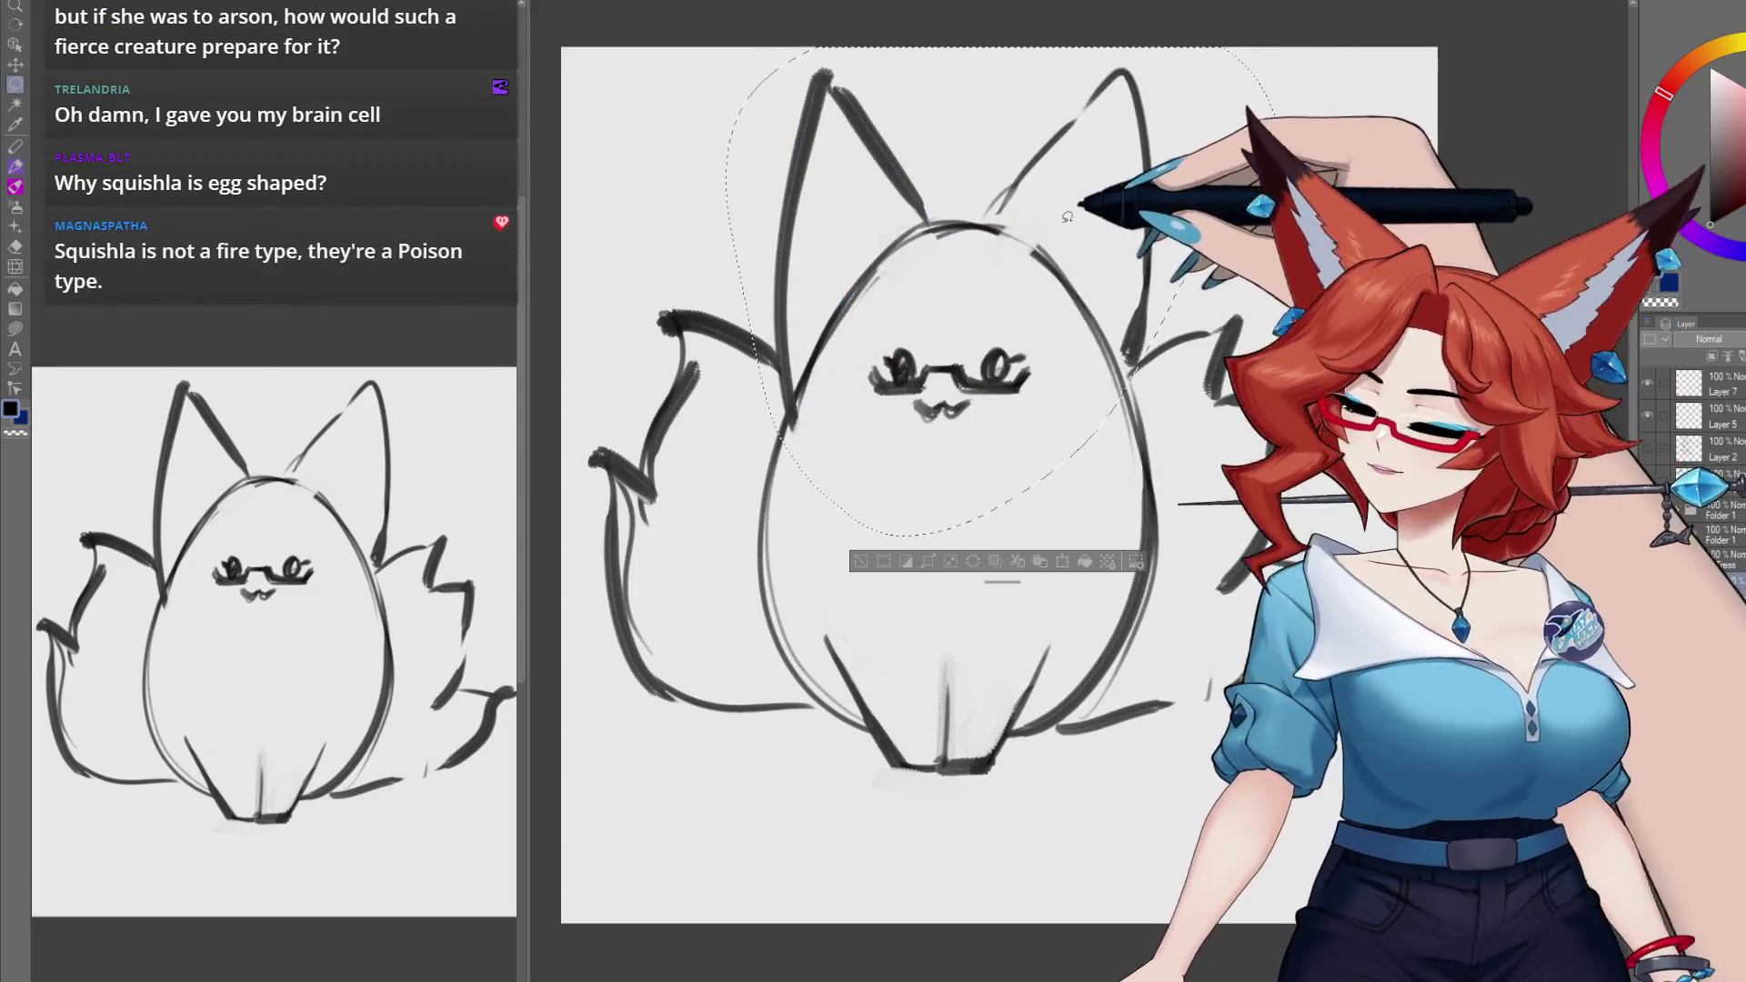
left_click_drag(1055, 291, 1053, 342)
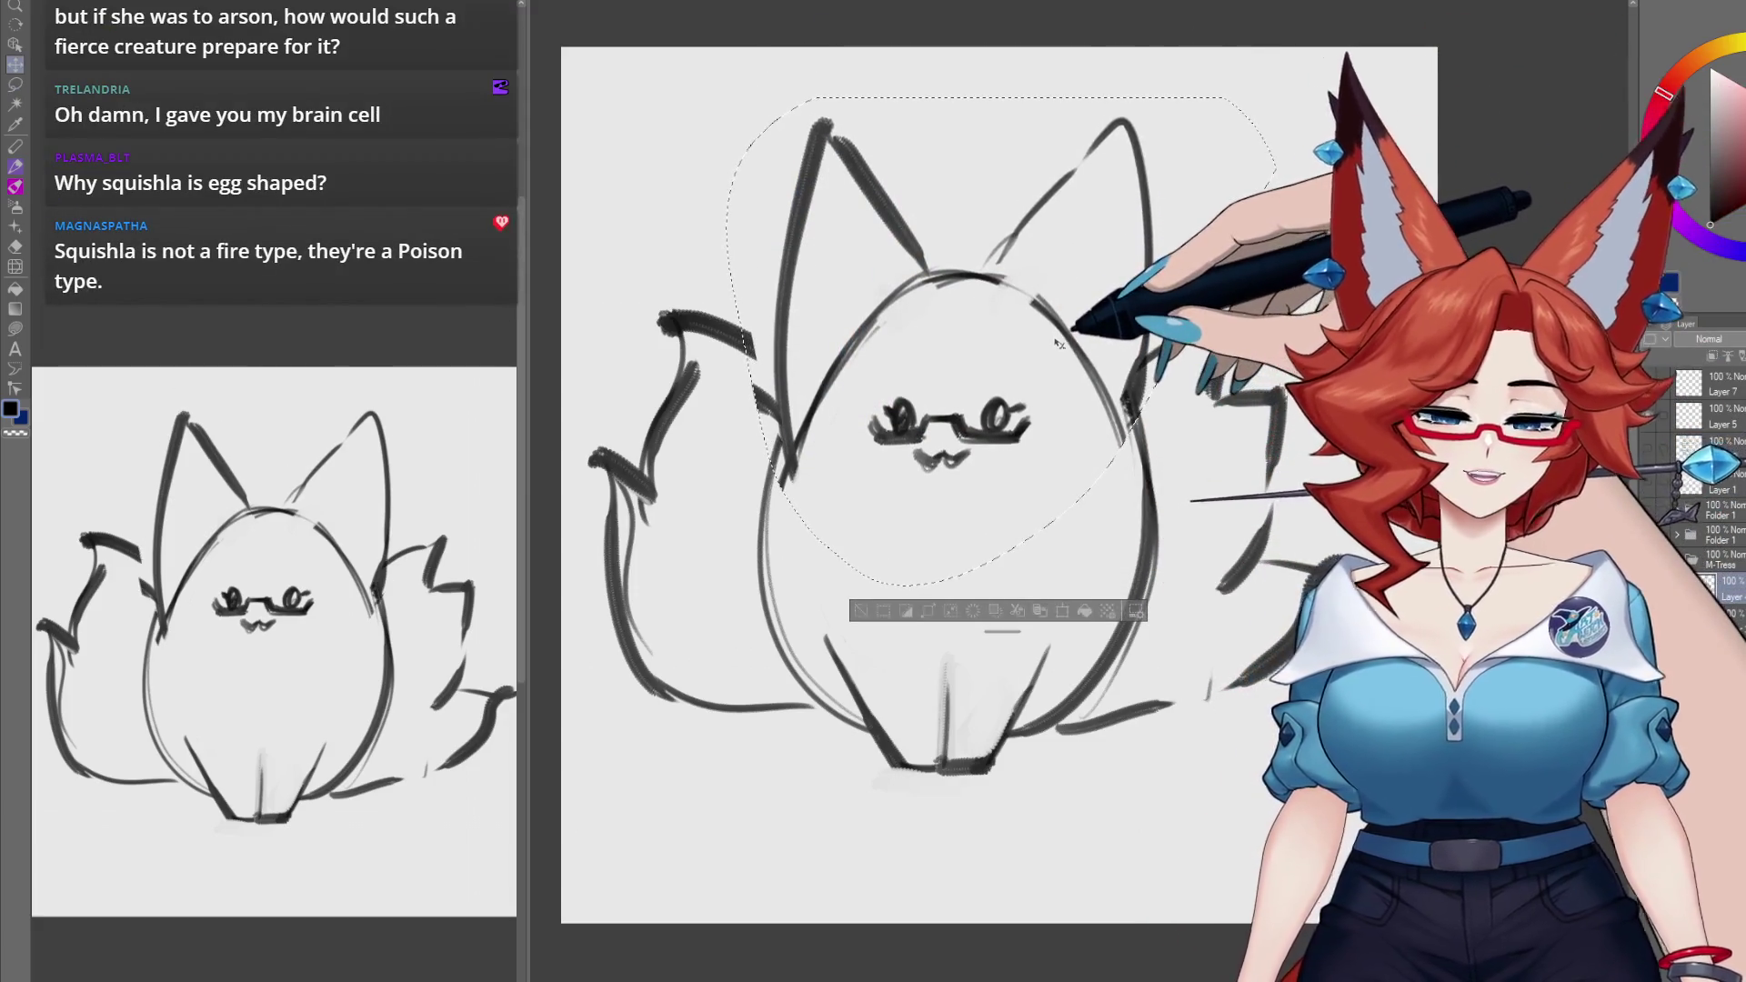
key("ctrl+d")
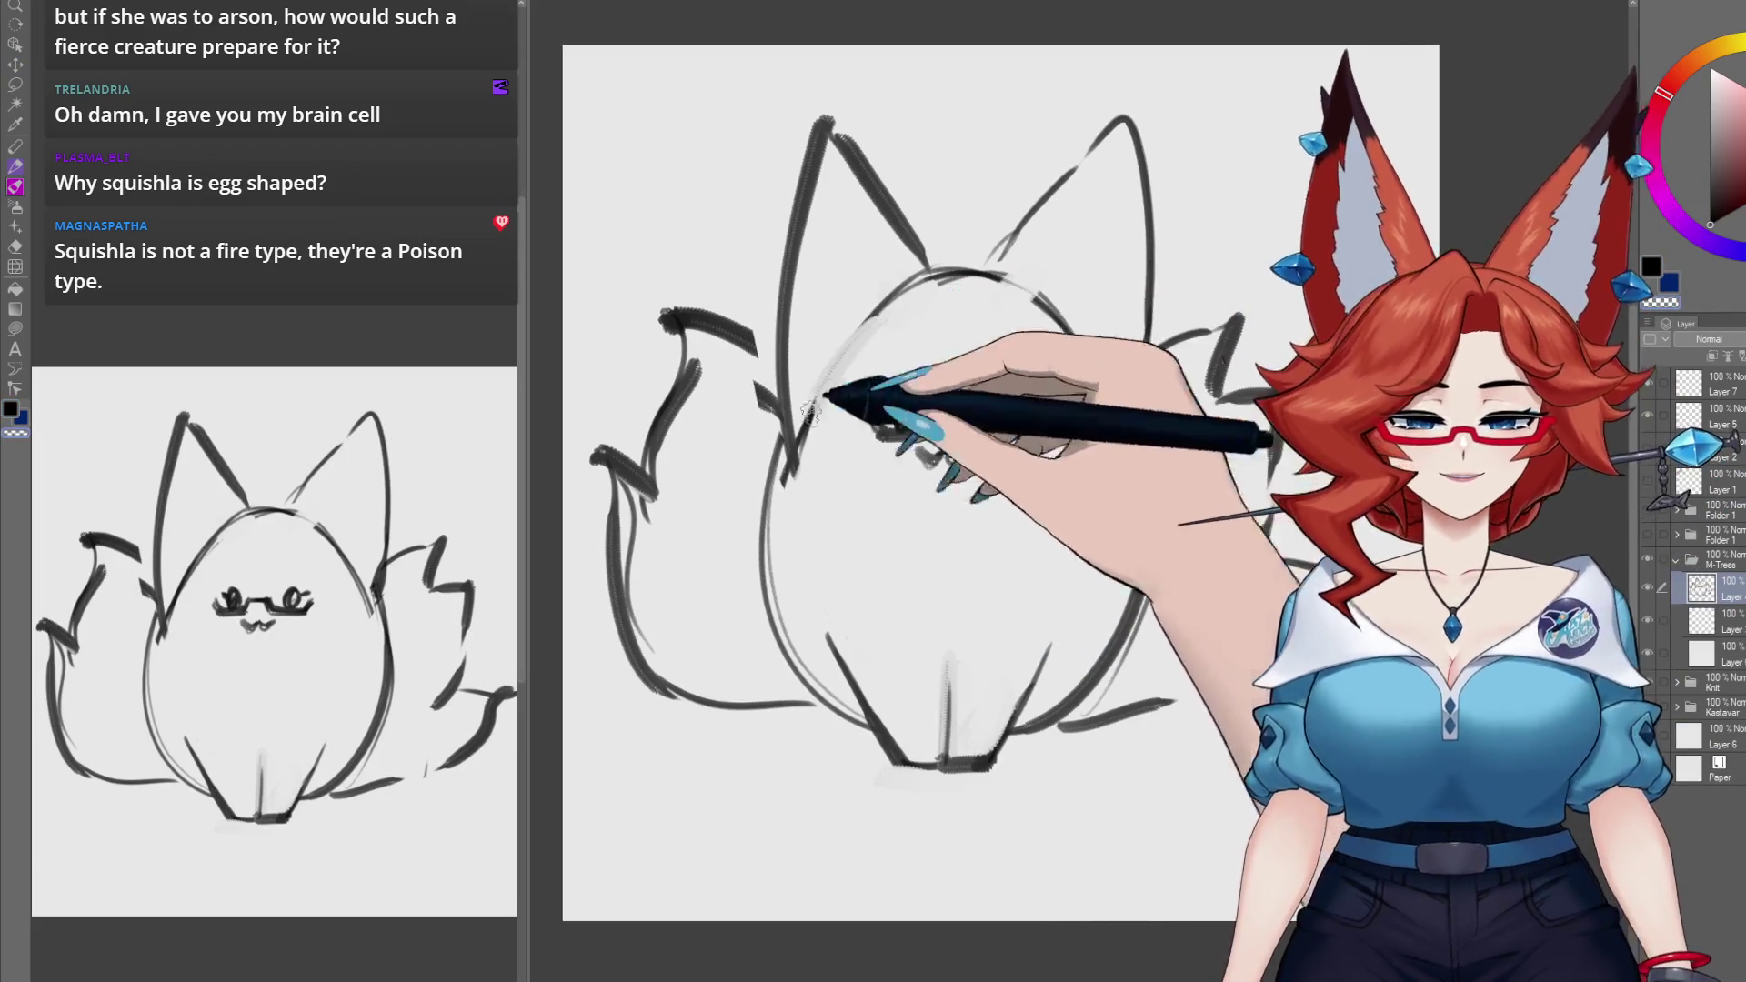
Step: Darken the body's upper-left outline and redraw both ears with taller, thicker tips
left_click_drag(796, 500, 1046, 320)
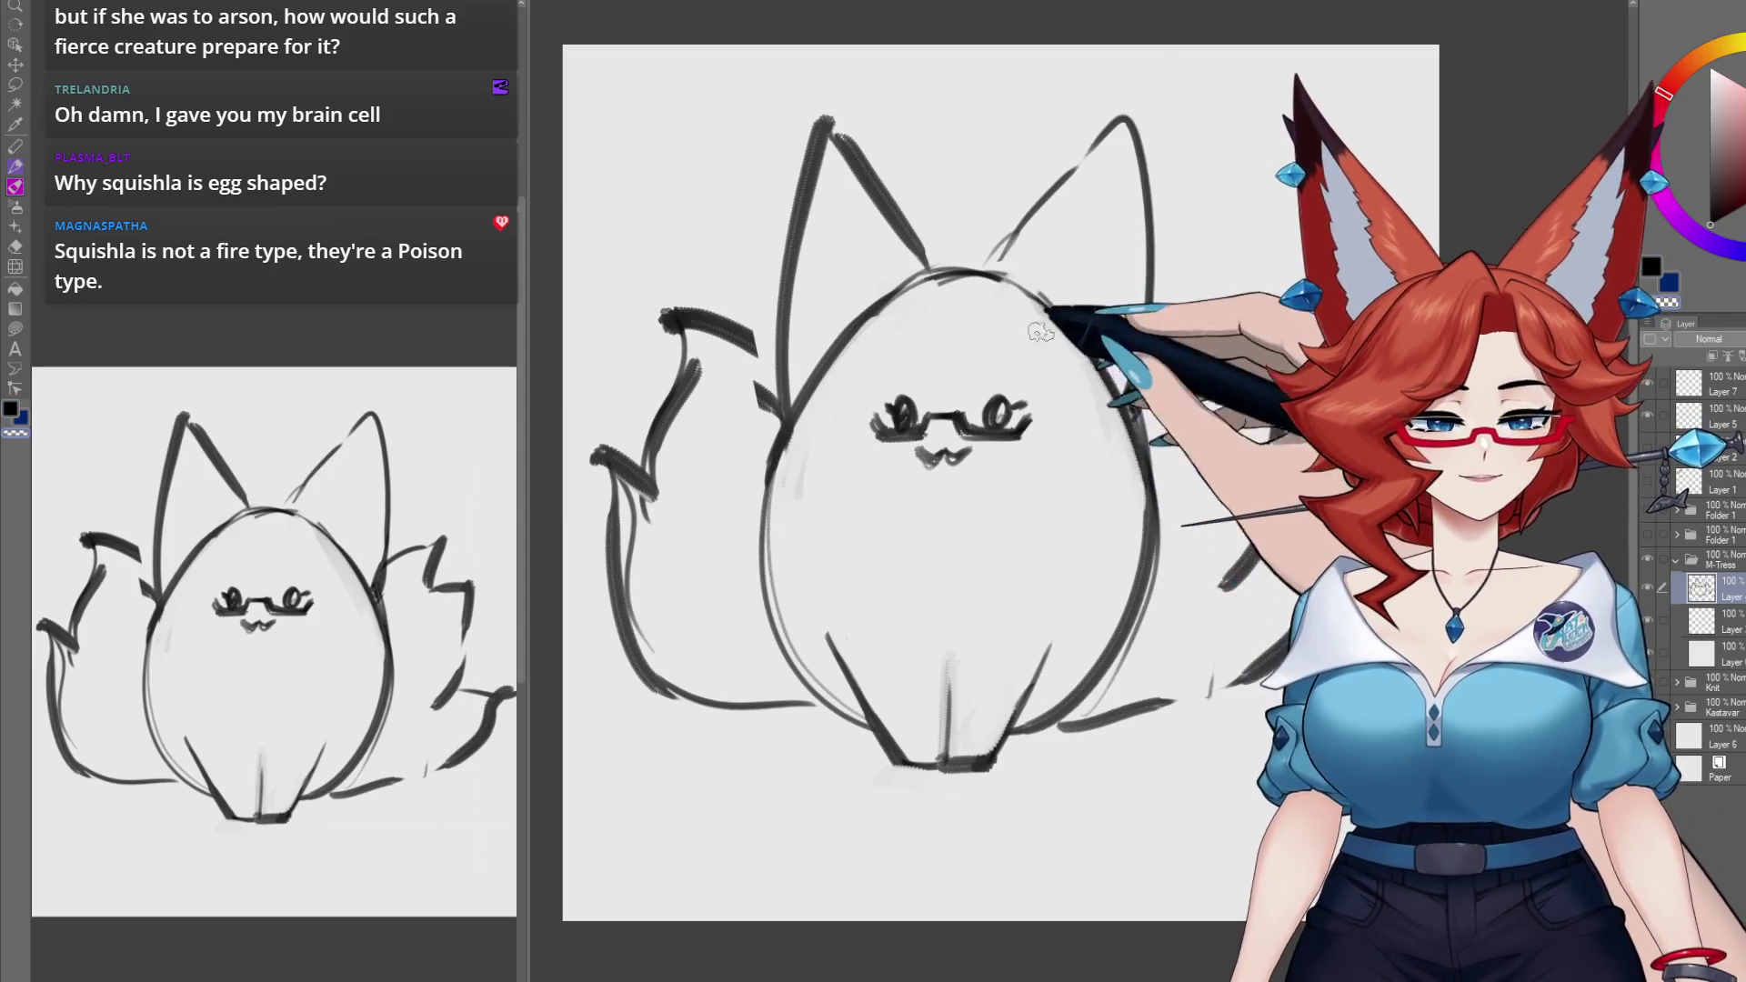
scroll(1039, 333, "up", 1)
mouse_move(1132, 177)
left_mouse_down()
mouse_move(1151, 382)
mouse_move(1148, 173)
mouse_move(1150, 235)
left_mouse_up()
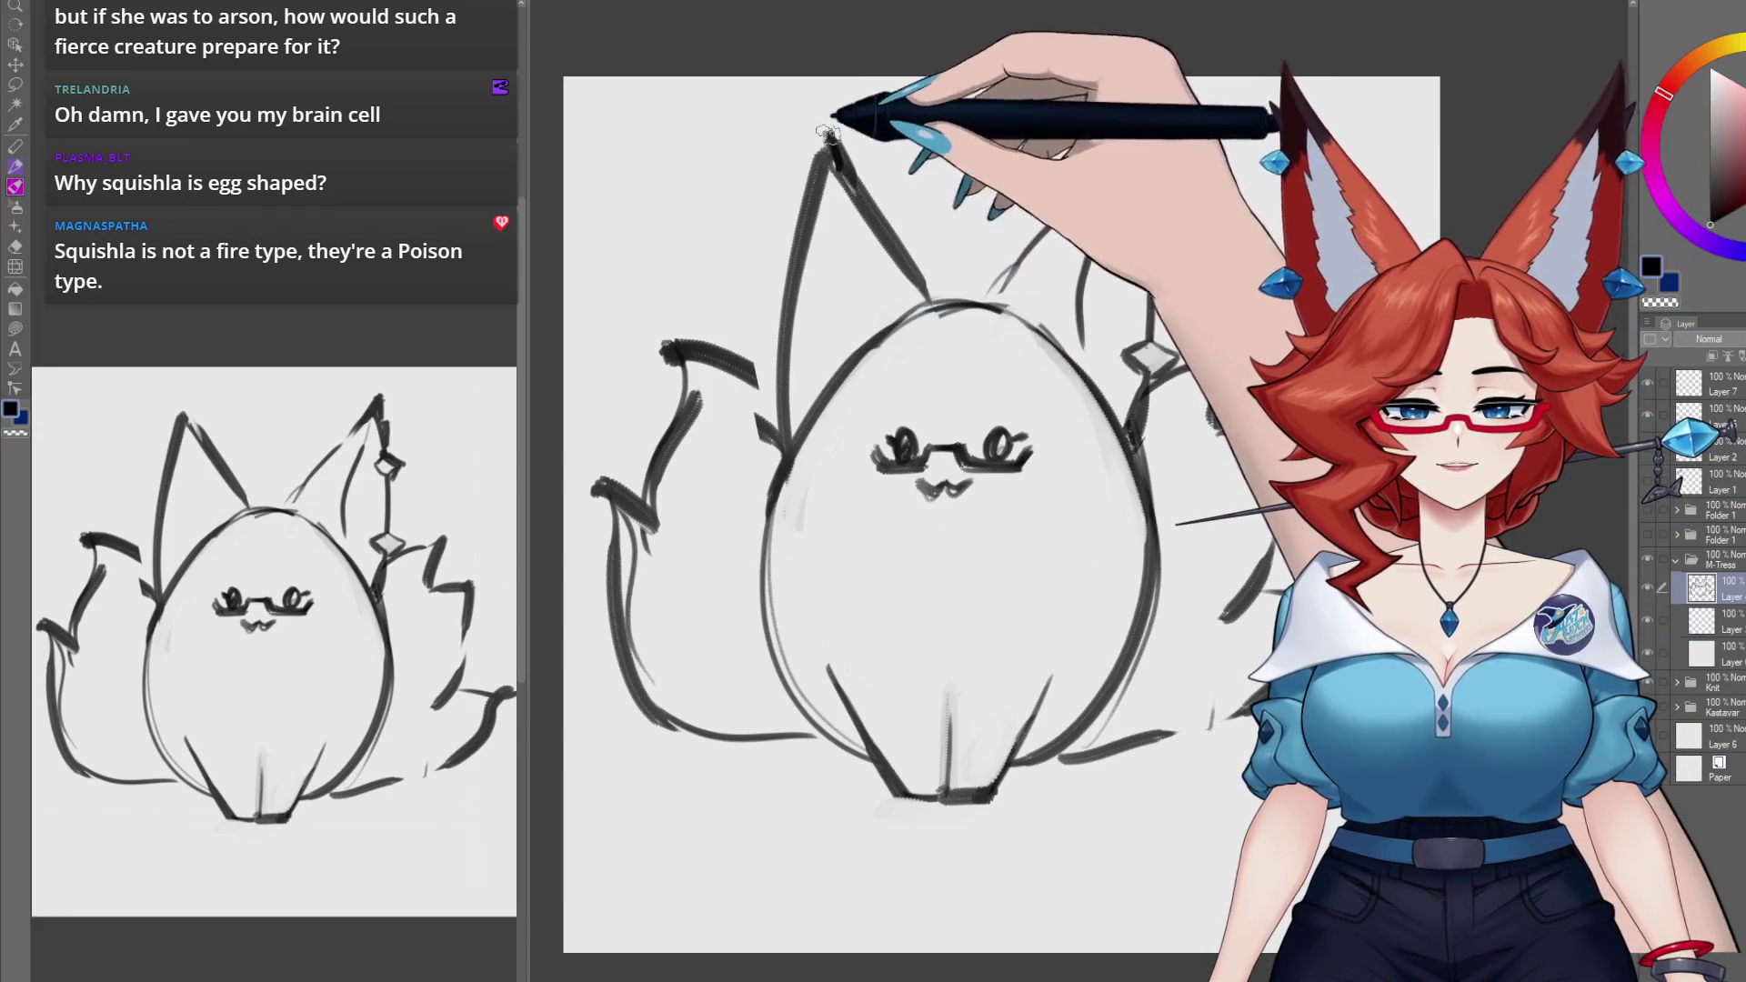
mouse_move(828, 134)
left_mouse_down()
mouse_move(794, 255)
mouse_move(773, 244)
mouse_move(818, 250)
left_mouse_up()
scroll(828, 259, "down", 1)
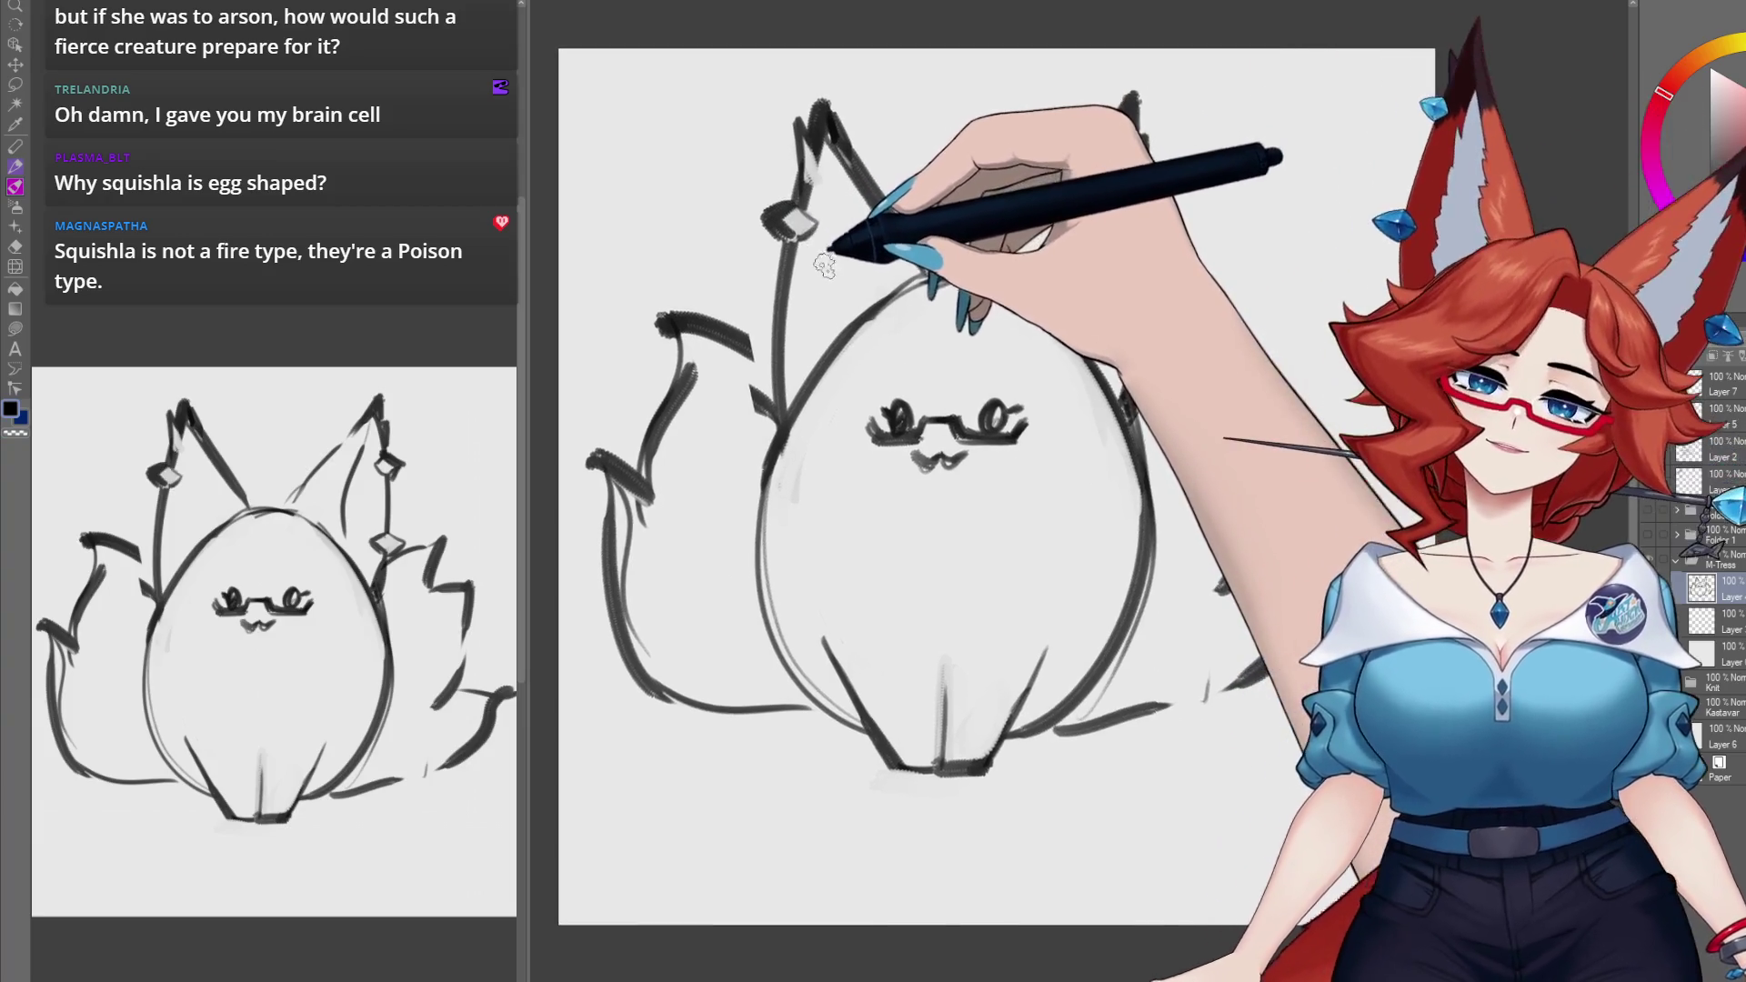
mouse_move(799, 297)
left_mouse_down()
mouse_move(805, 325)
mouse_move(784, 314)
left_mouse_up()
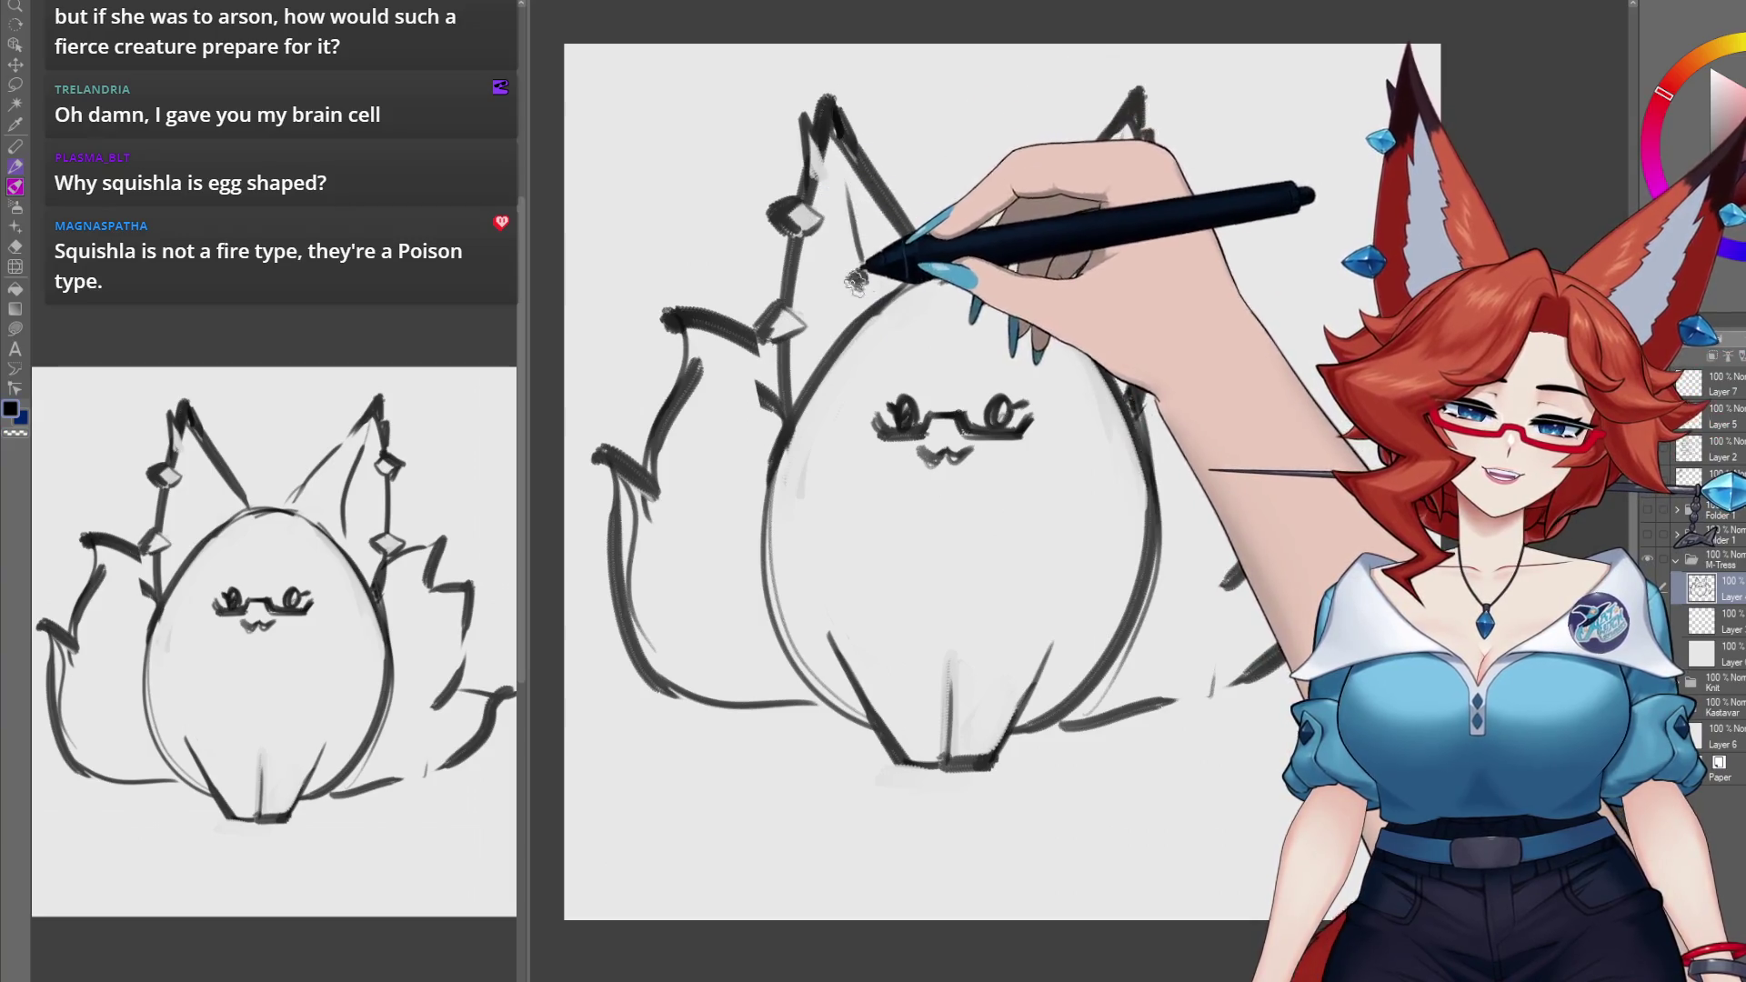
left_click_drag(1058, 271, 1069, 279)
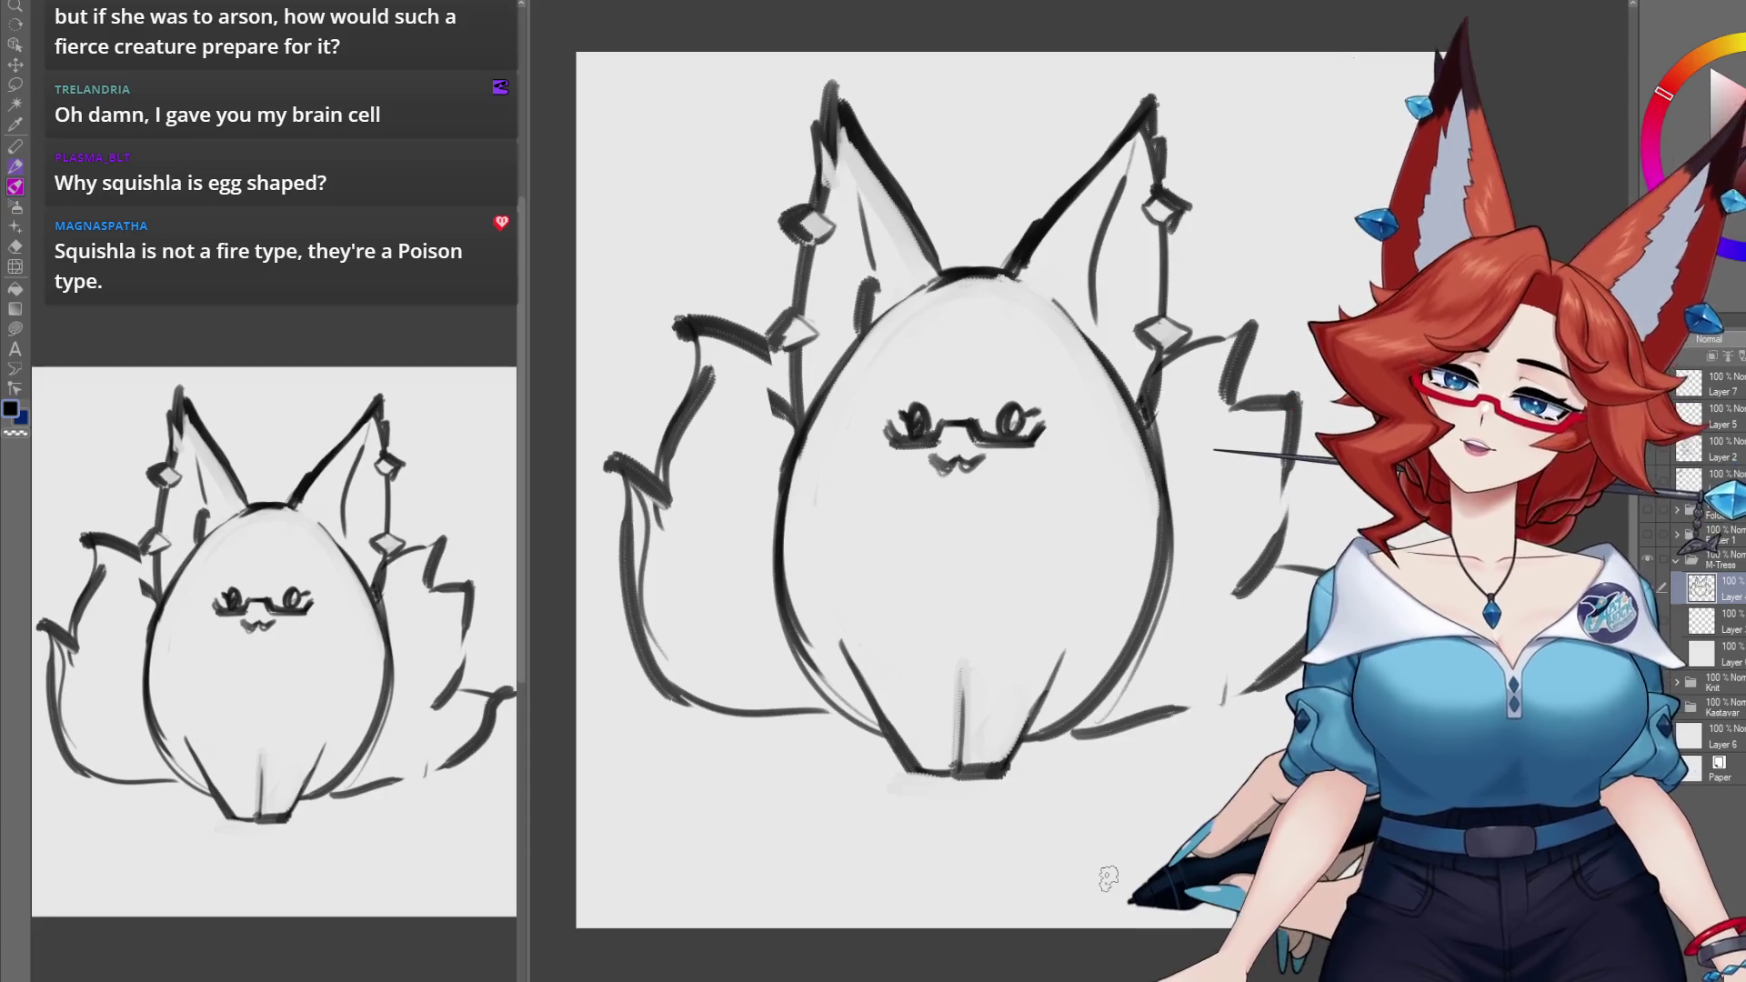
left_click_drag(1095, 825, 1068, 804)
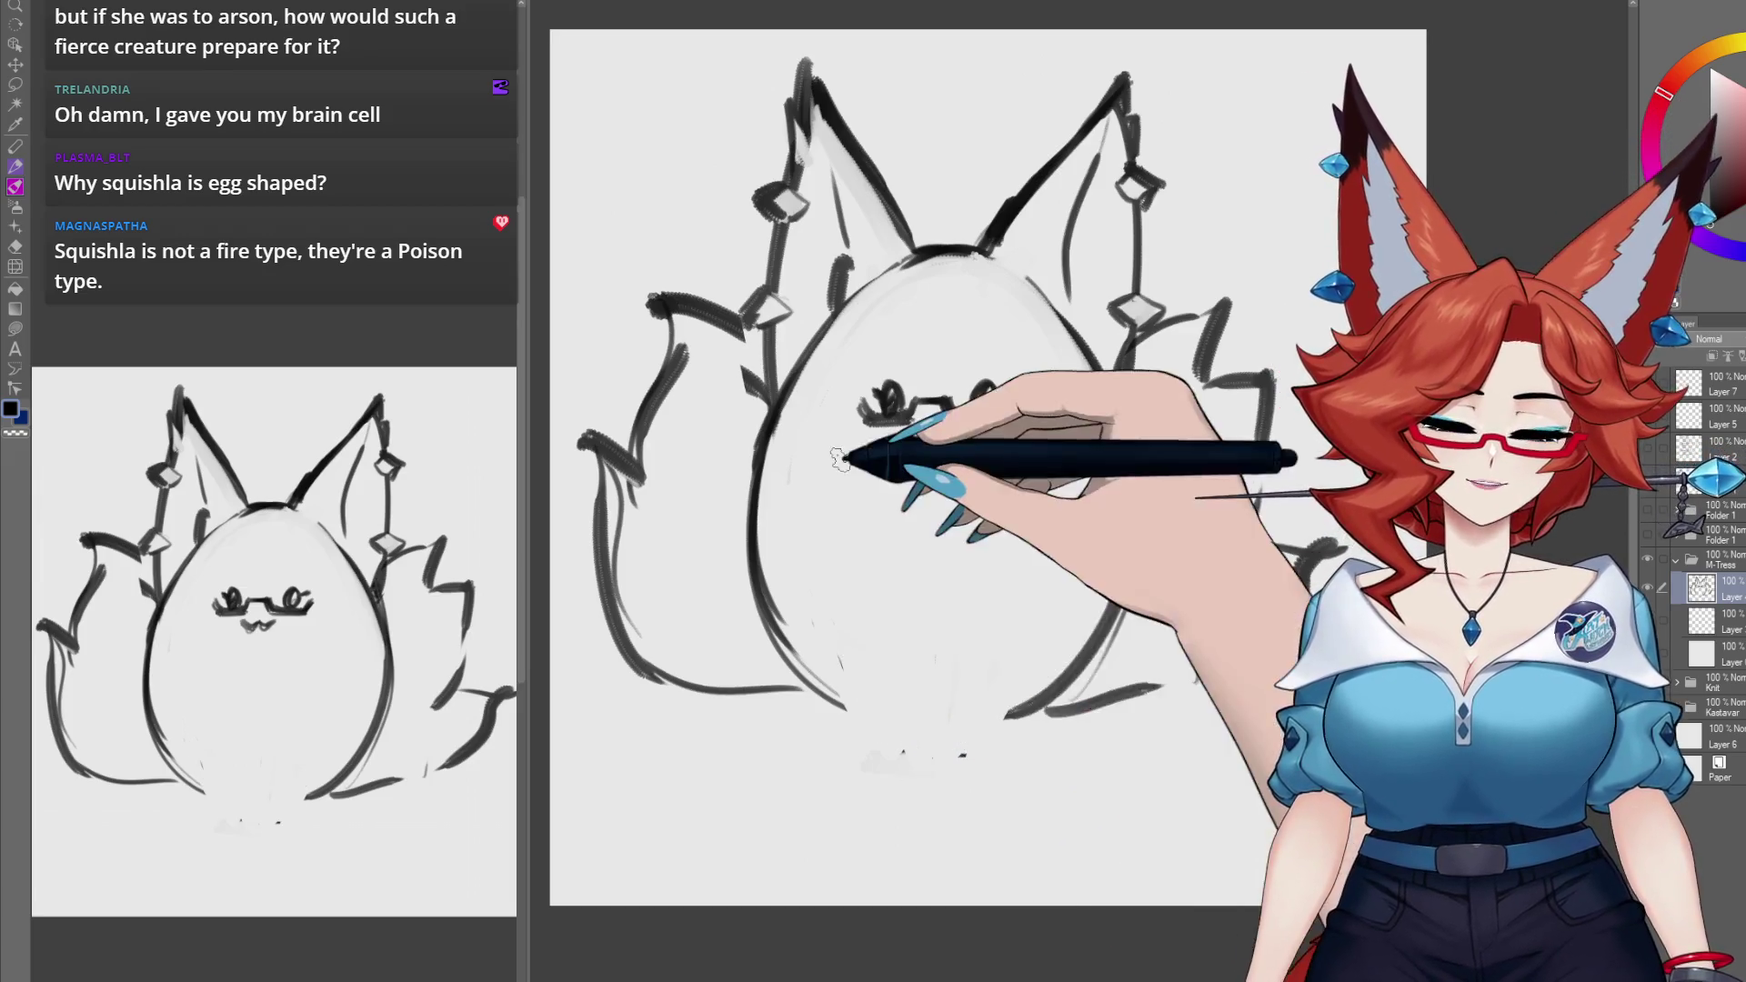
Step: Close the egg body's bottom with a line and sketch a box-shaped can held in its paws
left_click_drag(784, 675, 1128, 690)
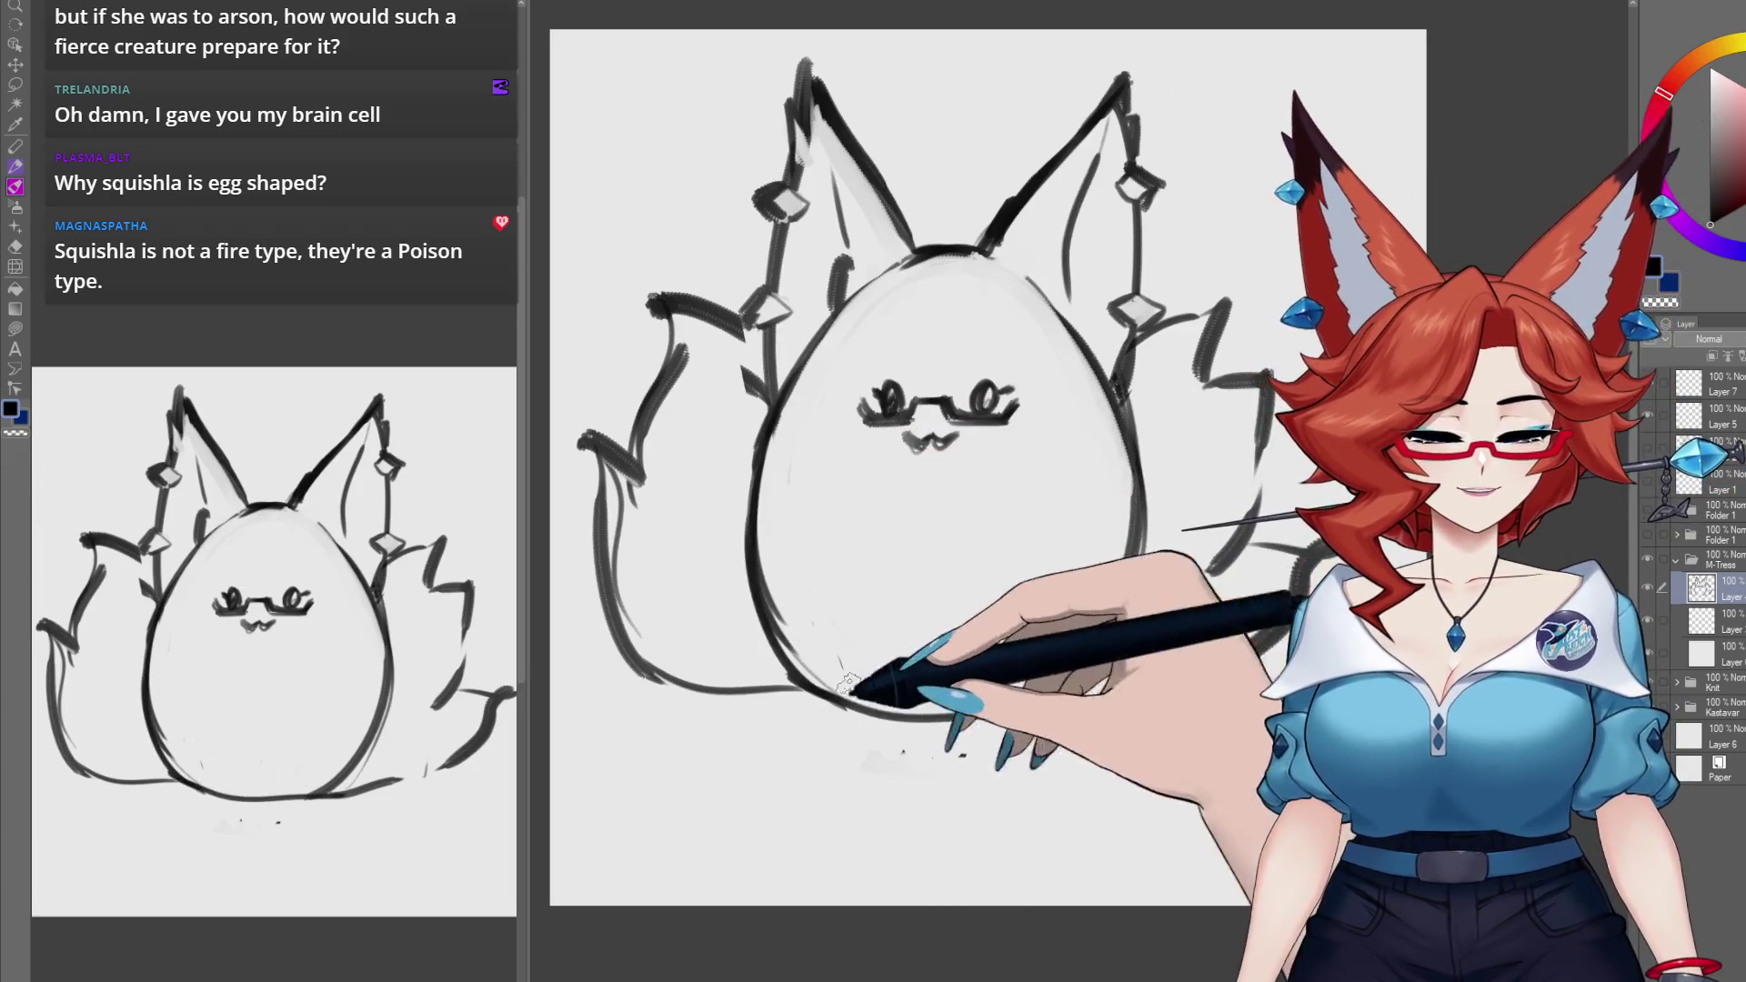
mouse_move(980, 574)
left_mouse_down()
mouse_move(984, 592)
mouse_move(892, 499)
mouse_move(977, 496)
left_mouse_up()
left_click_drag(978, 500, 974, 582)
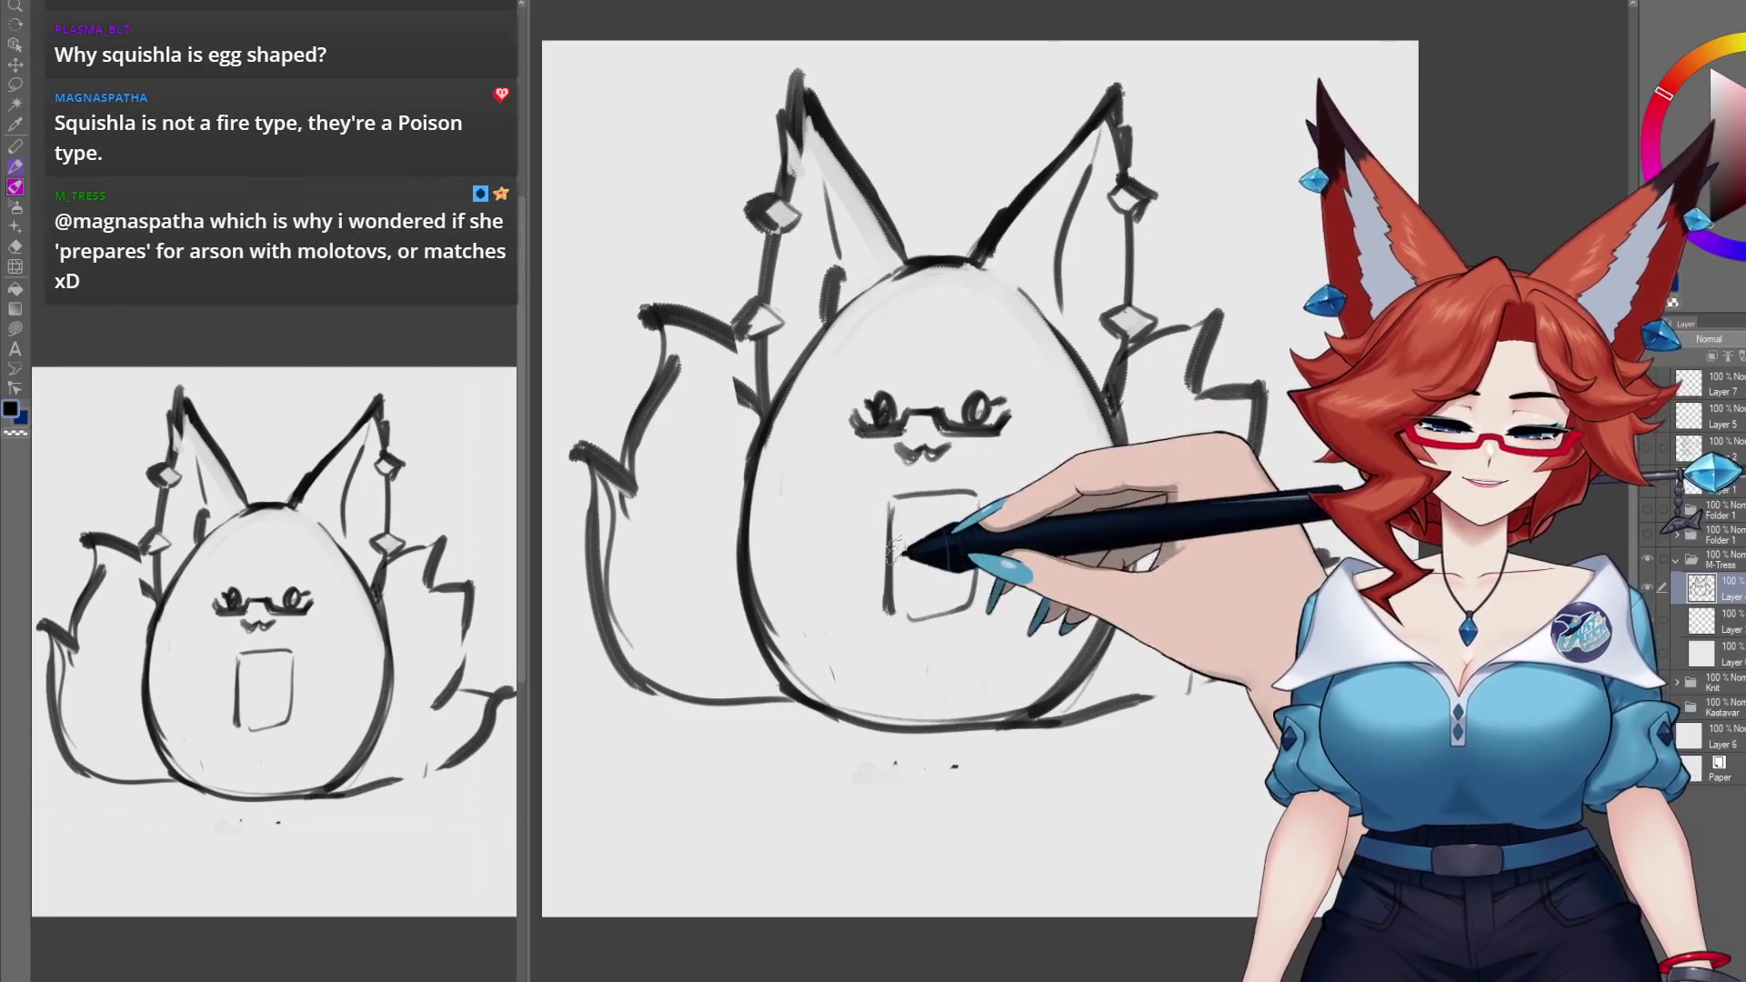
left_click_drag(885, 544, 859, 547)
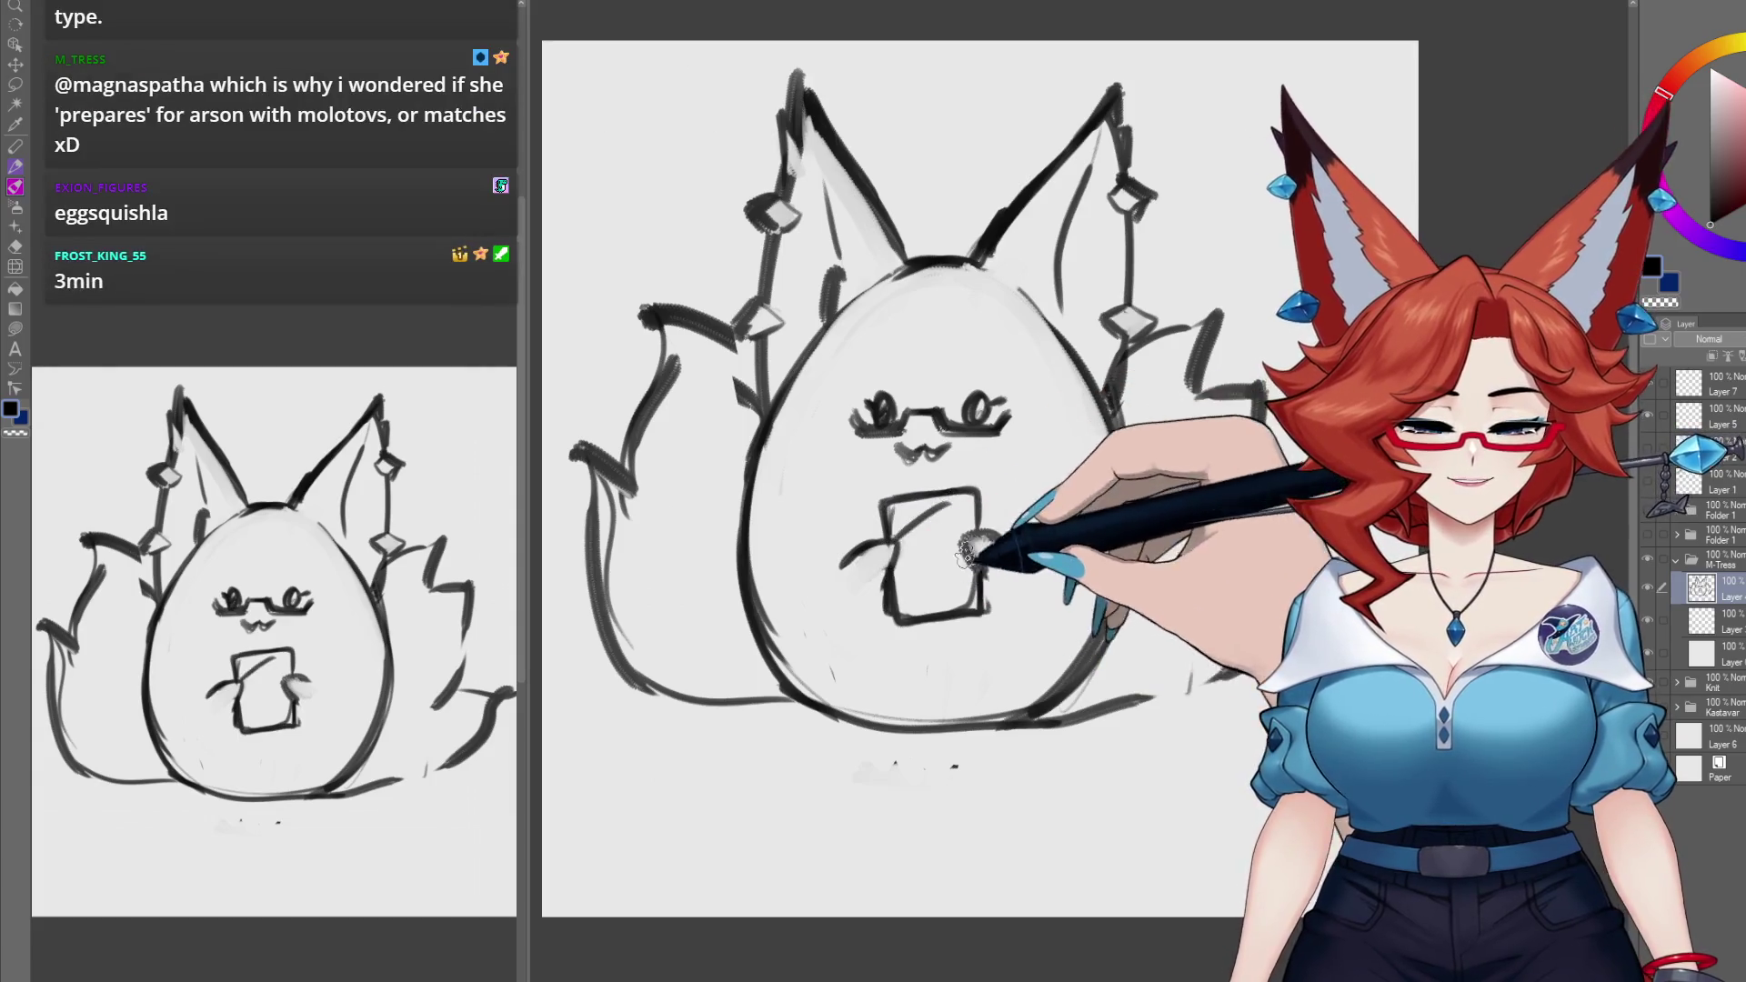
left_click_drag(966, 553, 905, 611)
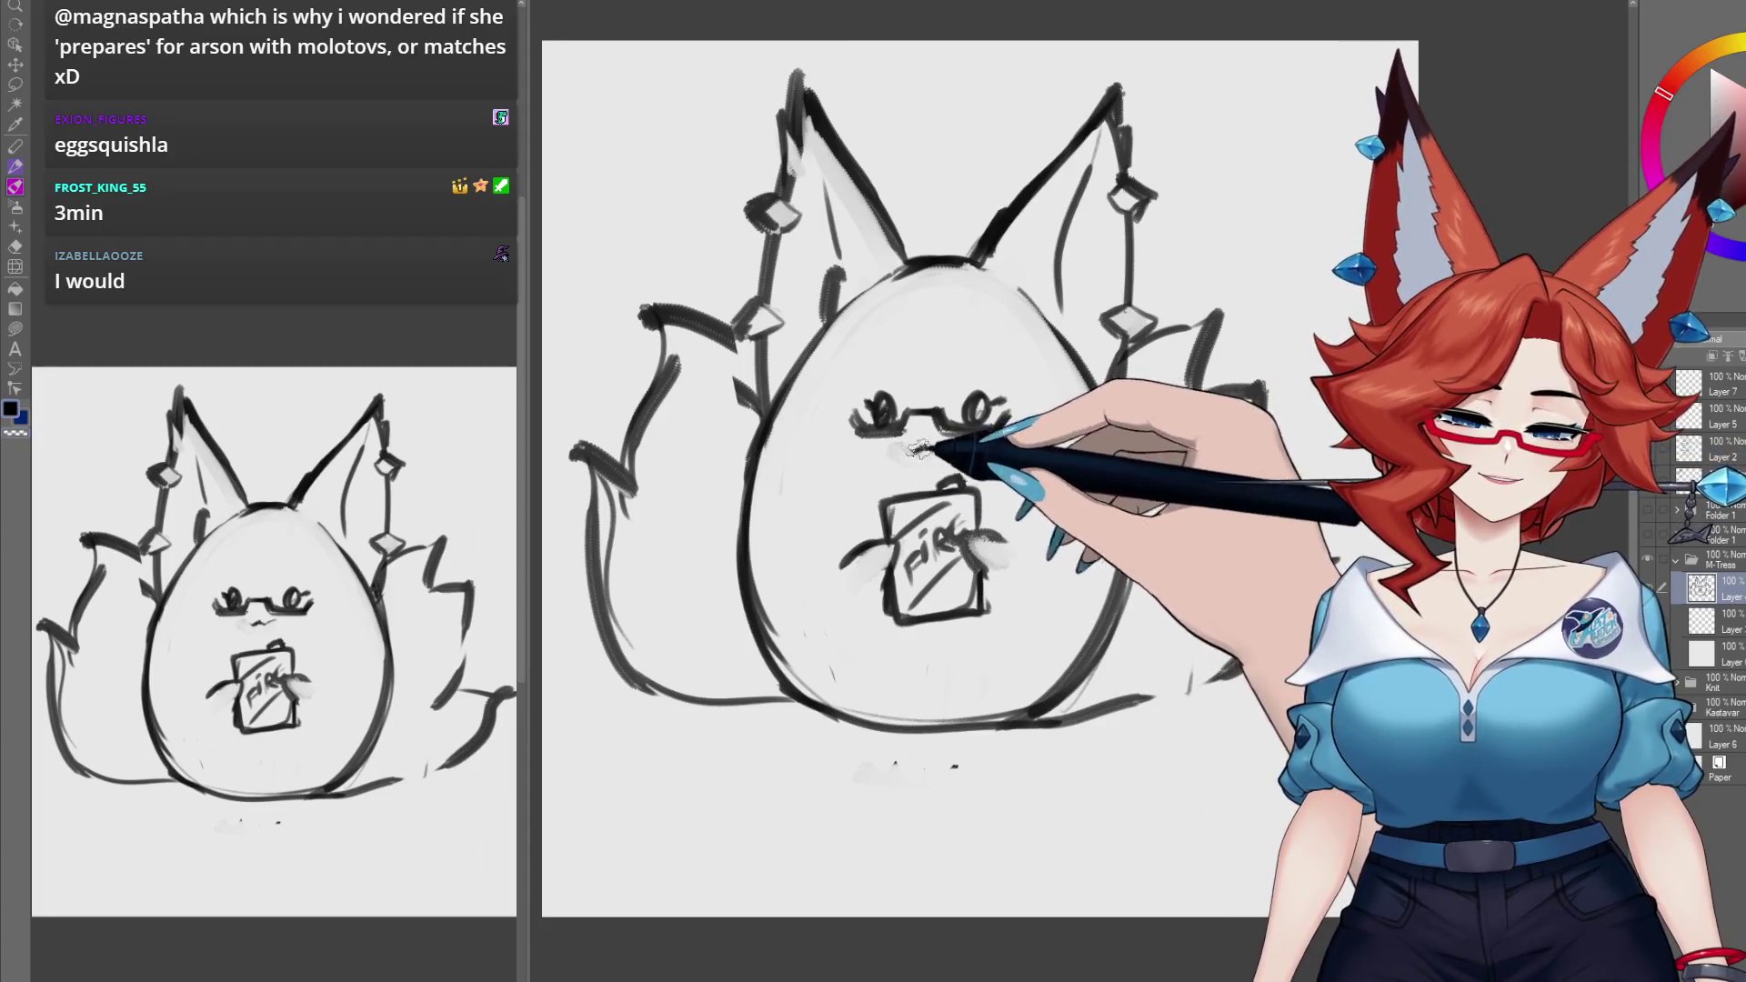
scroll(1126, 728, "down", 1)
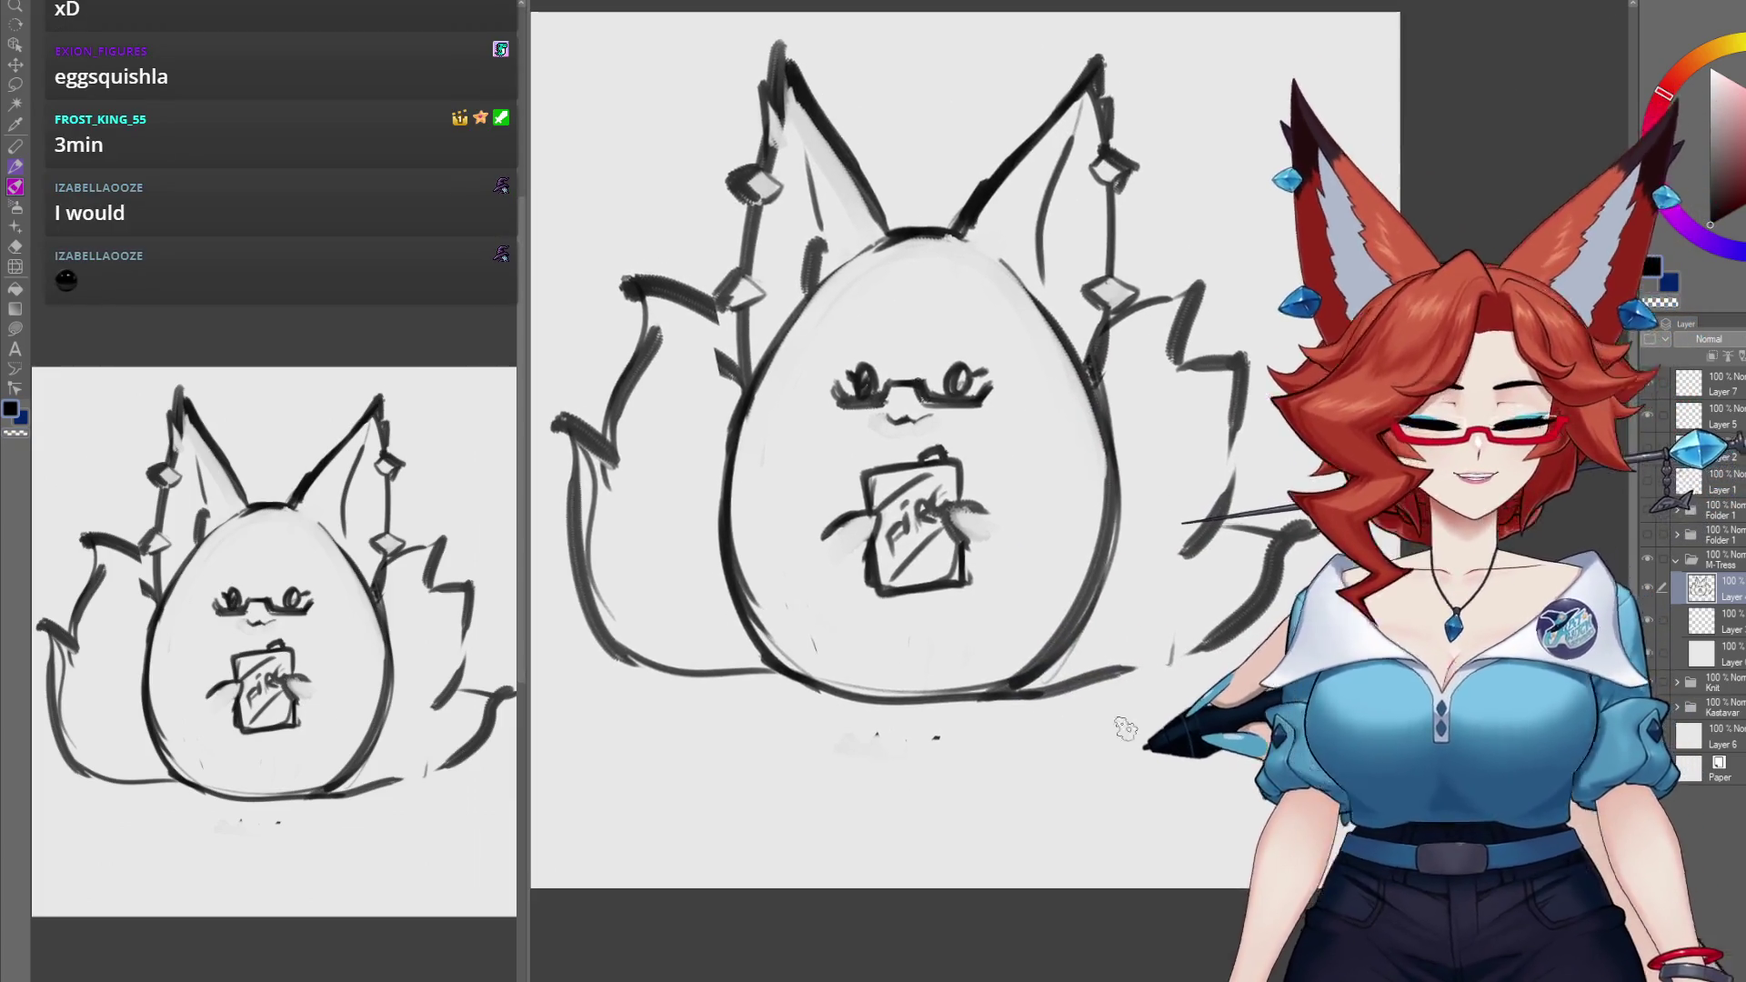
left_click_drag(1153, 620, 1171, 703)
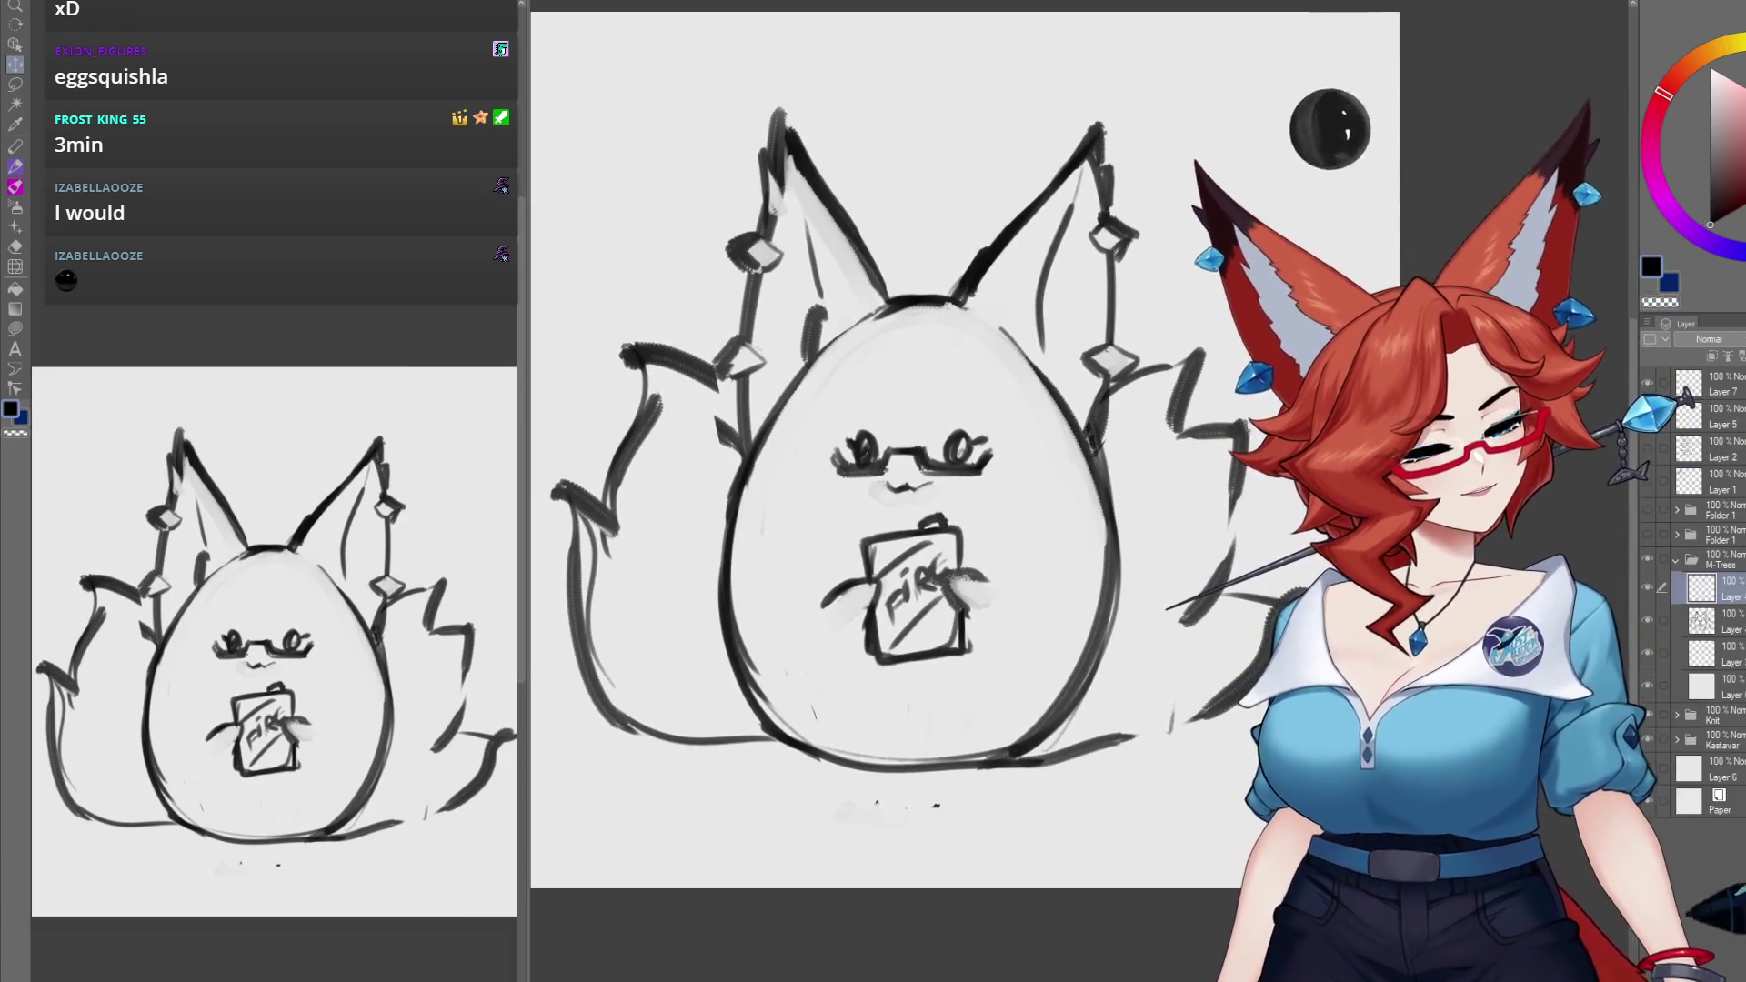
Step: Sketch seat backs below the fox, a diagonal seat at lower right, and seat outlines on the left
scroll(1142, 664, "down", 2)
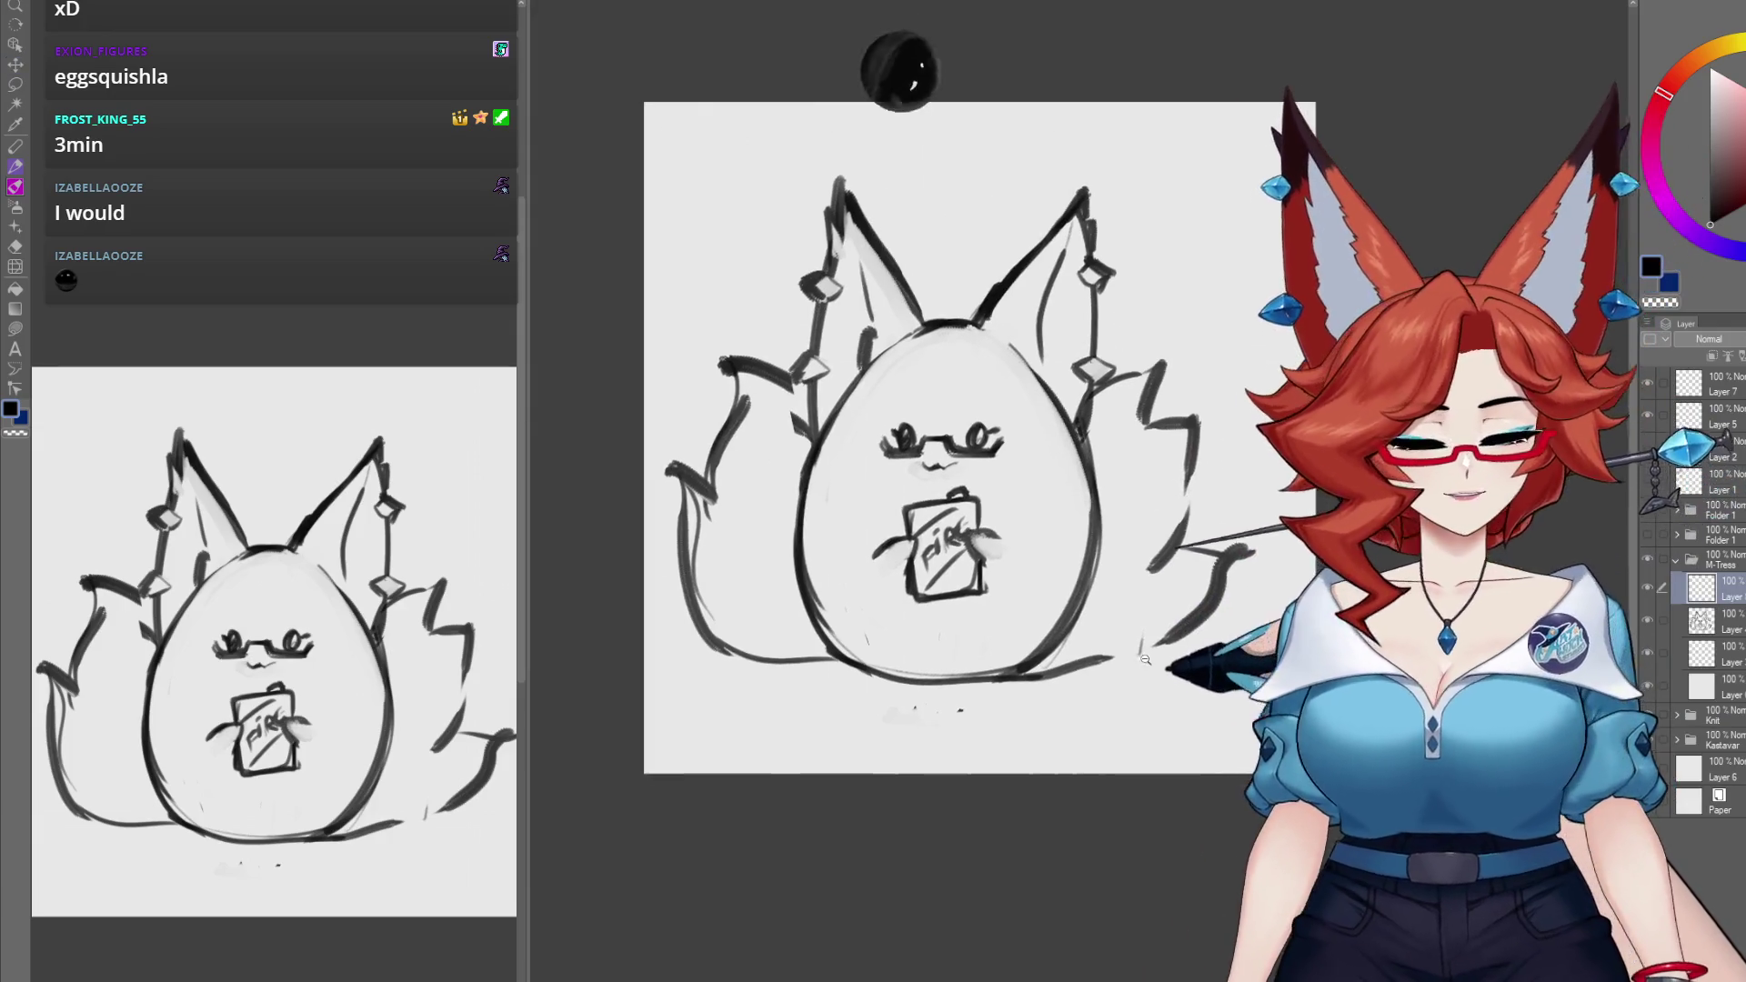
scroll(1148, 658, "up", 2)
left_click_drag(1024, 791, 1096, 627)
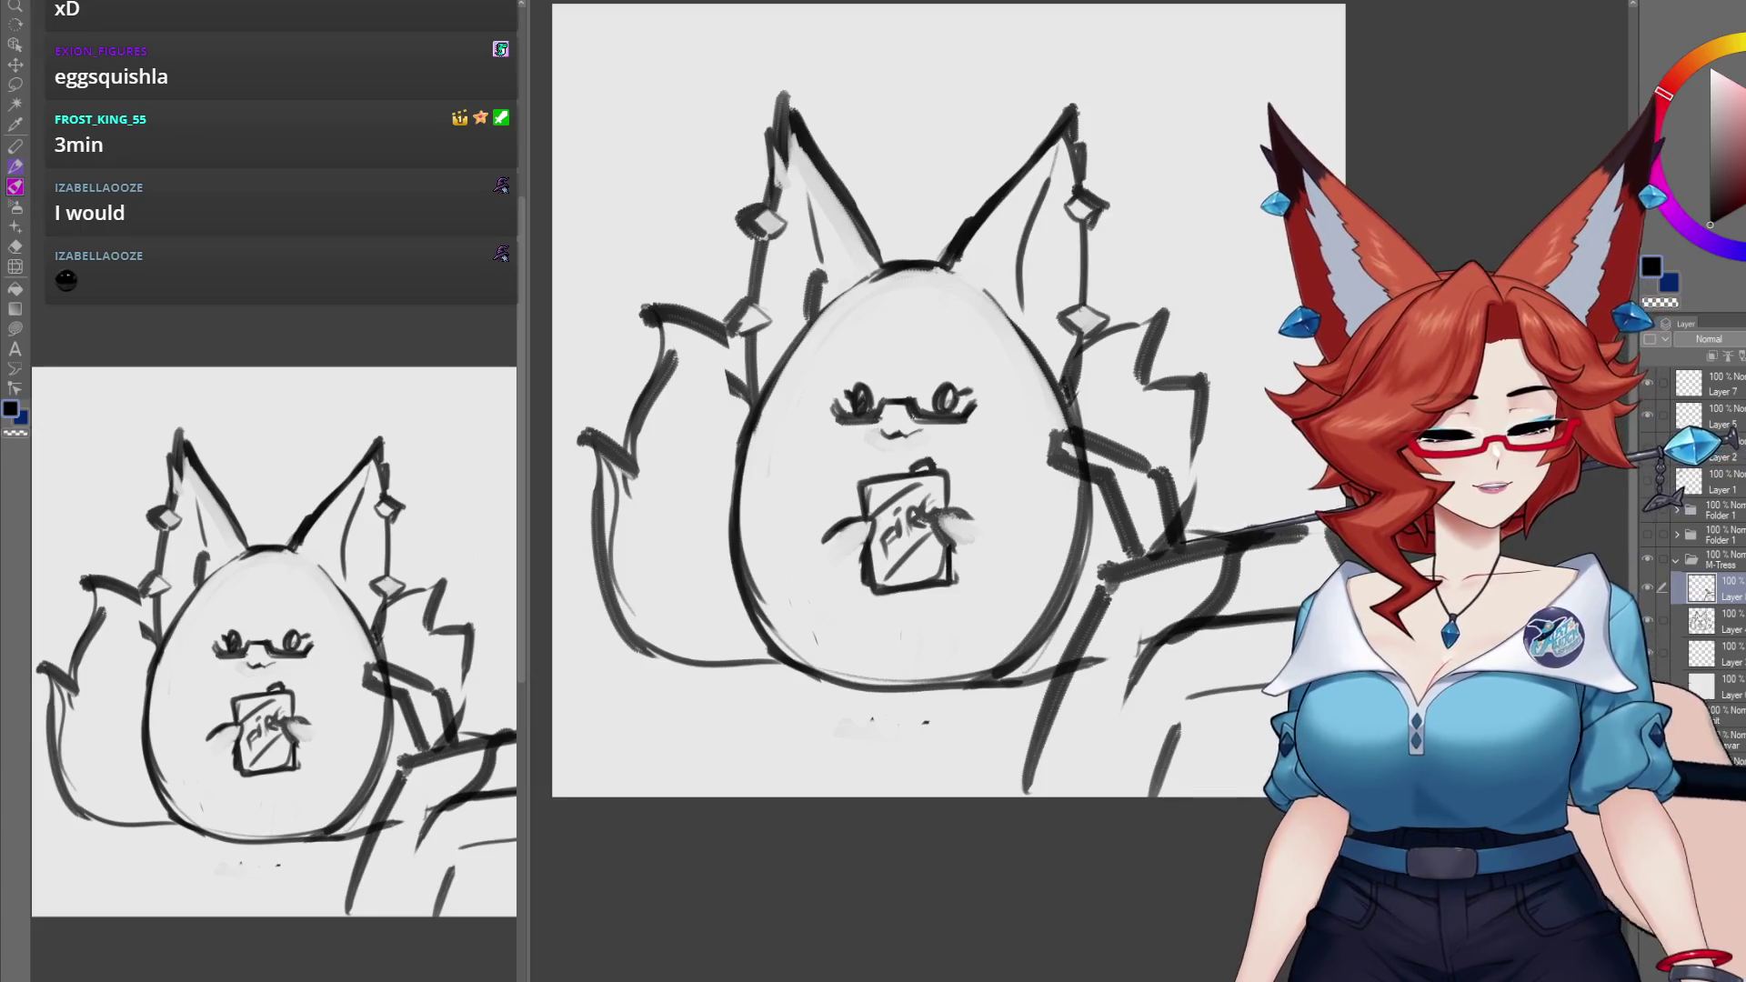
mouse_move(1027, 799)
left_mouse_down()
mouse_move(1023, 723)
mouse_move(868, 795)
left_mouse_up()
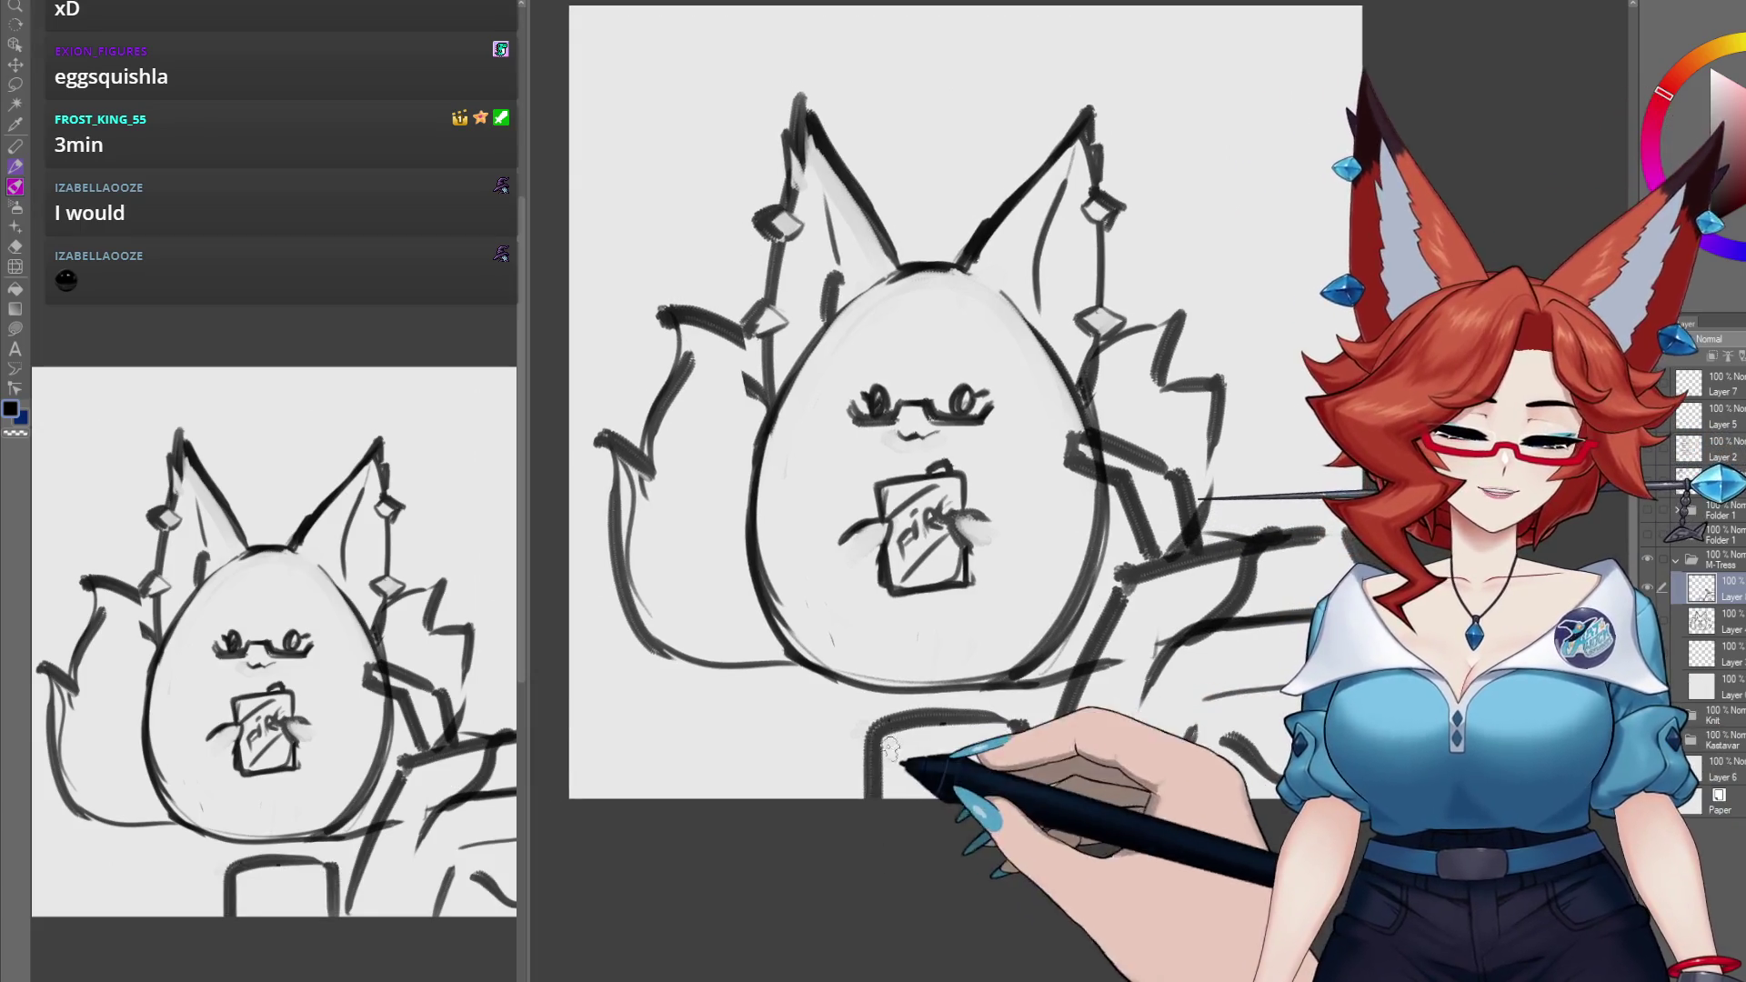
left_click_drag(869, 719, 750, 797)
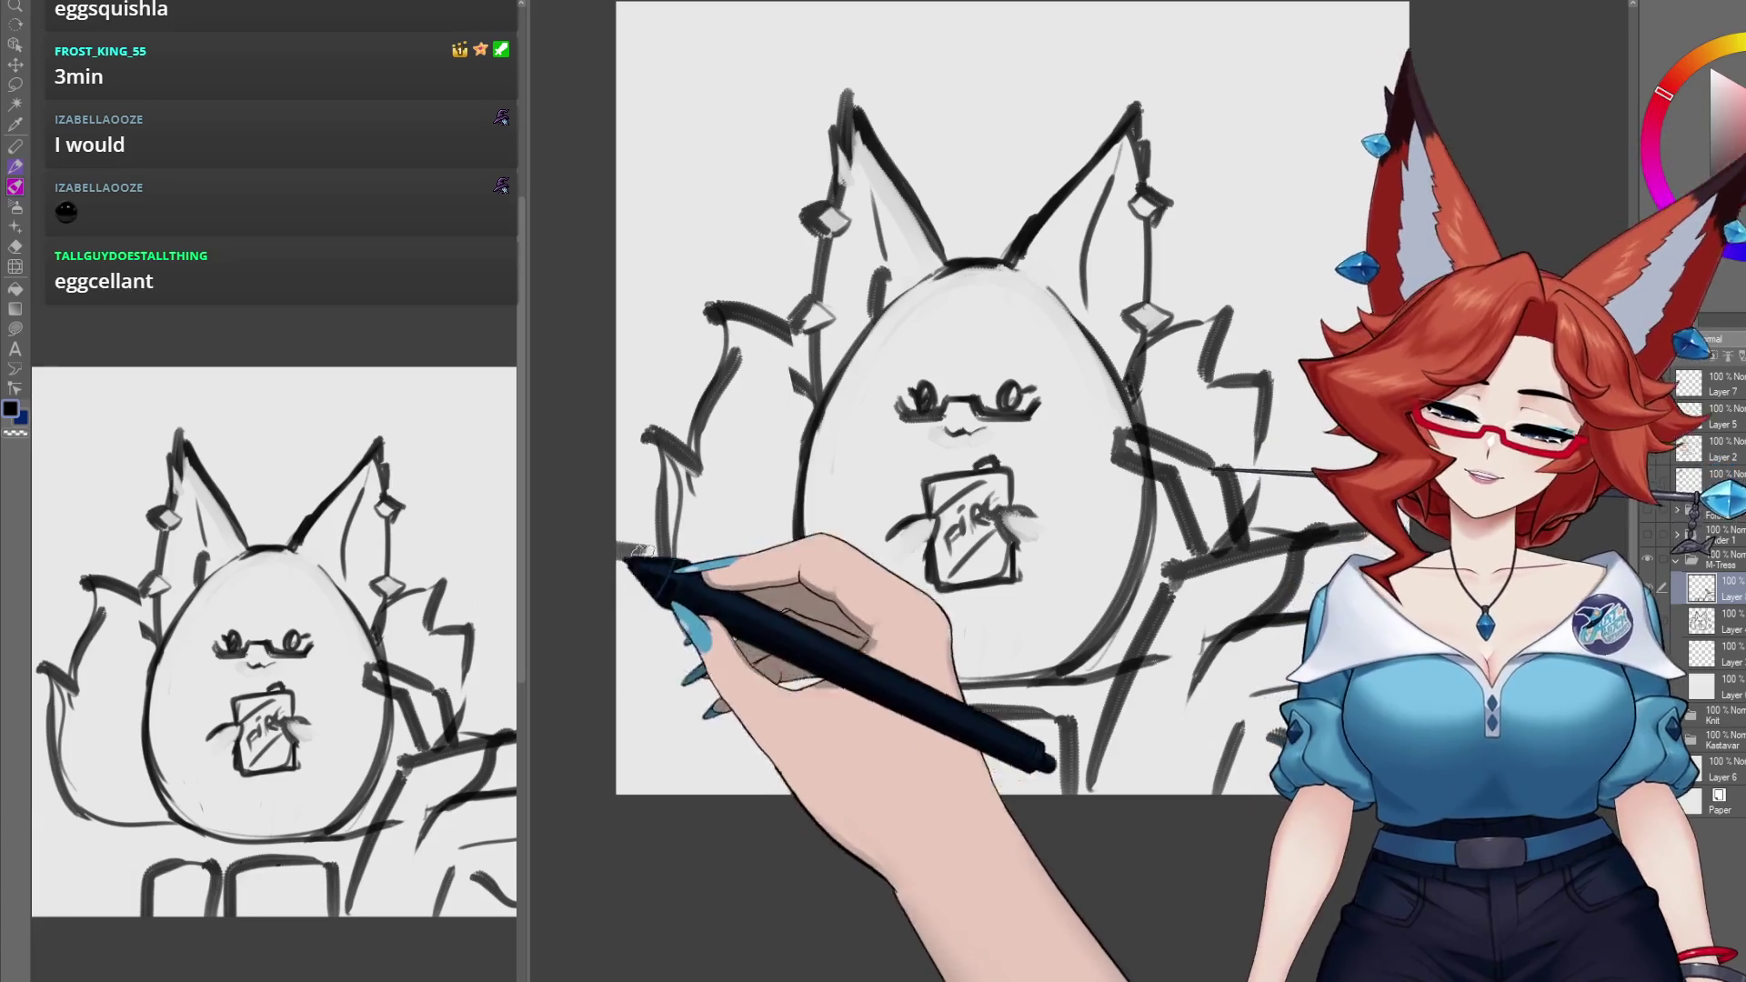
left_click_drag(650, 588, 690, 641)
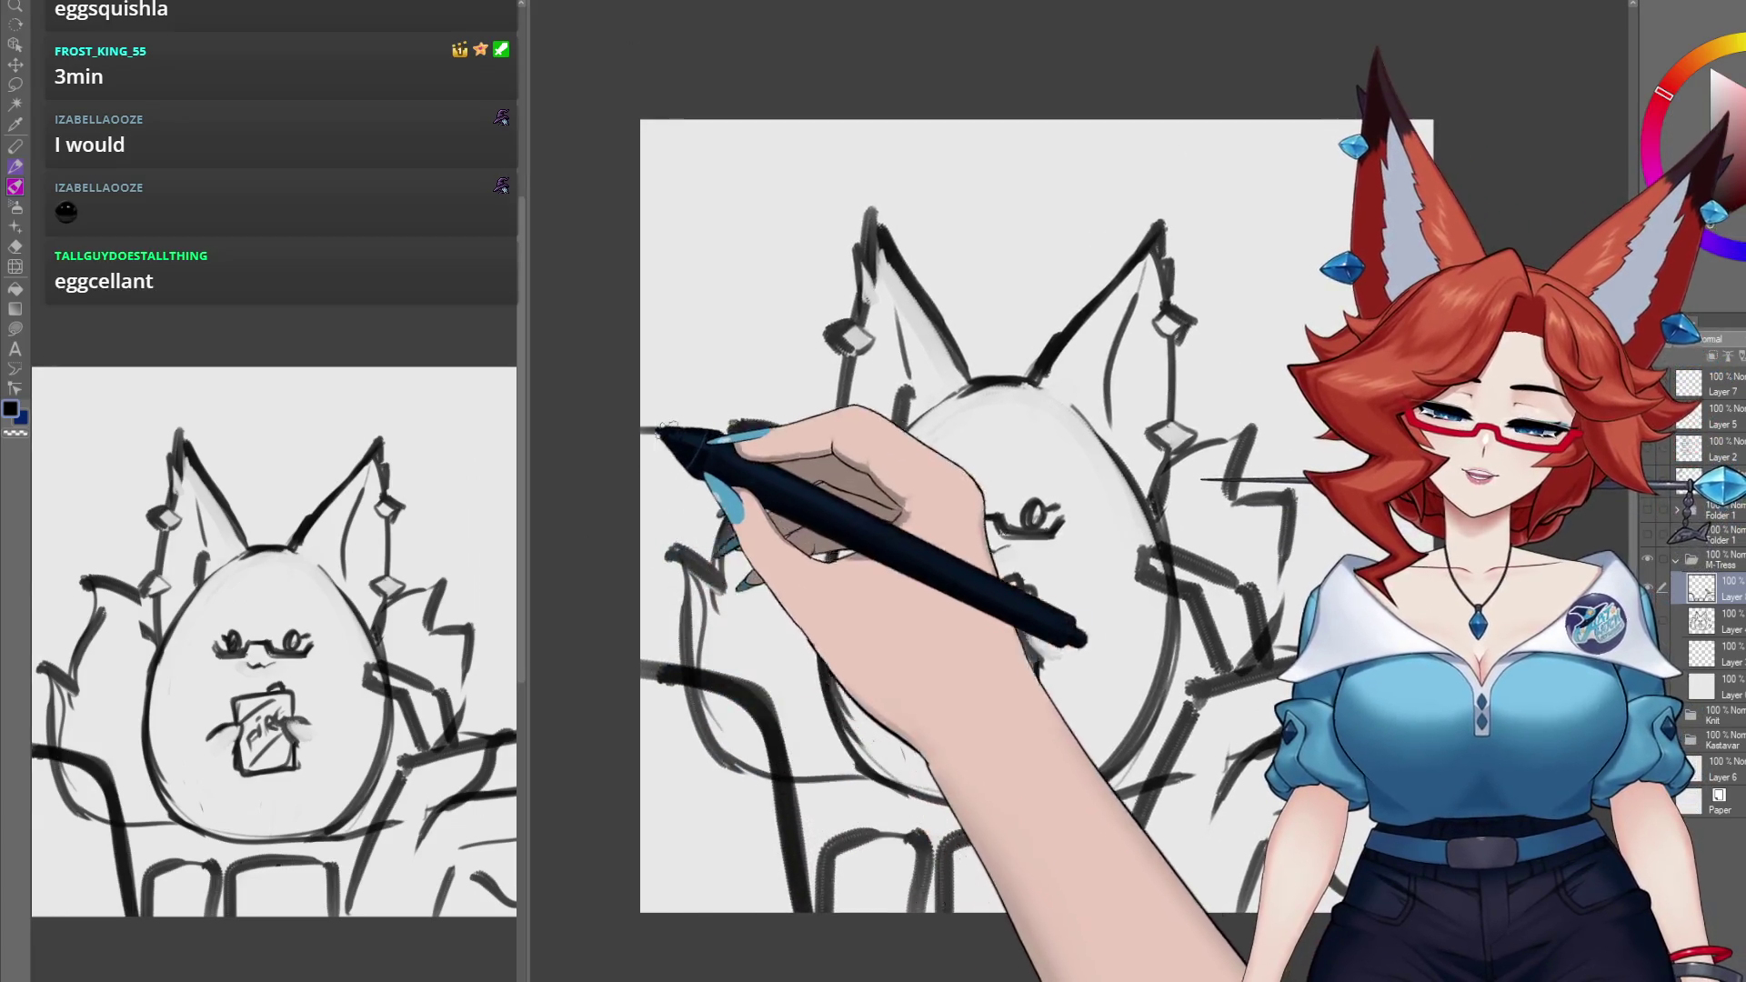
mouse_move(663, 433)
left_mouse_down()
mouse_move(635, 519)
mouse_move(729, 500)
mouse_move(657, 562)
mouse_move(600, 537)
left_mouse_up()
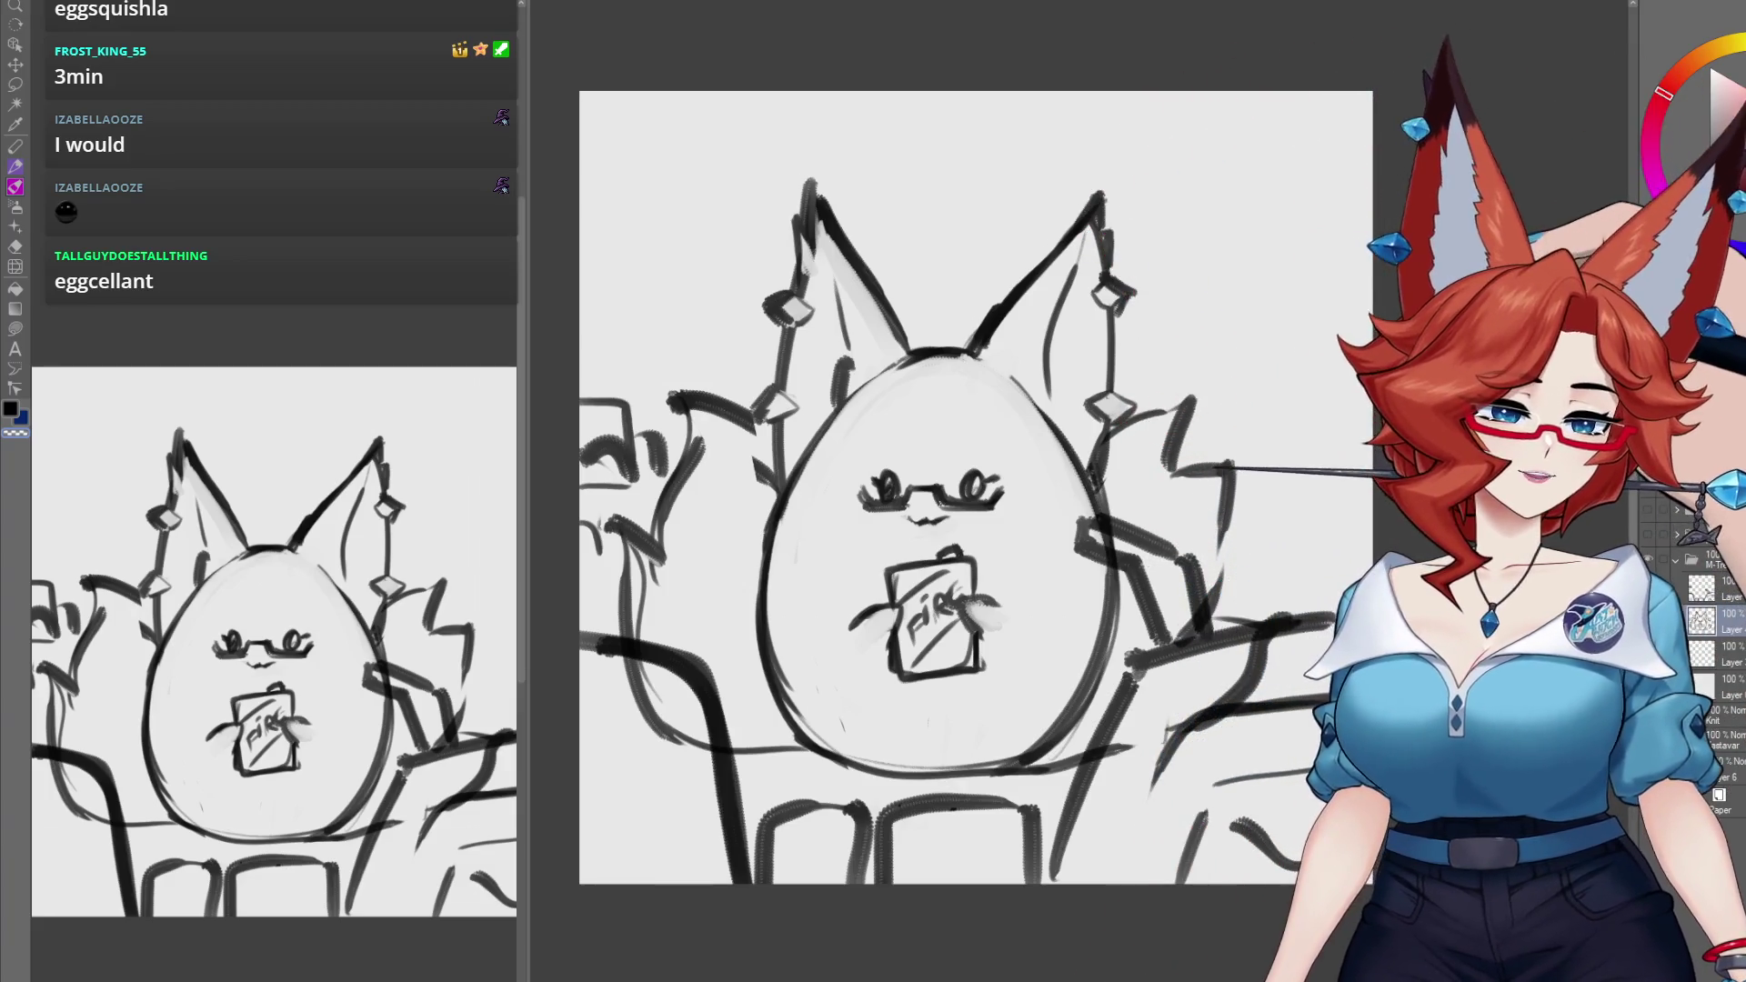
Step: Paint the left ear and body side orange-red
left_click(1677, 75)
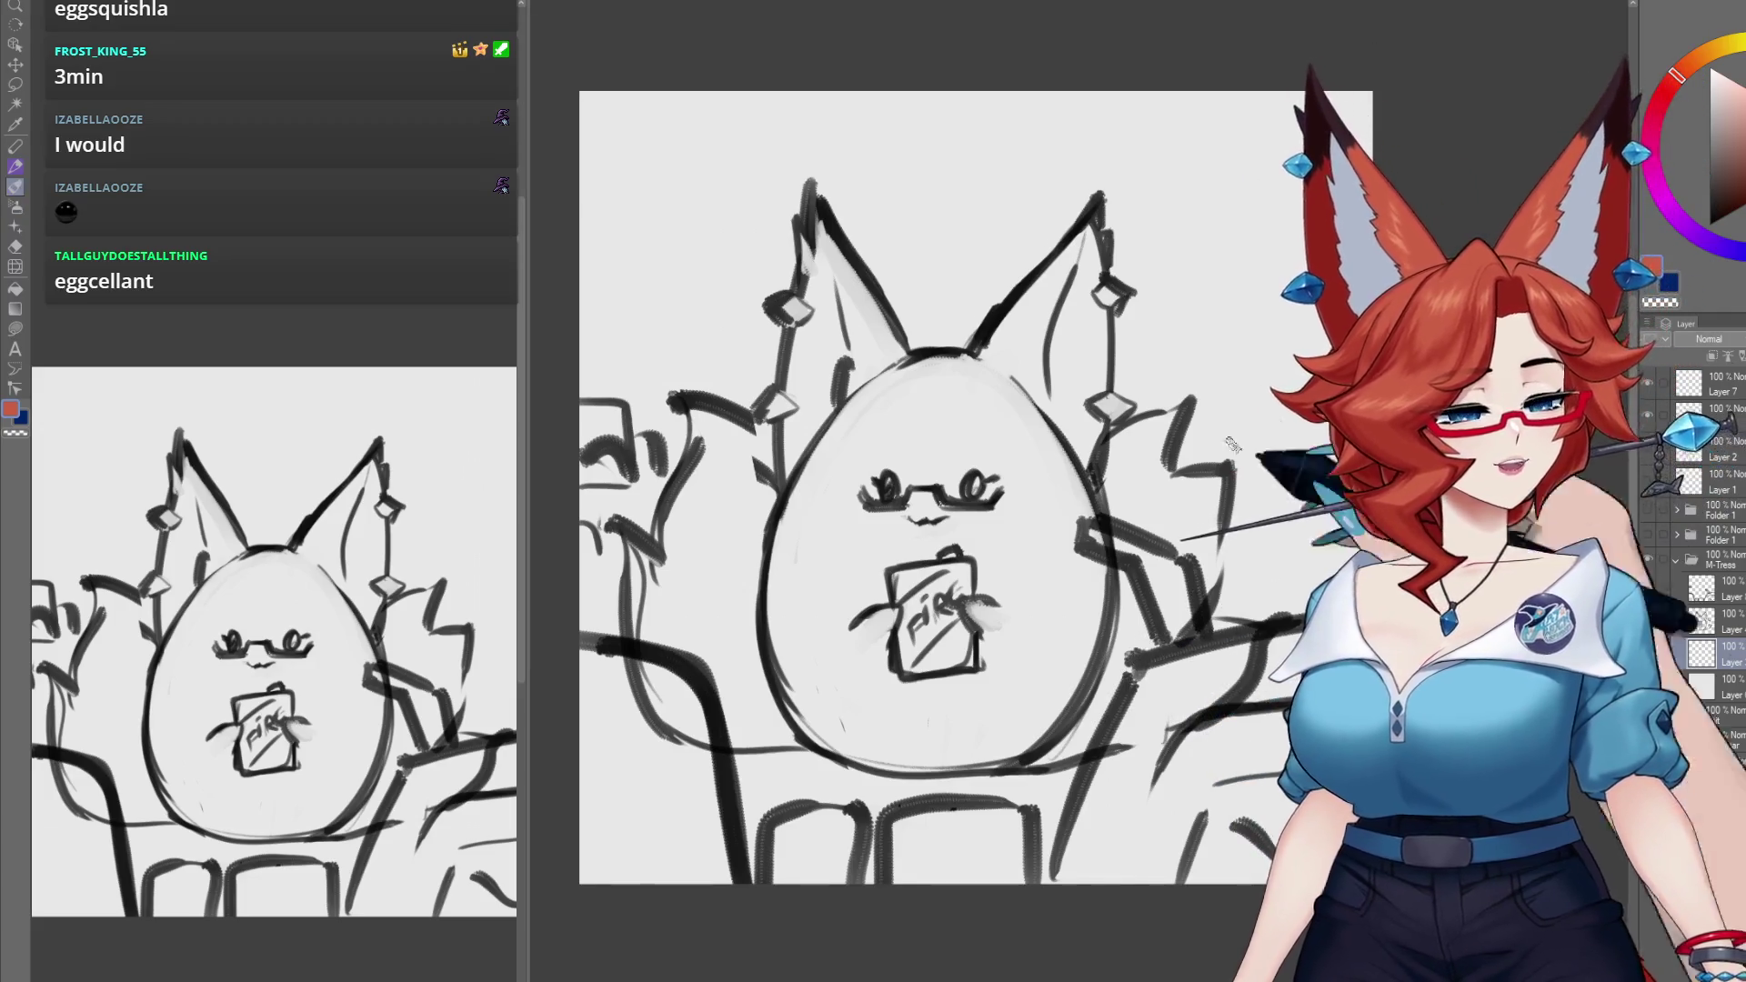
left_click_drag(1091, 364, 1079, 345)
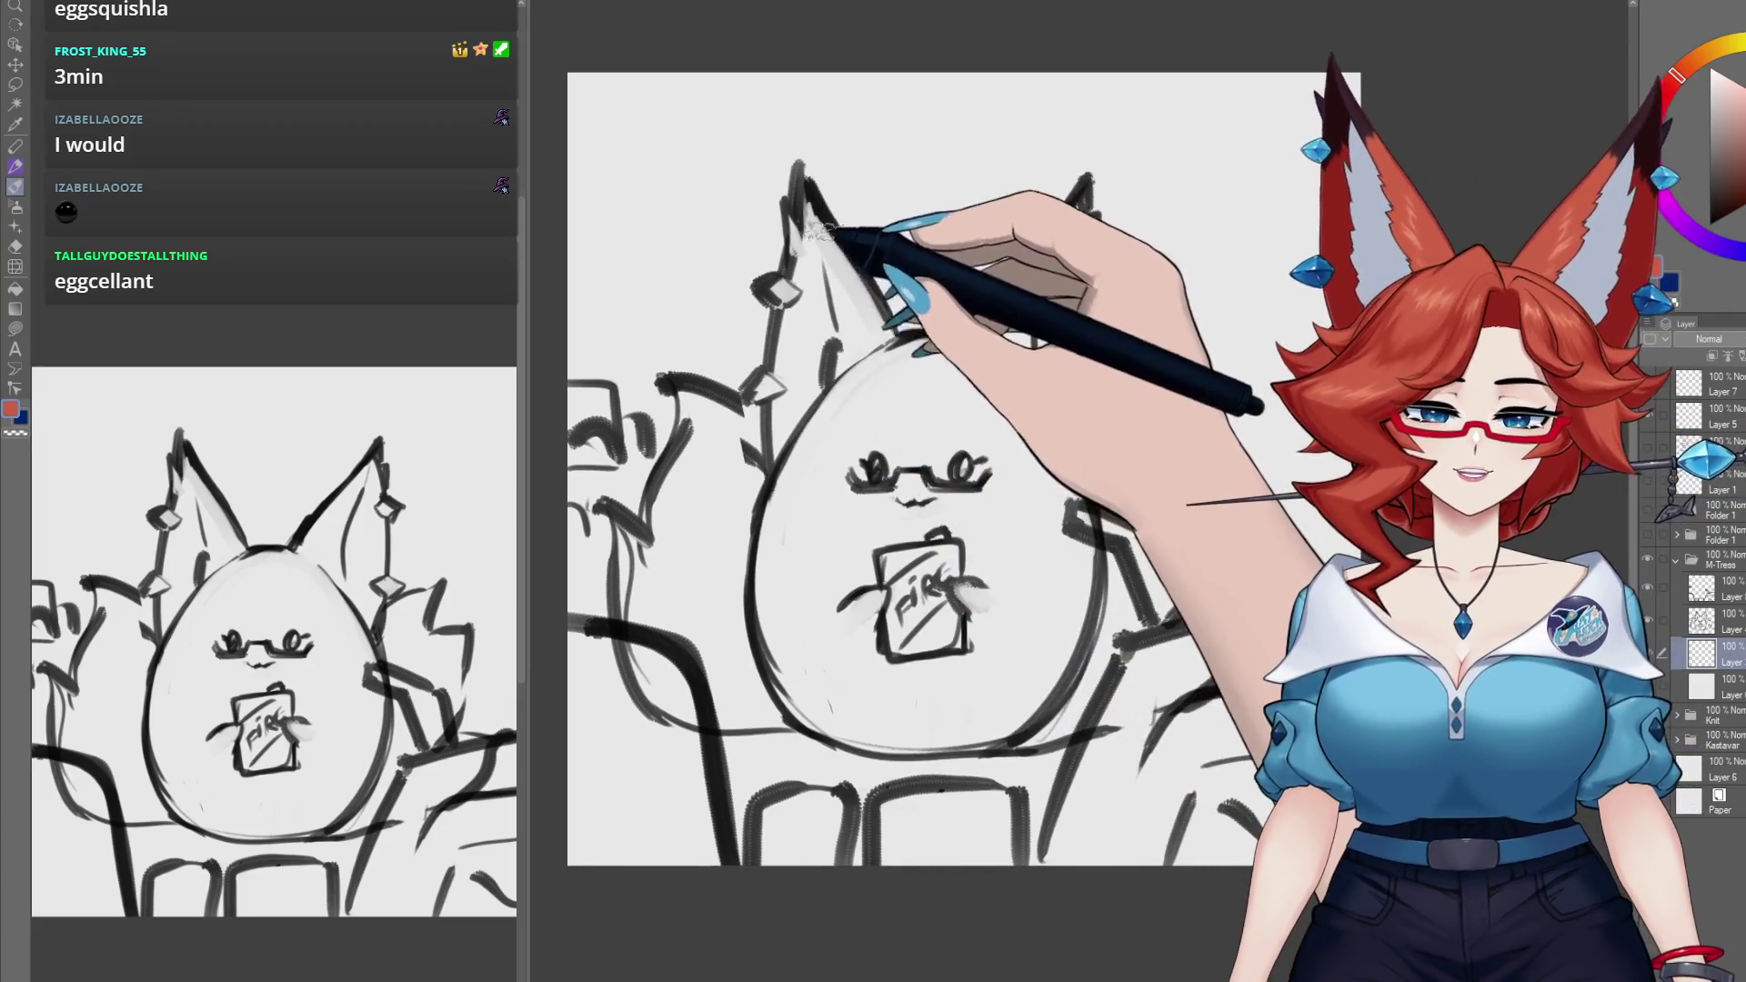
mouse_move(819, 232)
left_mouse_down()
mouse_move(850, 460)
mouse_move(878, 368)
mouse_move(828, 637)
mouse_move(849, 507)
mouse_move(955, 585)
mouse_move(1091, 460)
mouse_move(946, 400)
mouse_move(1052, 242)
mouse_move(800, 507)
mouse_move(577, 499)
mouse_move(673, 646)
mouse_move(1136, 436)
mouse_move(1182, 509)
mouse_move(1136, 582)
mouse_move(1055, 618)
left_mouse_up()
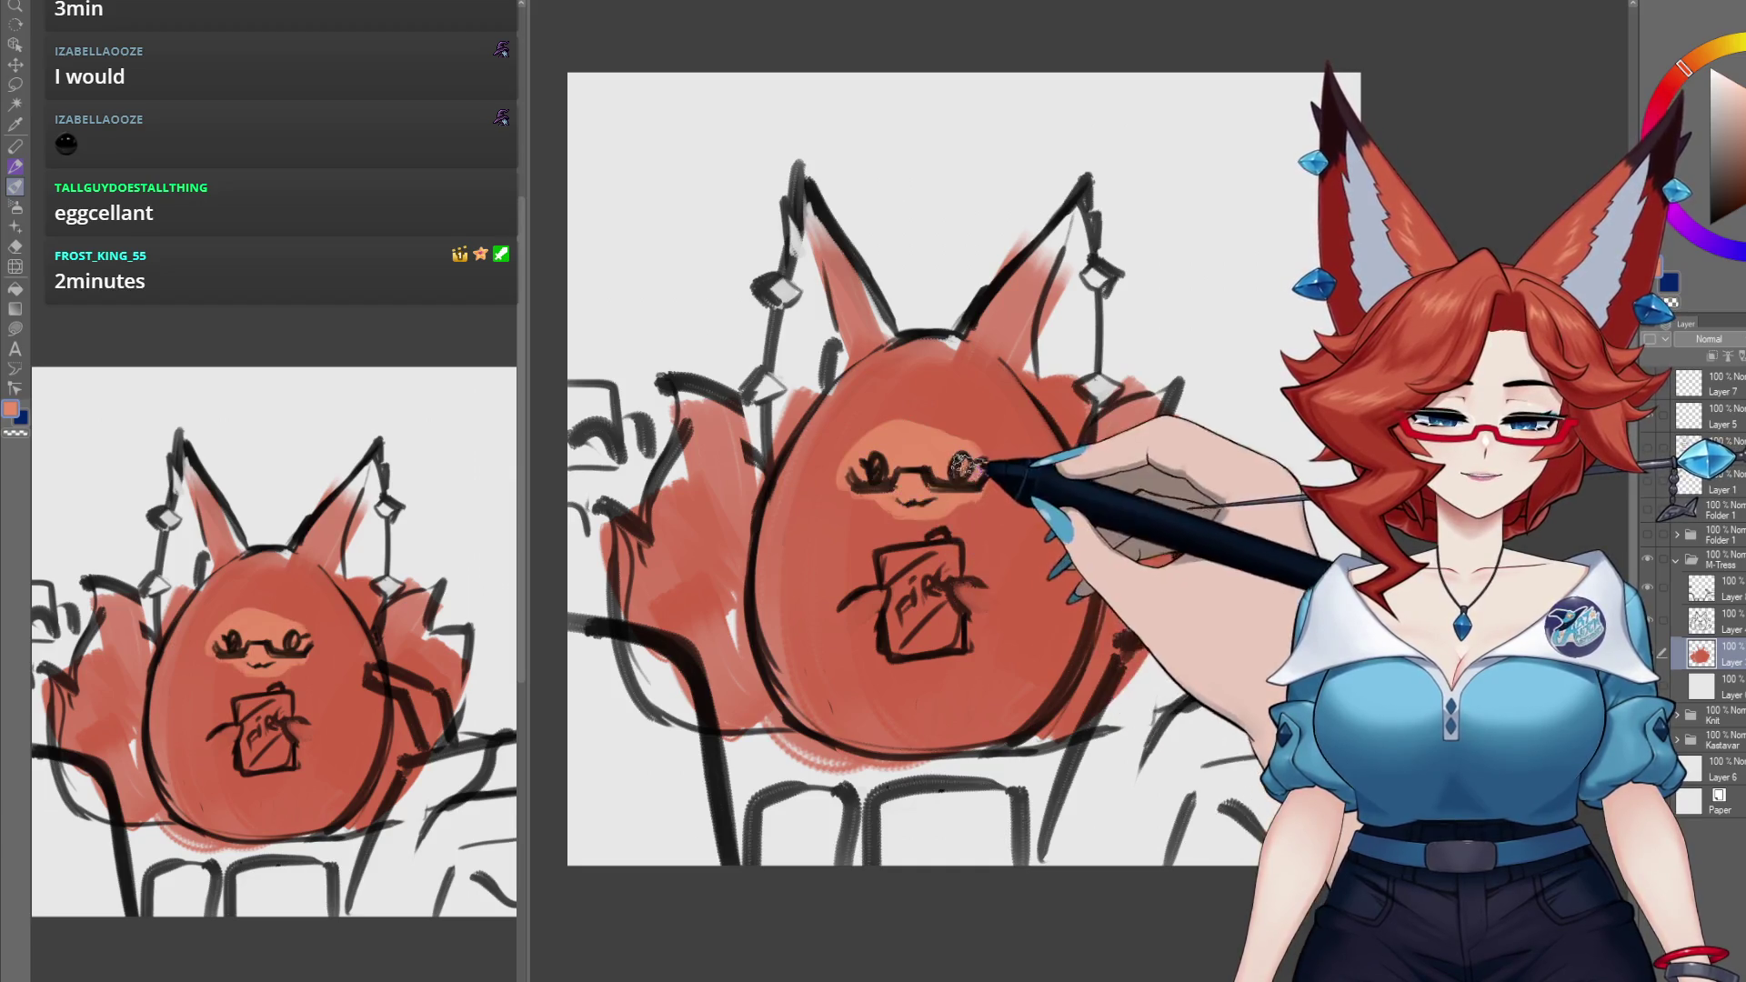
Step: Colour the ear crystals blue, then paint the belly can yellow with a red top edge
key("x")
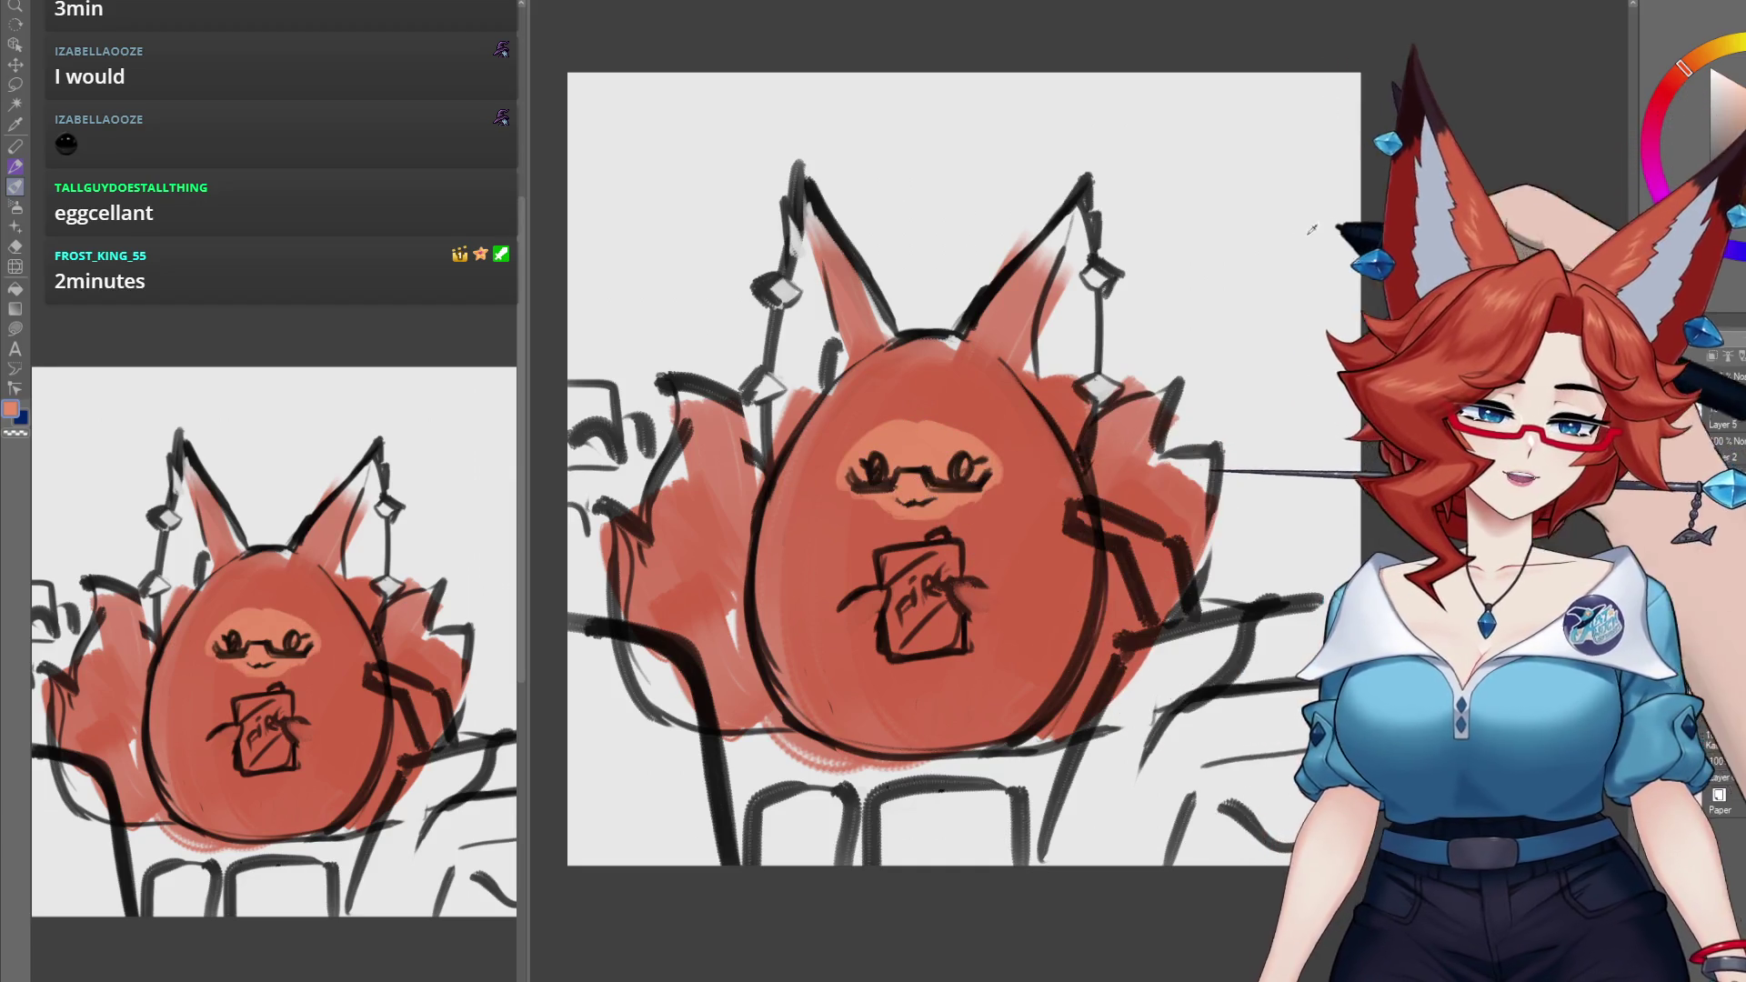
left_click_drag(1146, 355, 1111, 419)
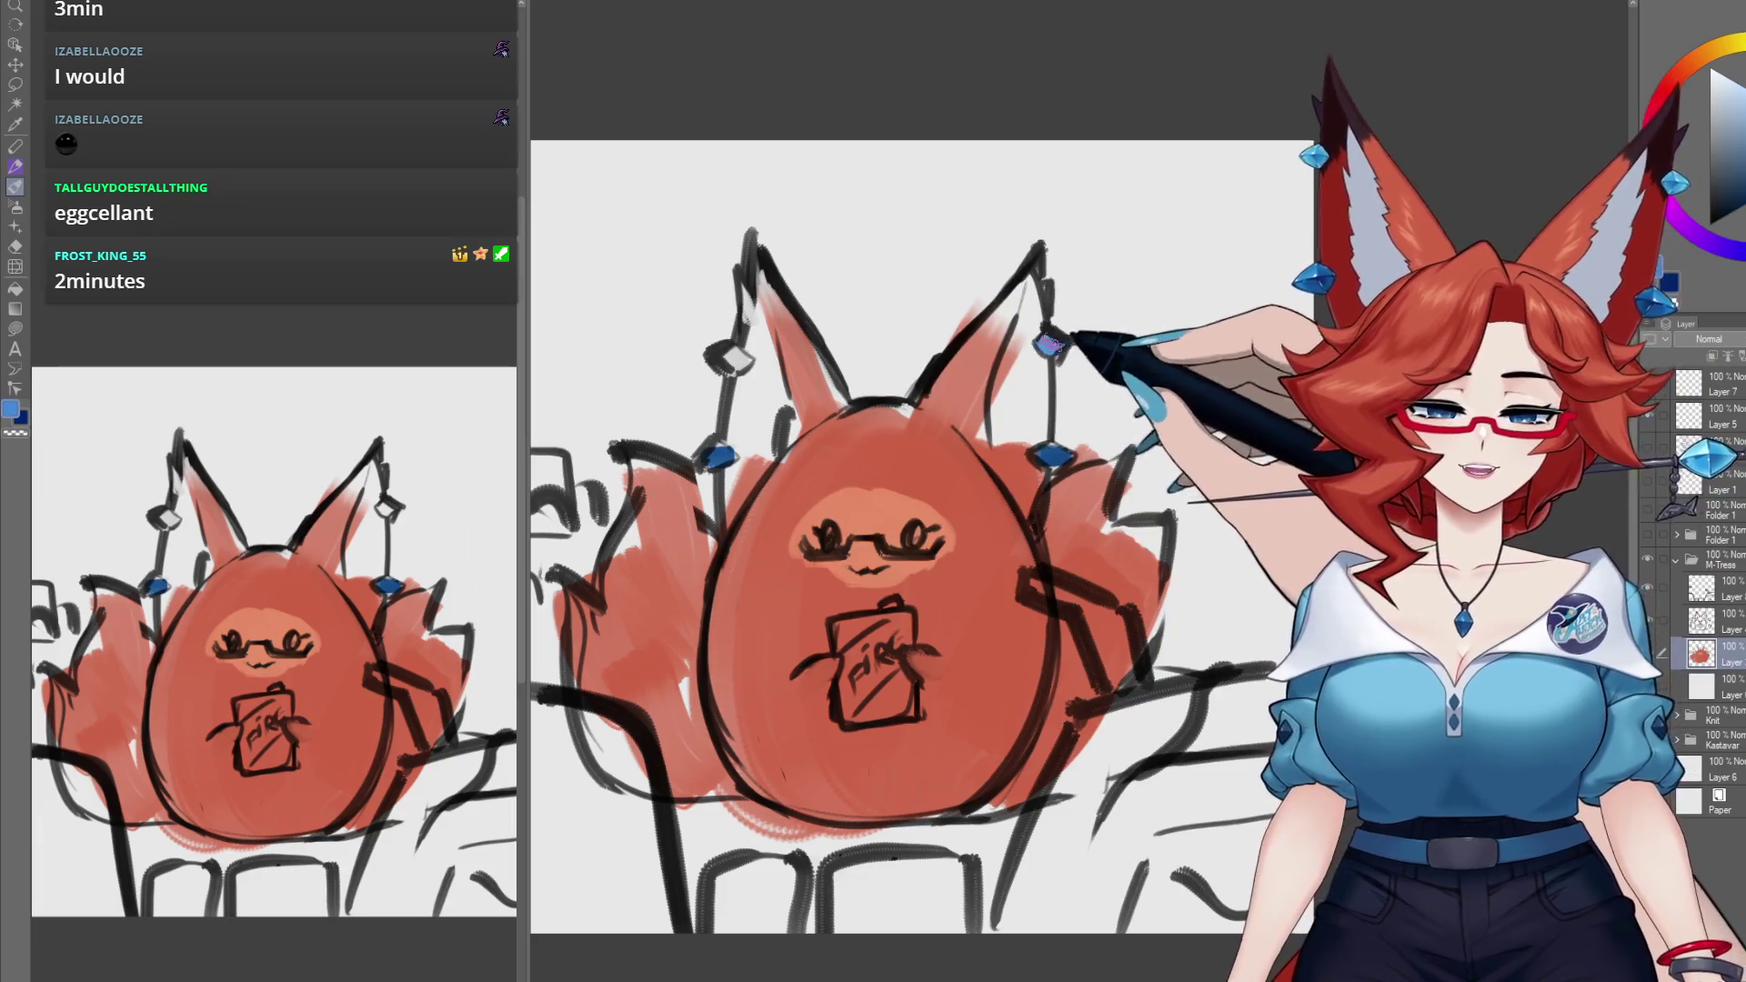
mouse_move(925, 860)
left_mouse_down()
mouse_move(1034, 710)
mouse_move(1006, 714)
left_mouse_up()
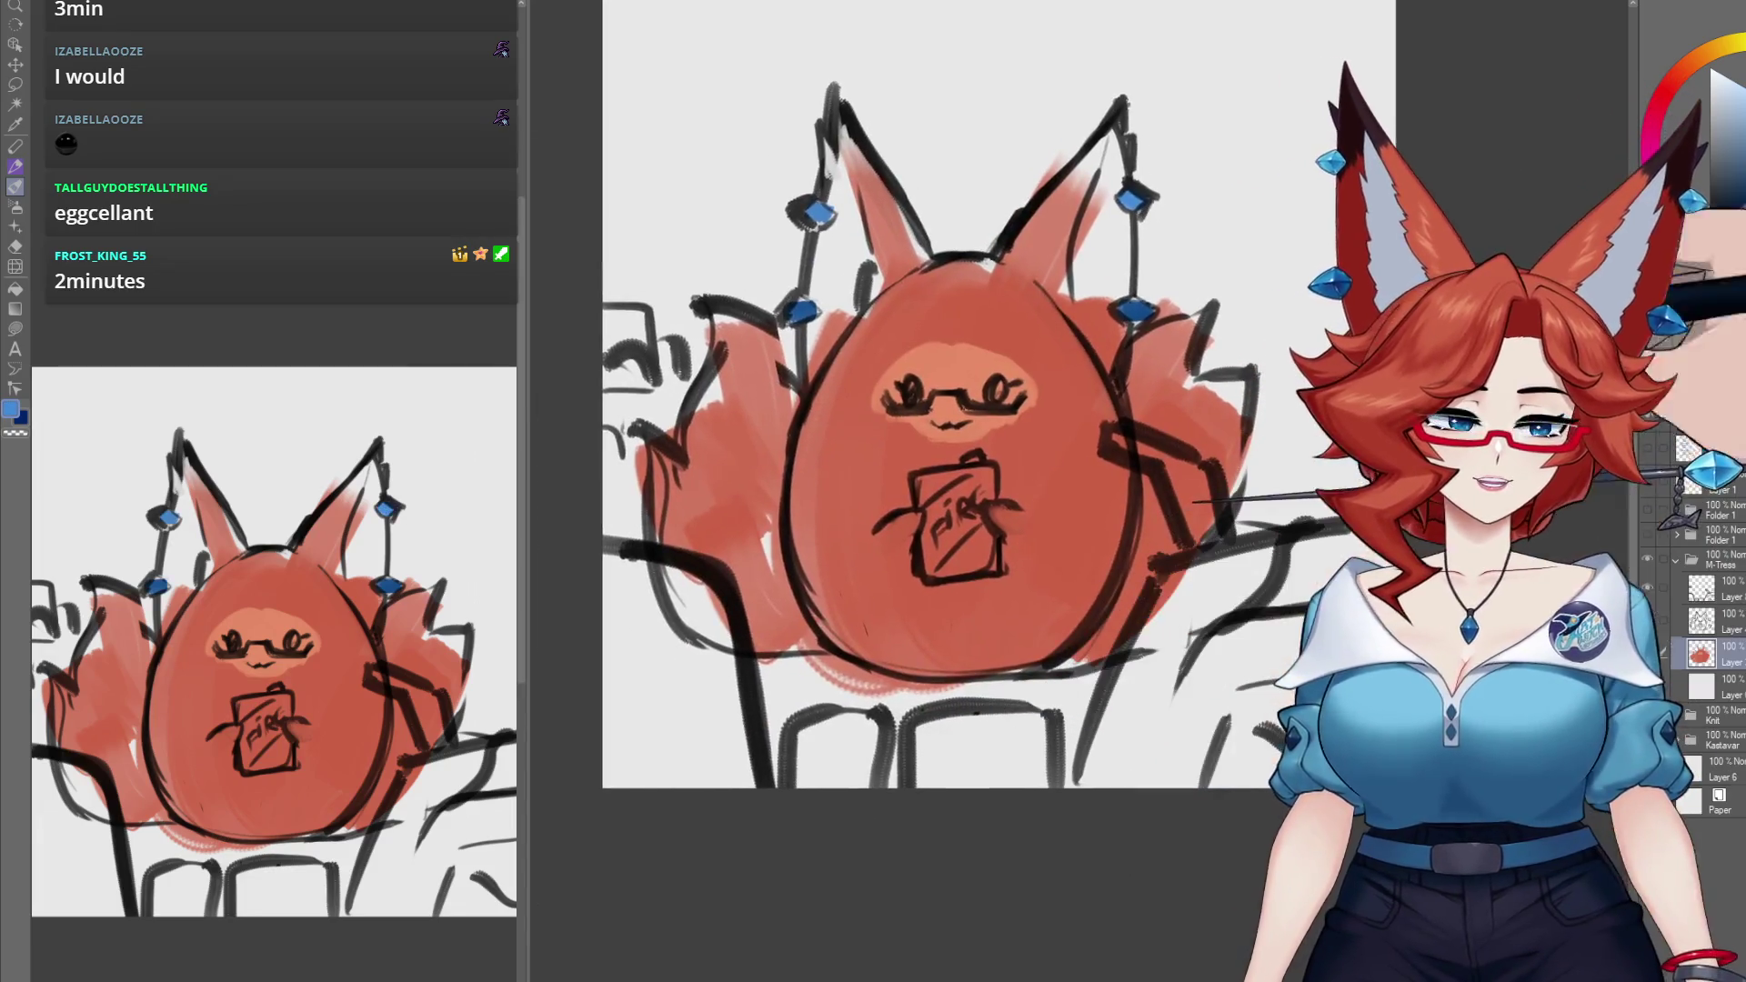
left_click(1663, 109)
left_click_drag(1659, 105, 1725, 50)
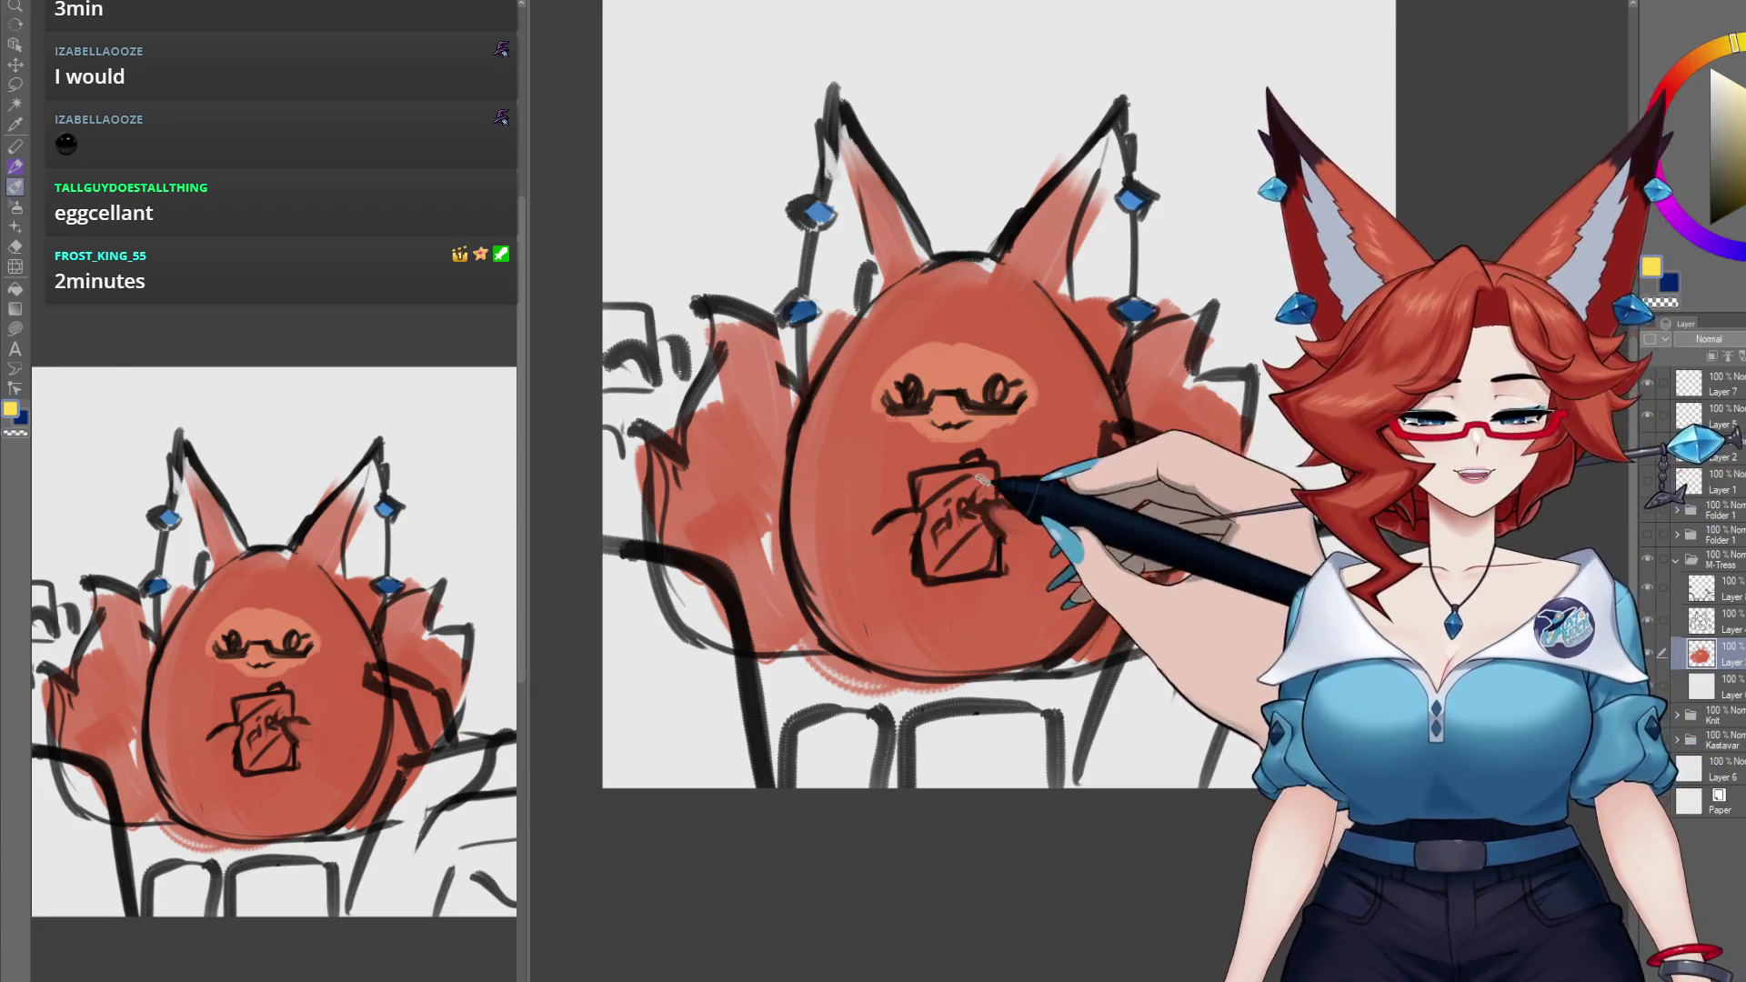
mouse_move(926, 548)
left_mouse_down()
mouse_move(989, 484)
mouse_move(962, 520)
left_mouse_up()
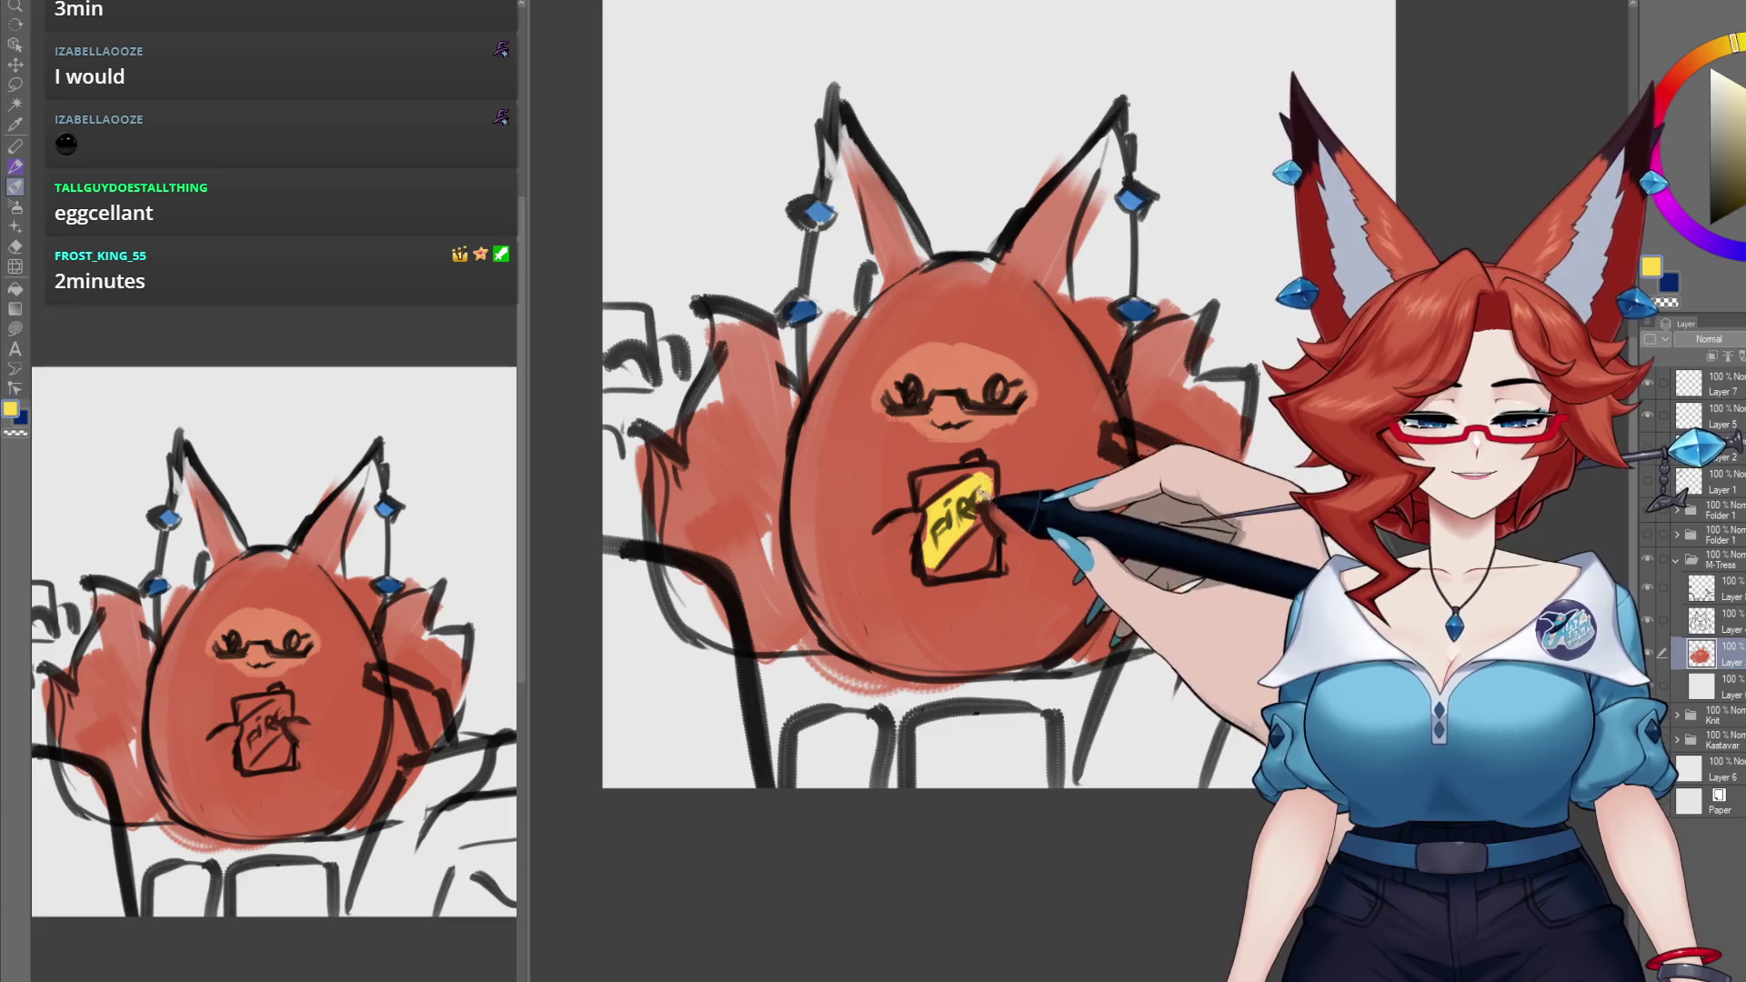
left_click(1676, 77)
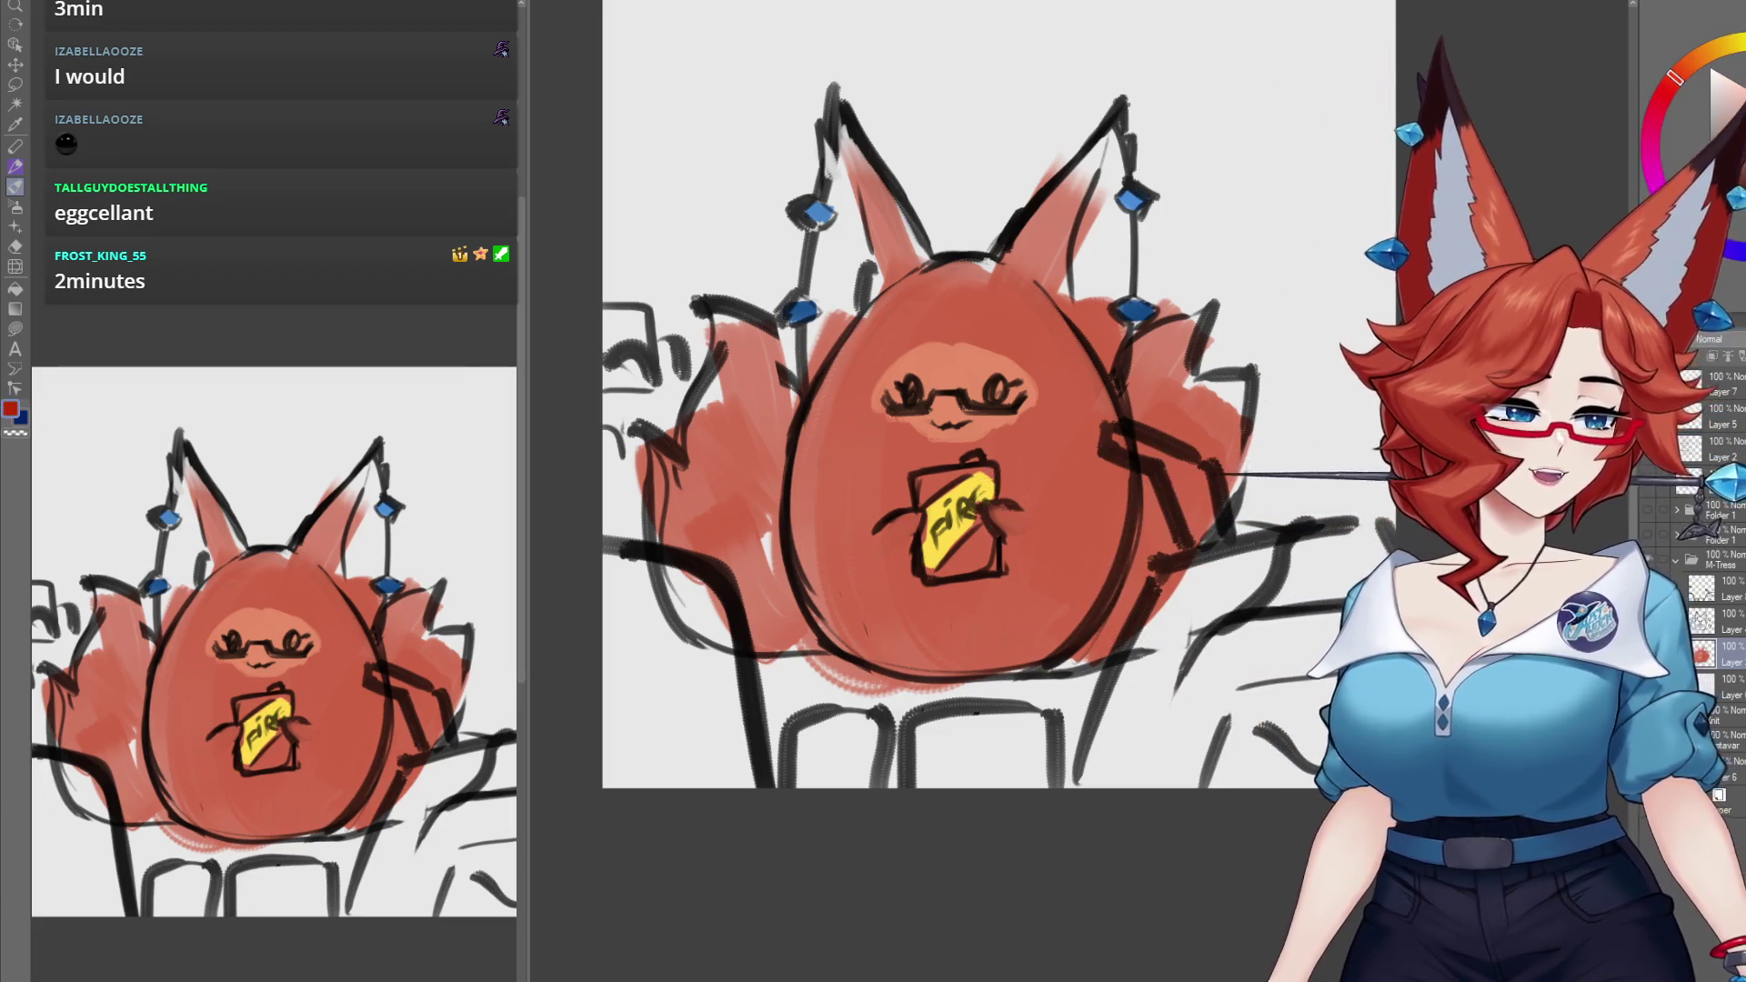
mouse_move(987, 477)
left_mouse_down()
mouse_move(919, 484)
mouse_move(974, 500)
mouse_move(936, 495)
mouse_move(964, 546)
mouse_move(950, 572)
left_mouse_up()
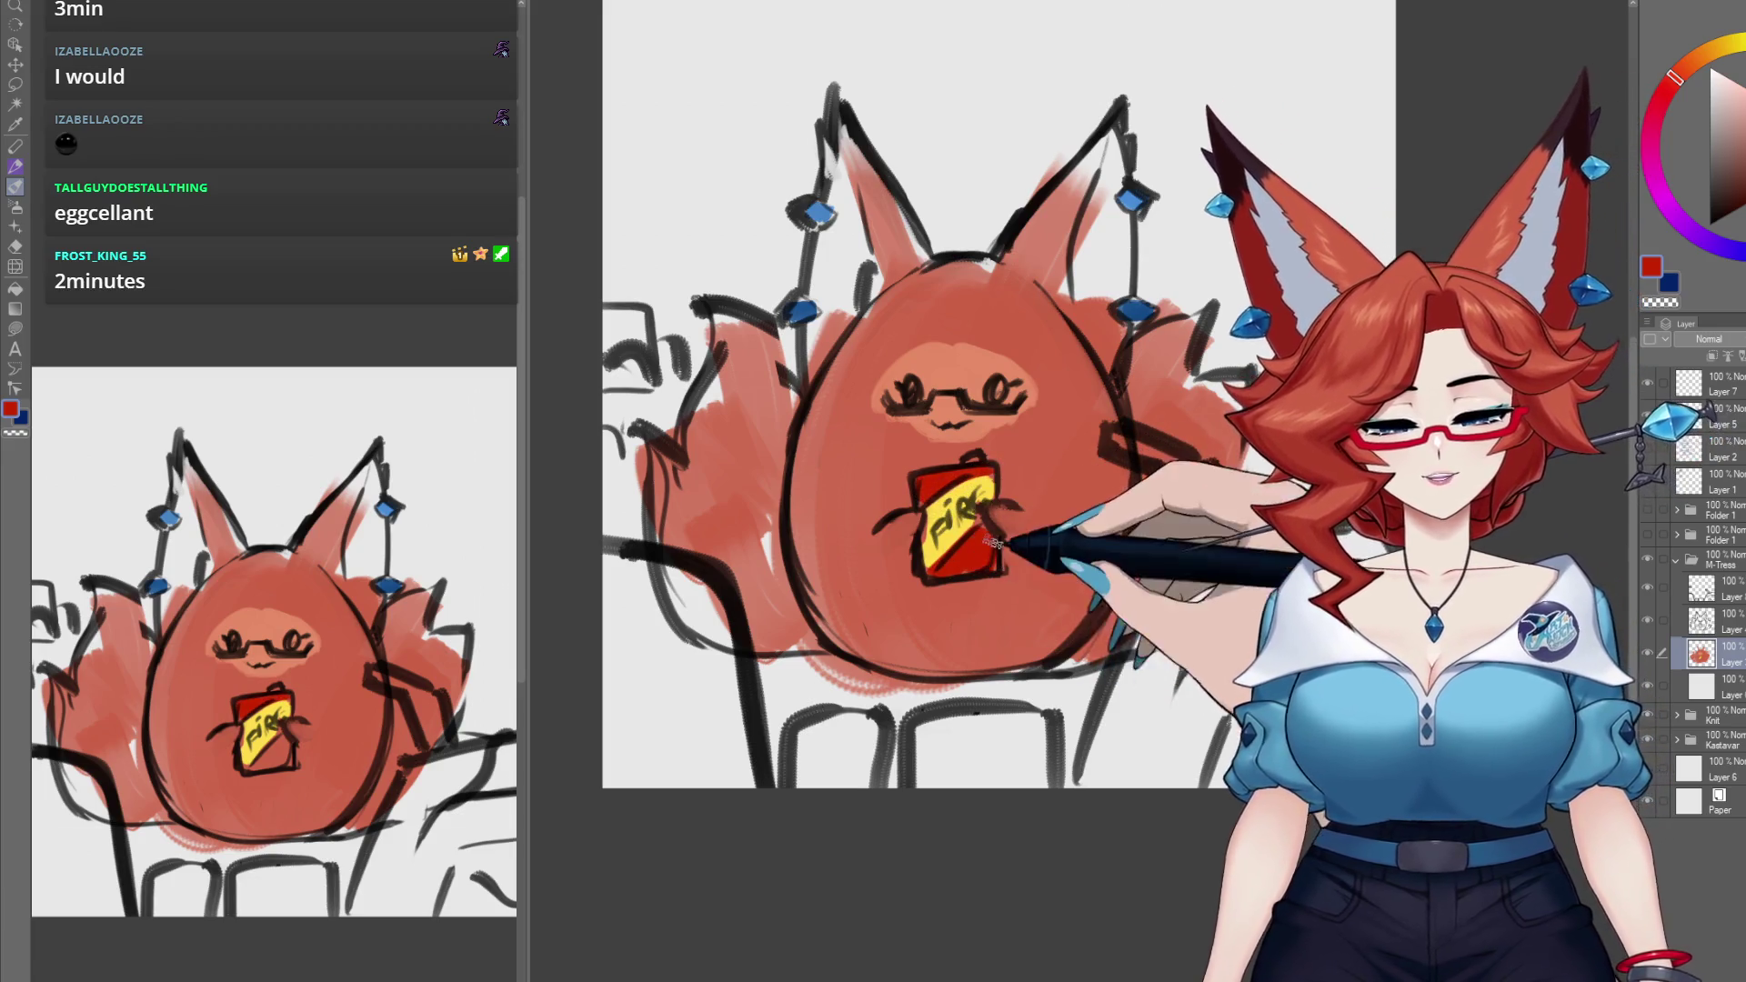
Step: Fill the insides of both ears pale blue
left_click_drag(1022, 709, 966, 746)
key("c")
mouse_move(1044, 265)
left_mouse_down()
mouse_move(1055, 204)
mouse_move(1060, 328)
left_mouse_up()
mouse_move(784, 223)
left_mouse_down()
mouse_move(796, 273)
mouse_move(780, 305)
mouse_move(780, 186)
left_mouse_up()
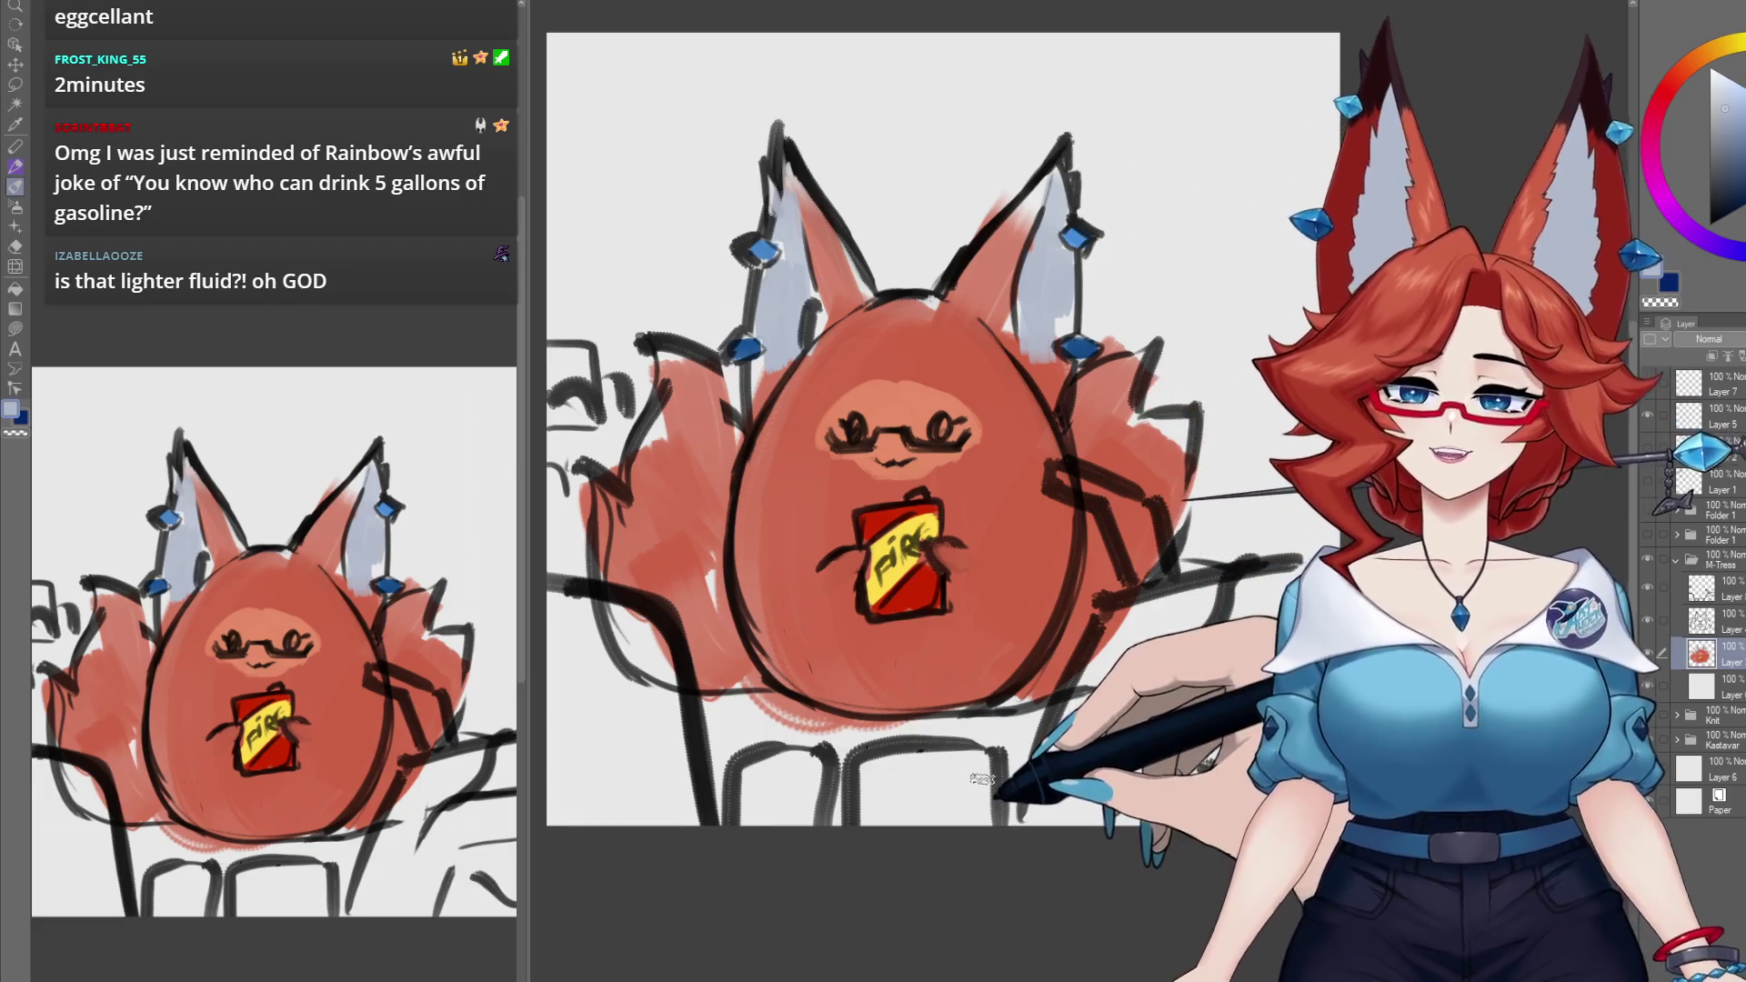
Step: Paint the seats in the lower left and lower right corners dark red
left_click_drag(1159, 736, 1151, 689)
scroll(1150, 688, "down", 1)
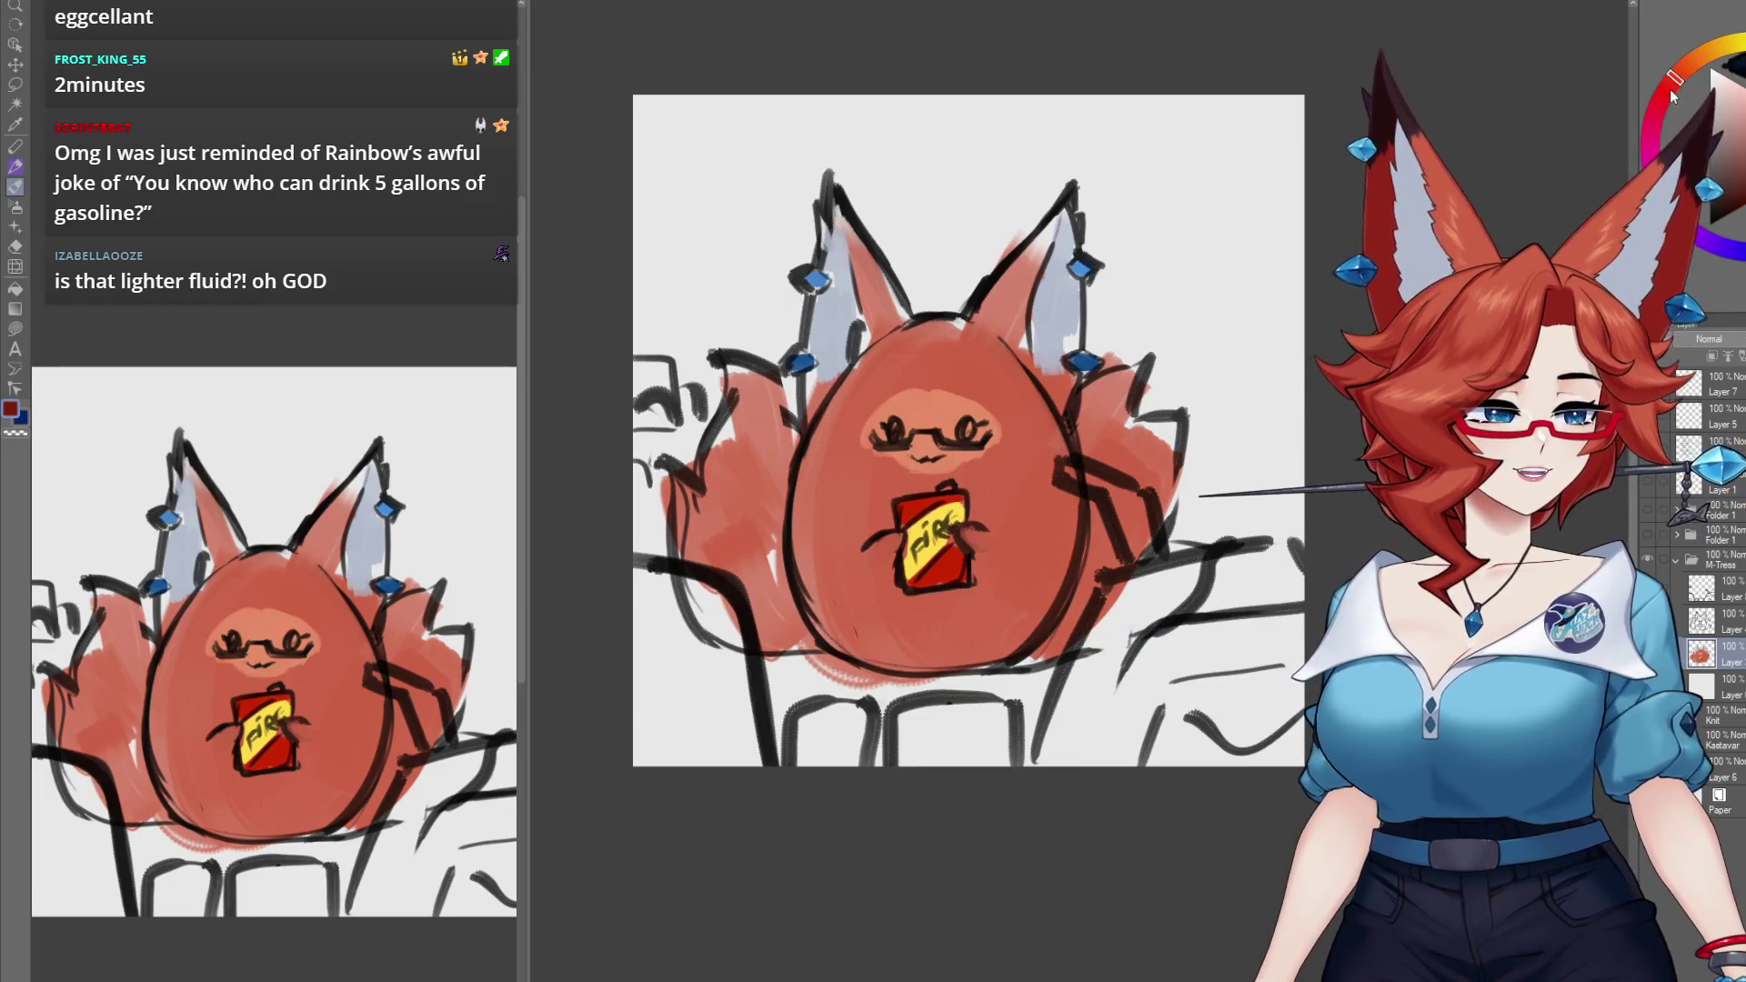
mouse_move(1245, 619)
left_mouse_down()
mouse_move(1101, 573)
mouse_move(1028, 719)
mouse_move(1200, 655)
mouse_move(1137, 691)
mouse_move(1219, 636)
left_mouse_up()
mouse_move(568, 556)
left_mouse_down()
mouse_move(600, 550)
mouse_move(682, 719)
left_mouse_up()
left_click_drag(727, 546, 637, 710)
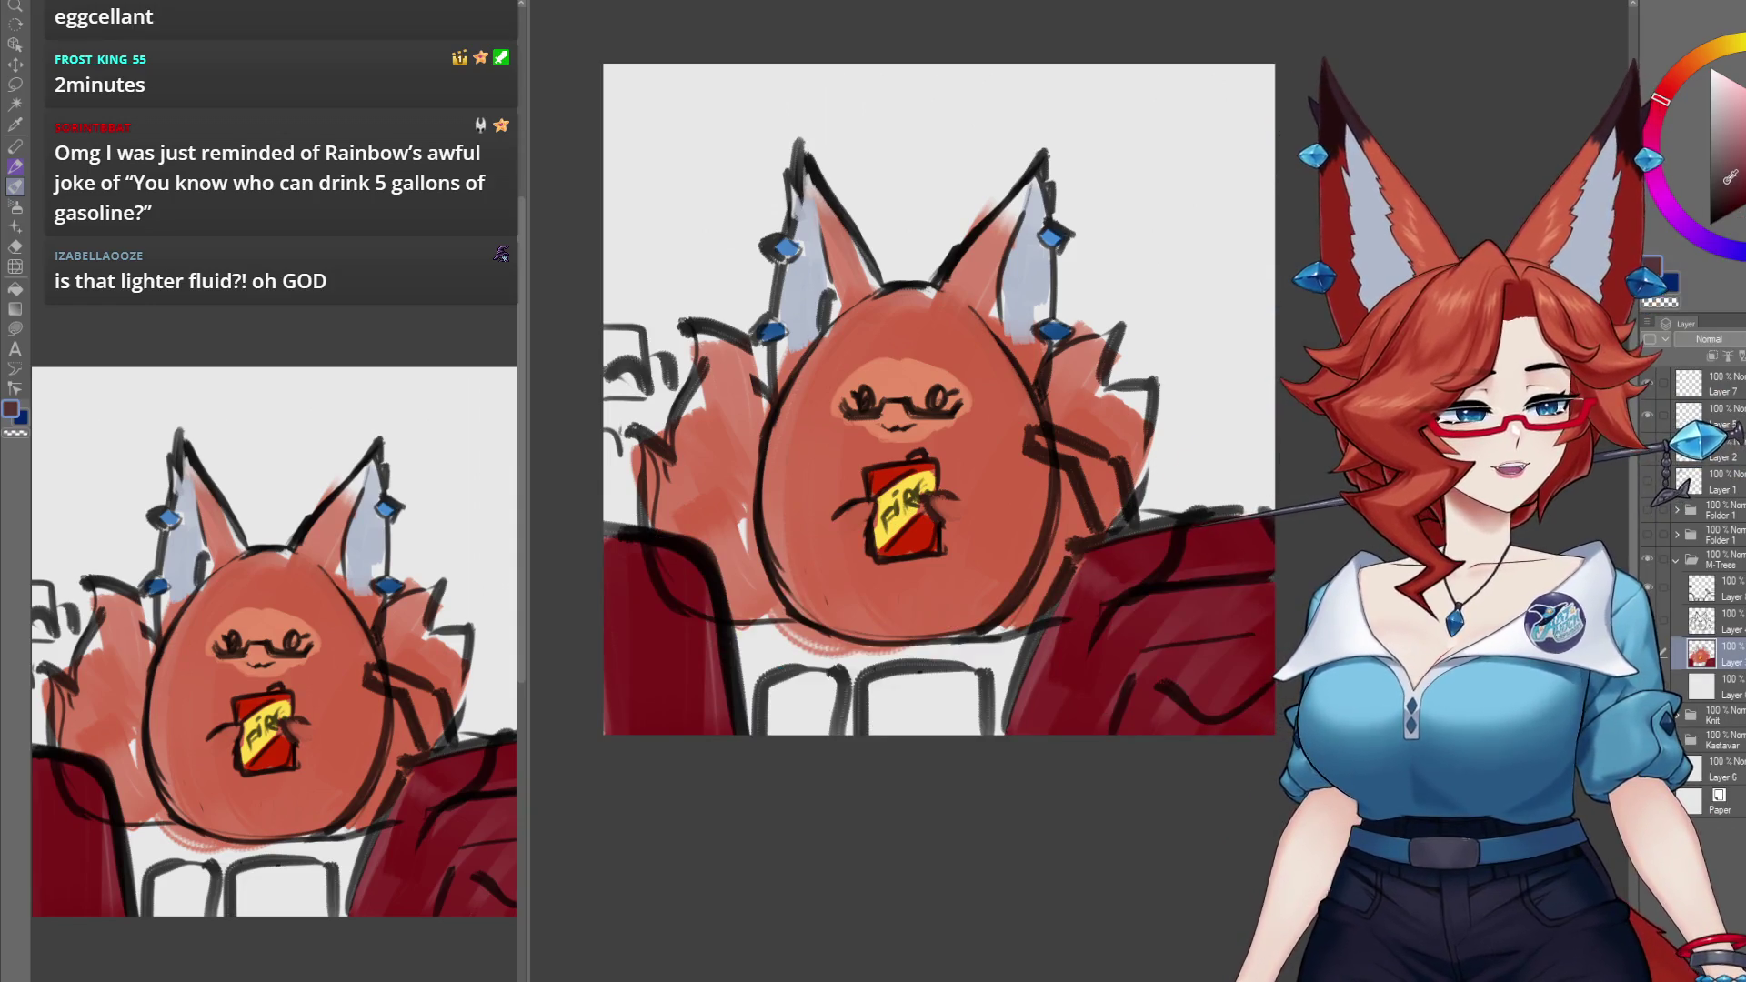
Step: Paint the chair backs along the bottom grey-brown and add a yellow strip beside the fox
key("c")
mouse_move(887, 687)
left_mouse_down()
mouse_move(916, 713)
mouse_move(819, 694)
left_mouse_up()
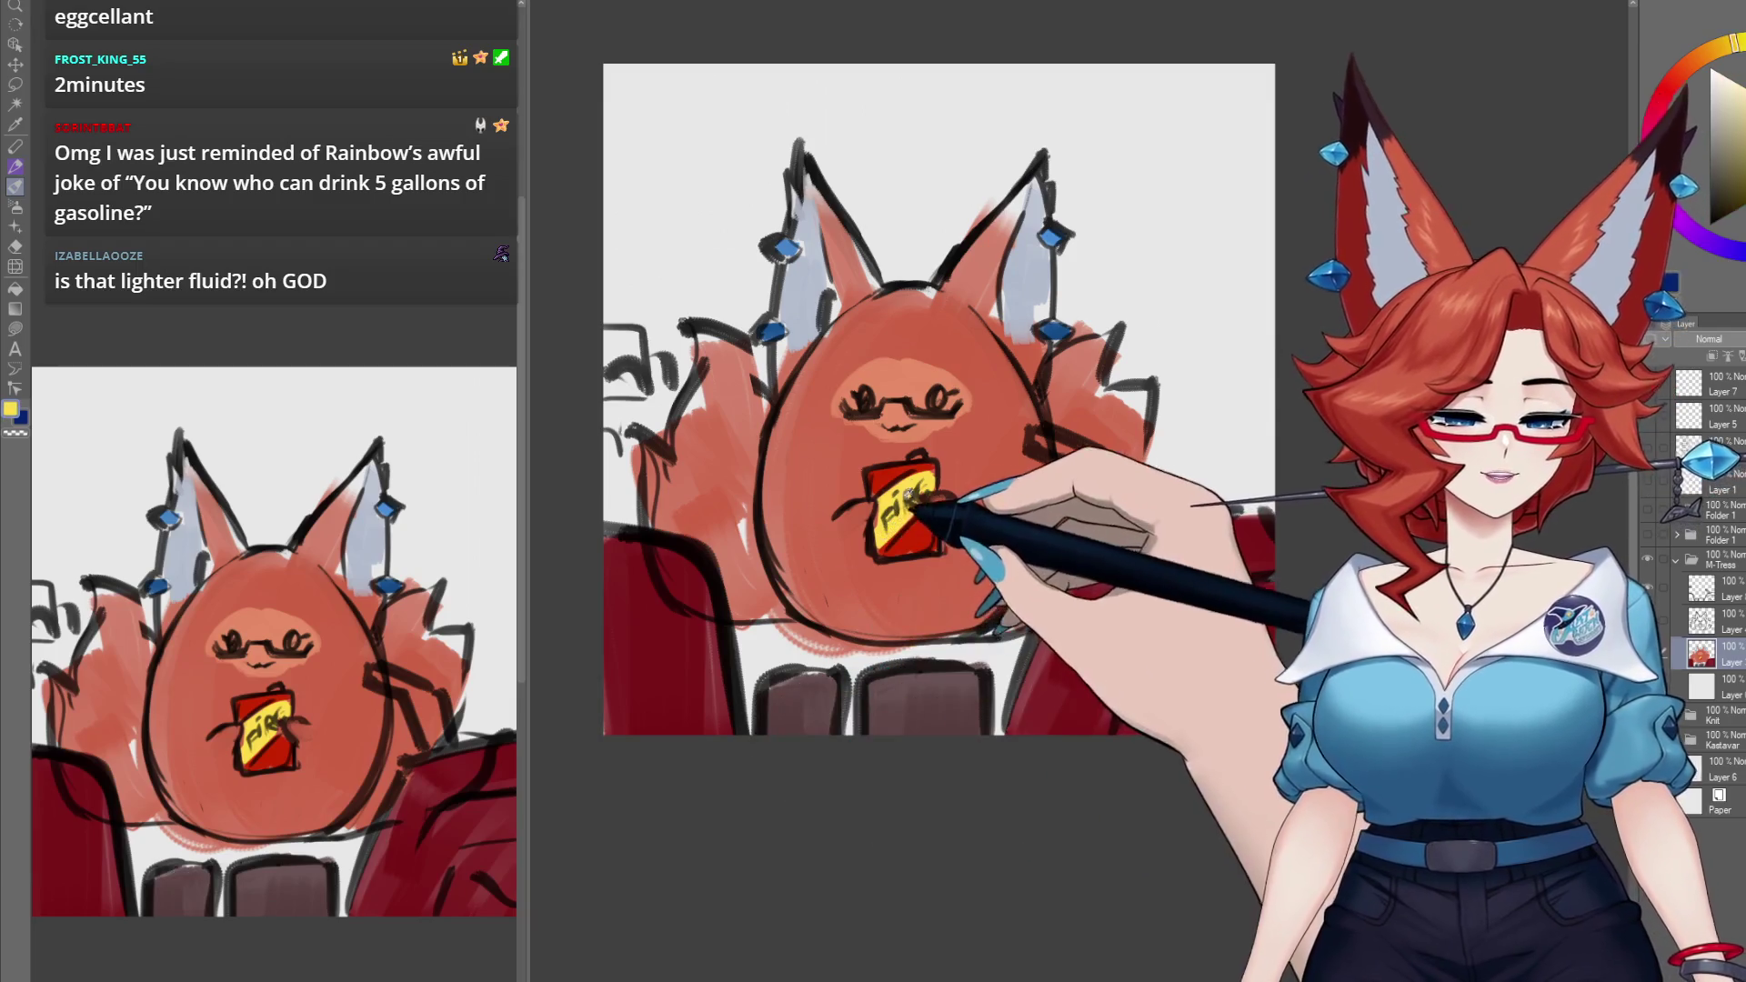
left_click(1717, 53)
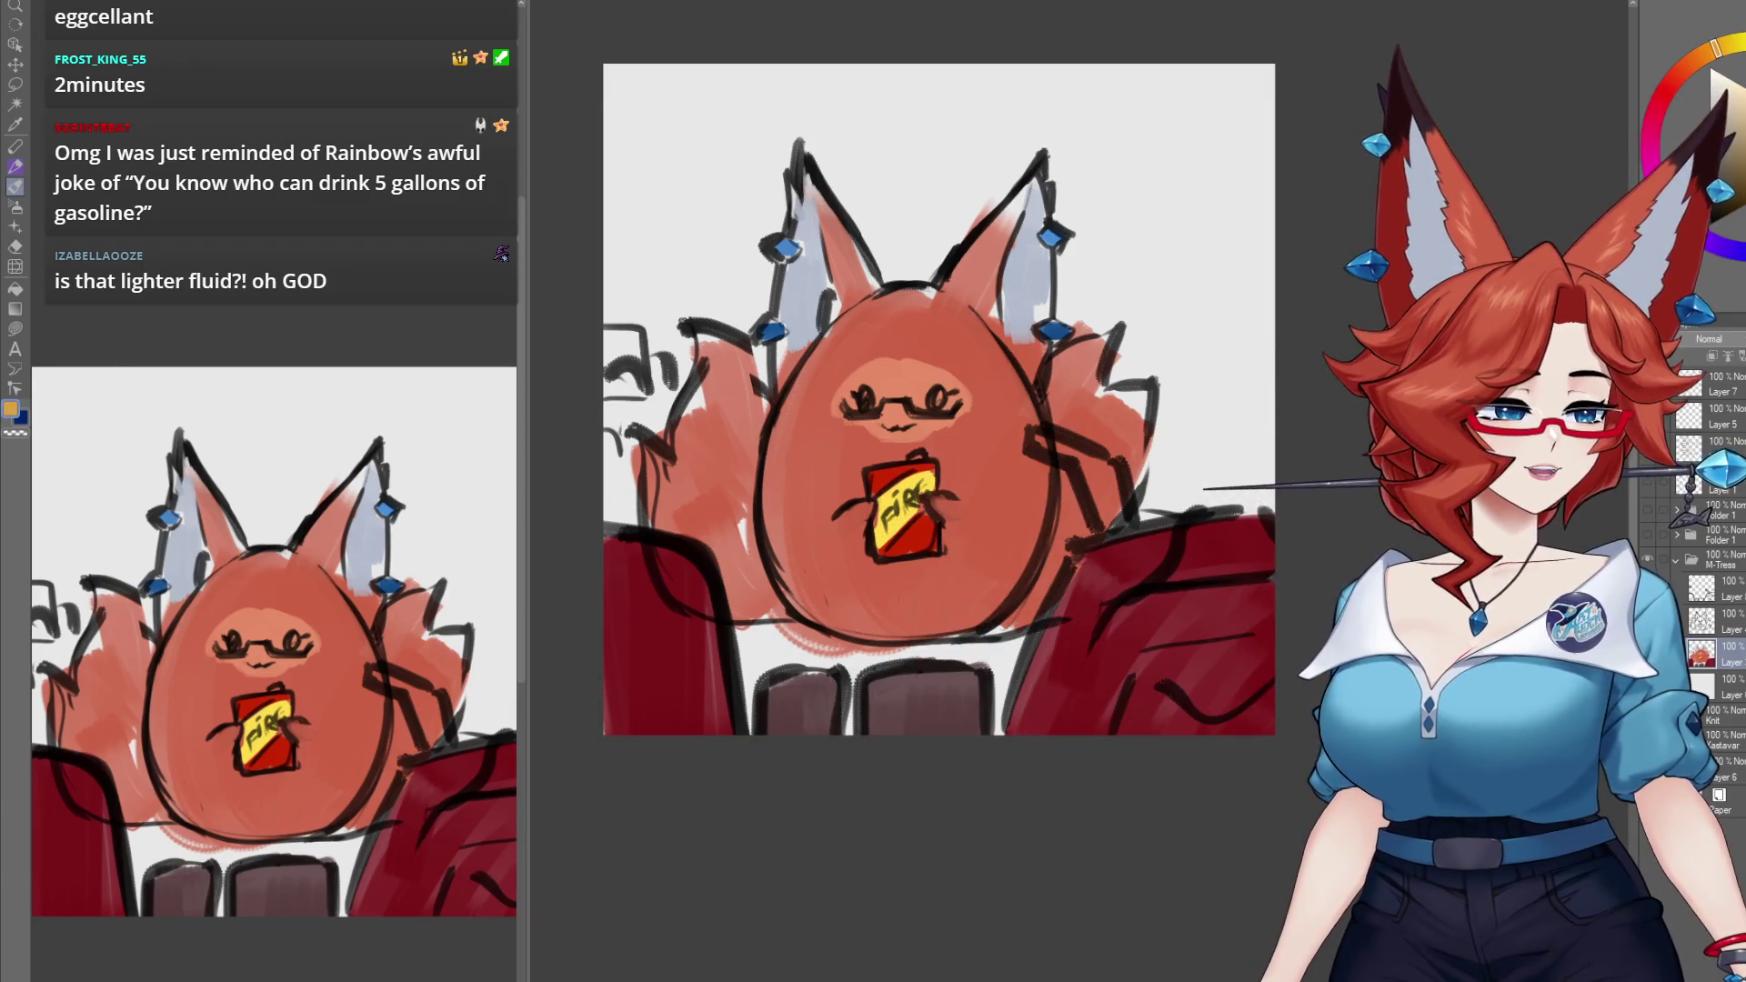
left_click_drag(1028, 441, 1086, 459)
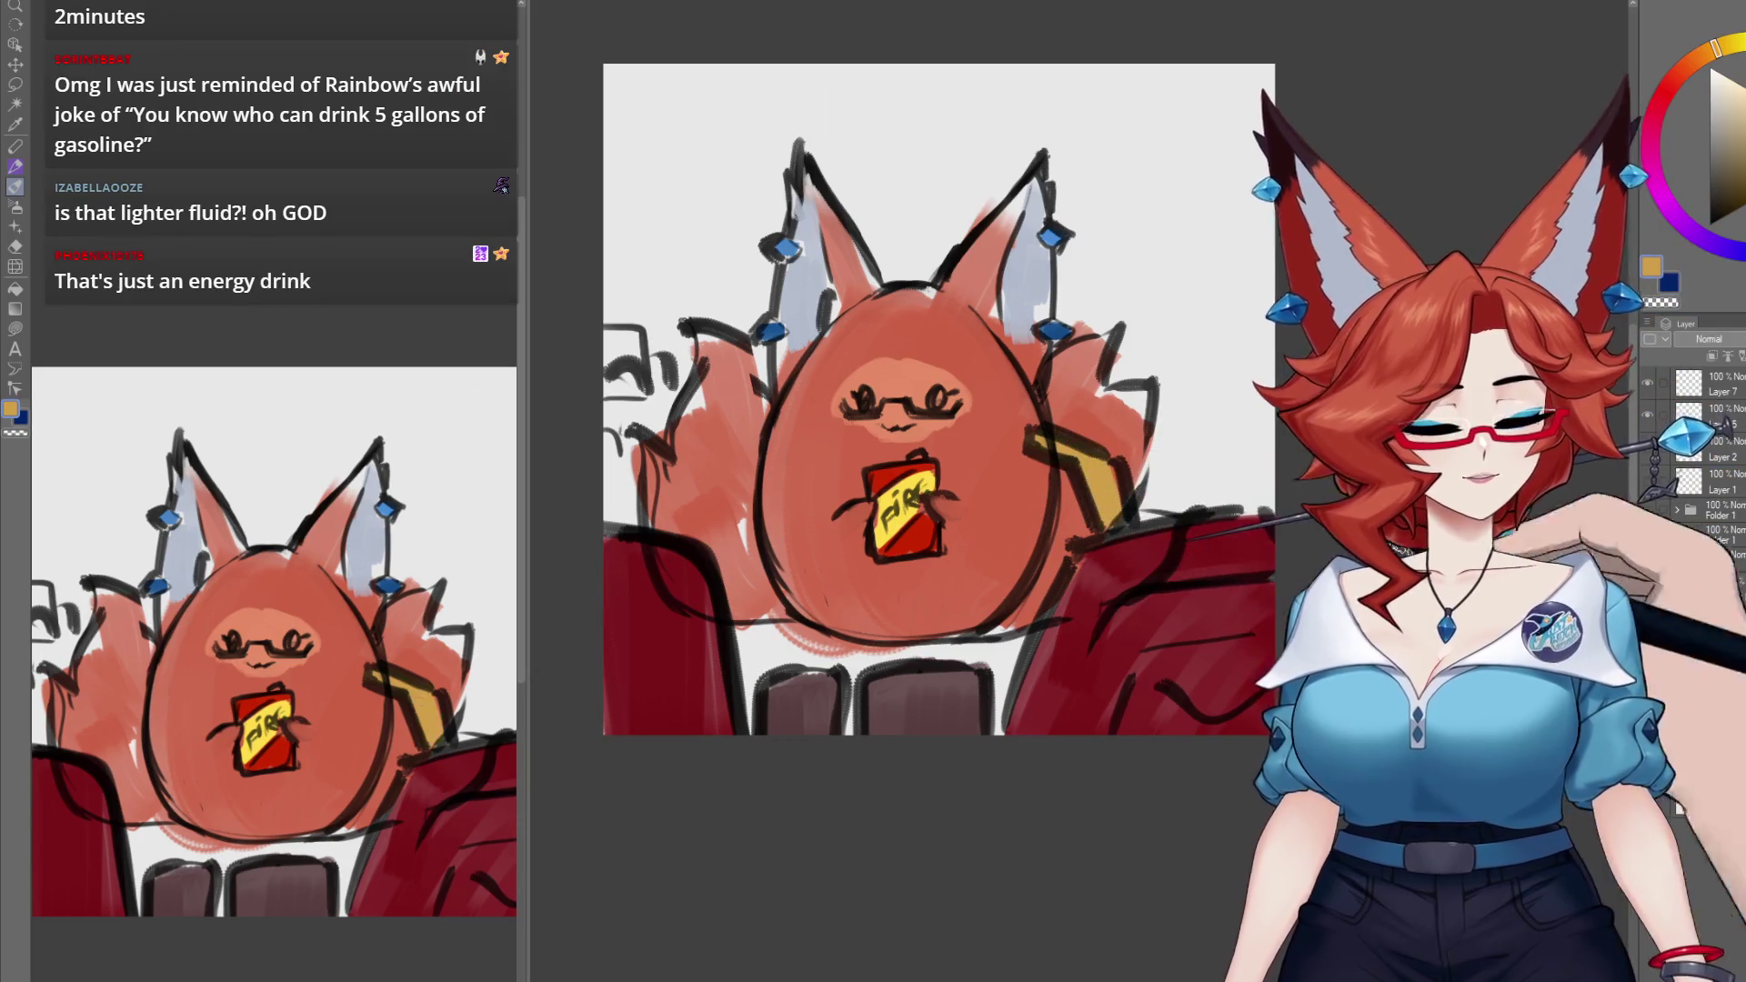
Step: Switch to the eraser and zoom in on the drawing
key("e")
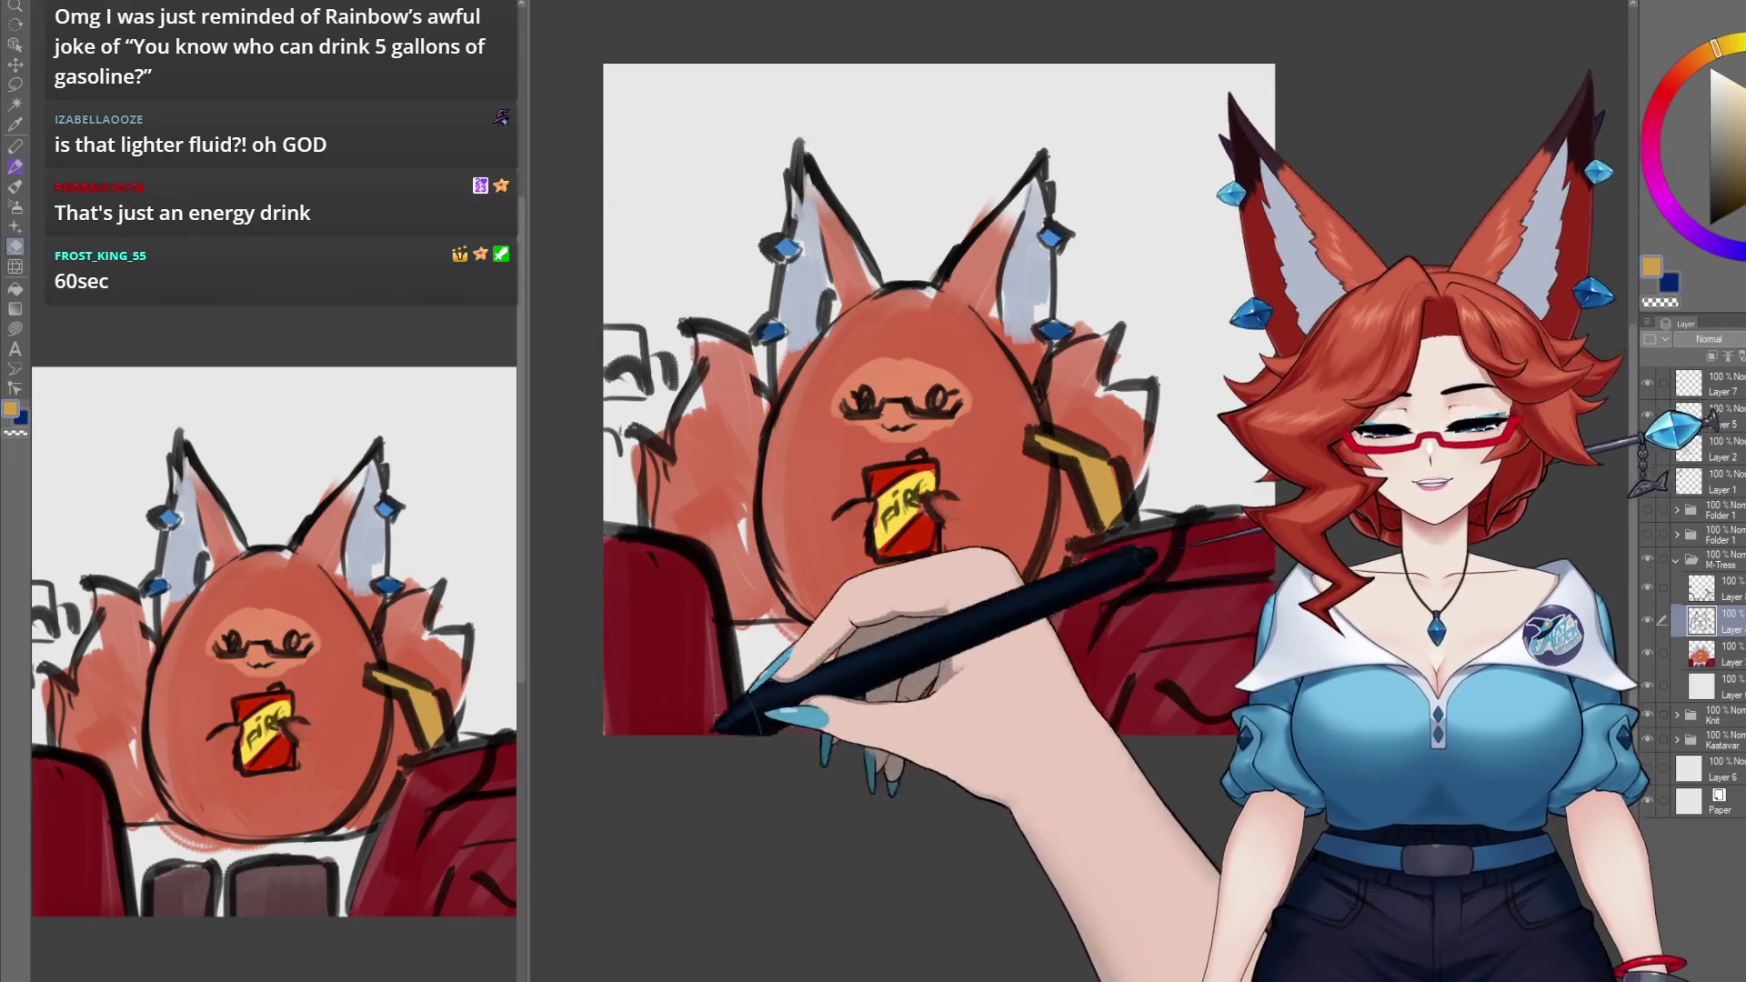
left_click_drag(1207, 689, 1191, 743)
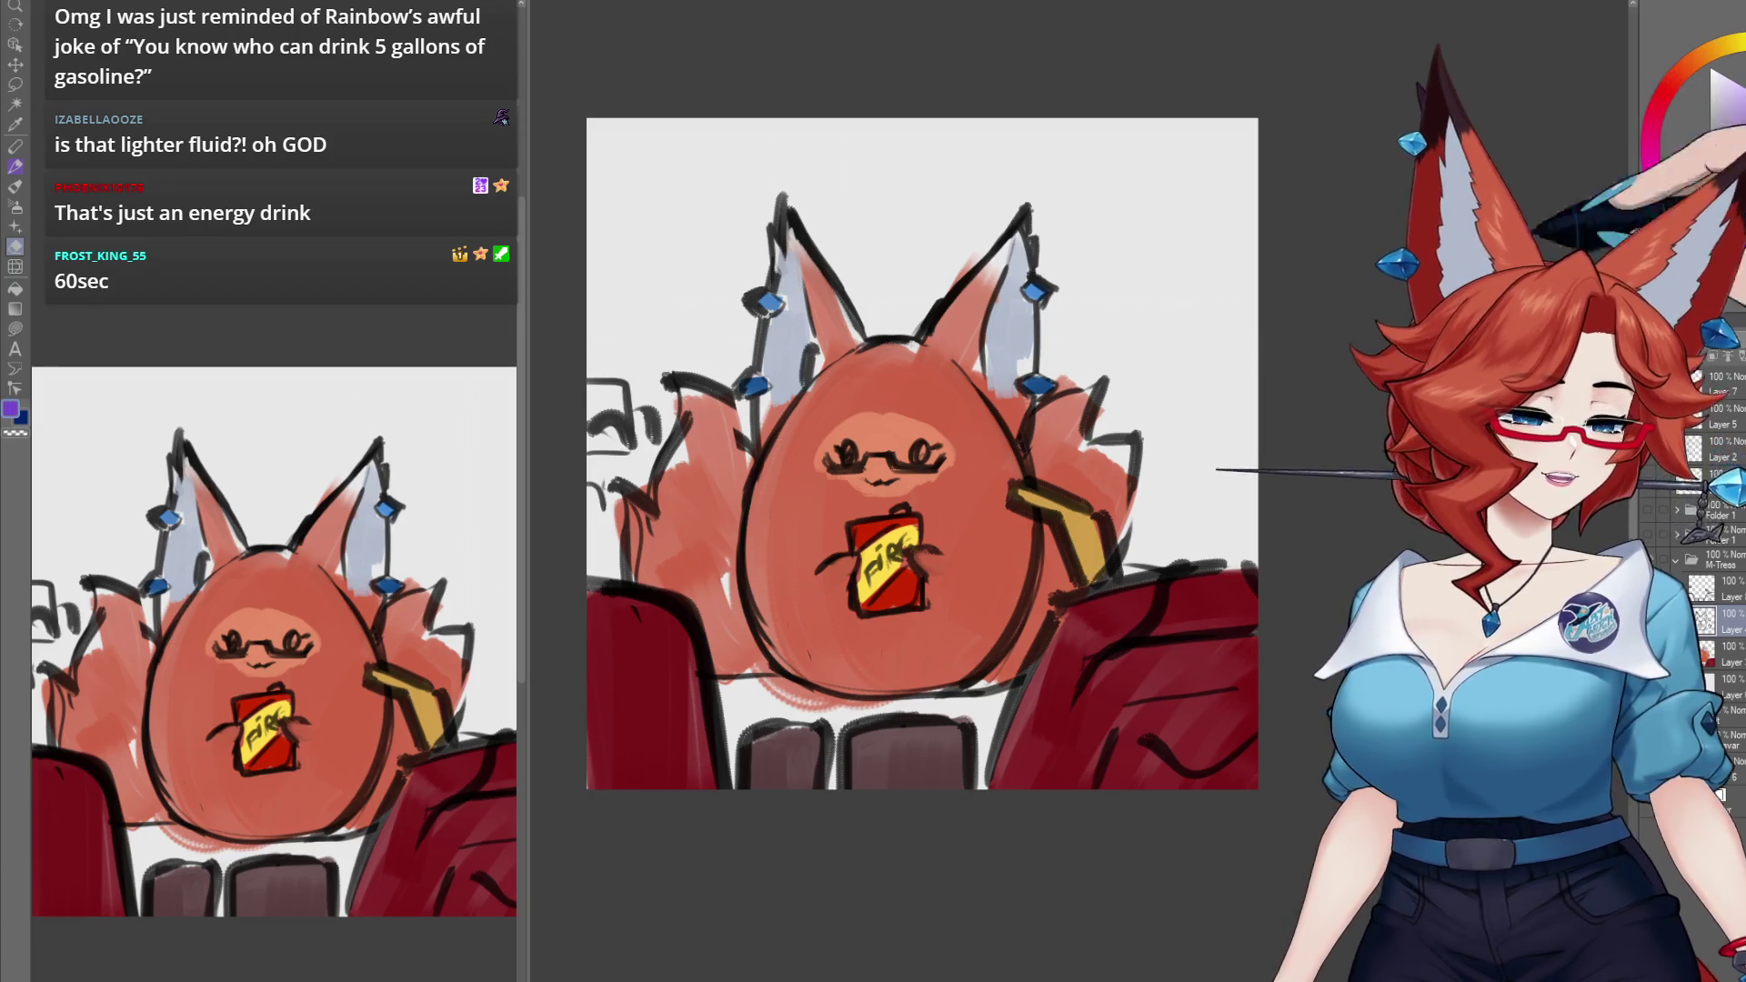
key("ctrl+plus")
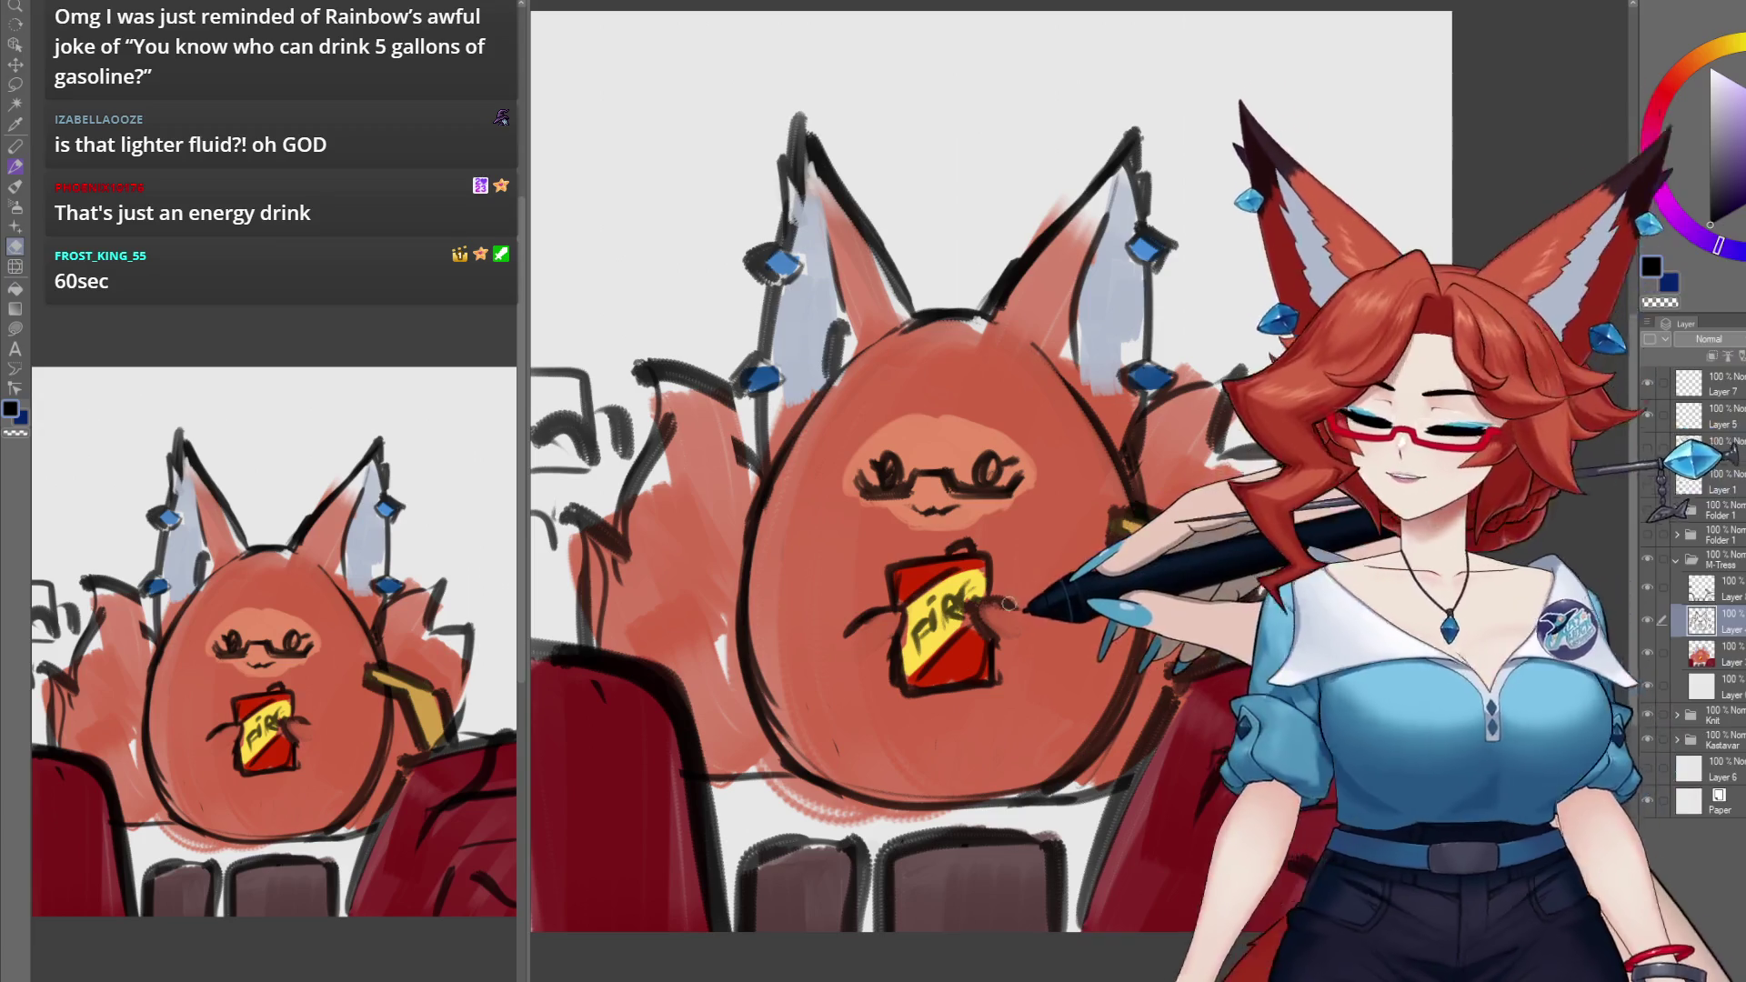
Step: Fill both glasses lenses black with the brush and zoom in on them
key("b")
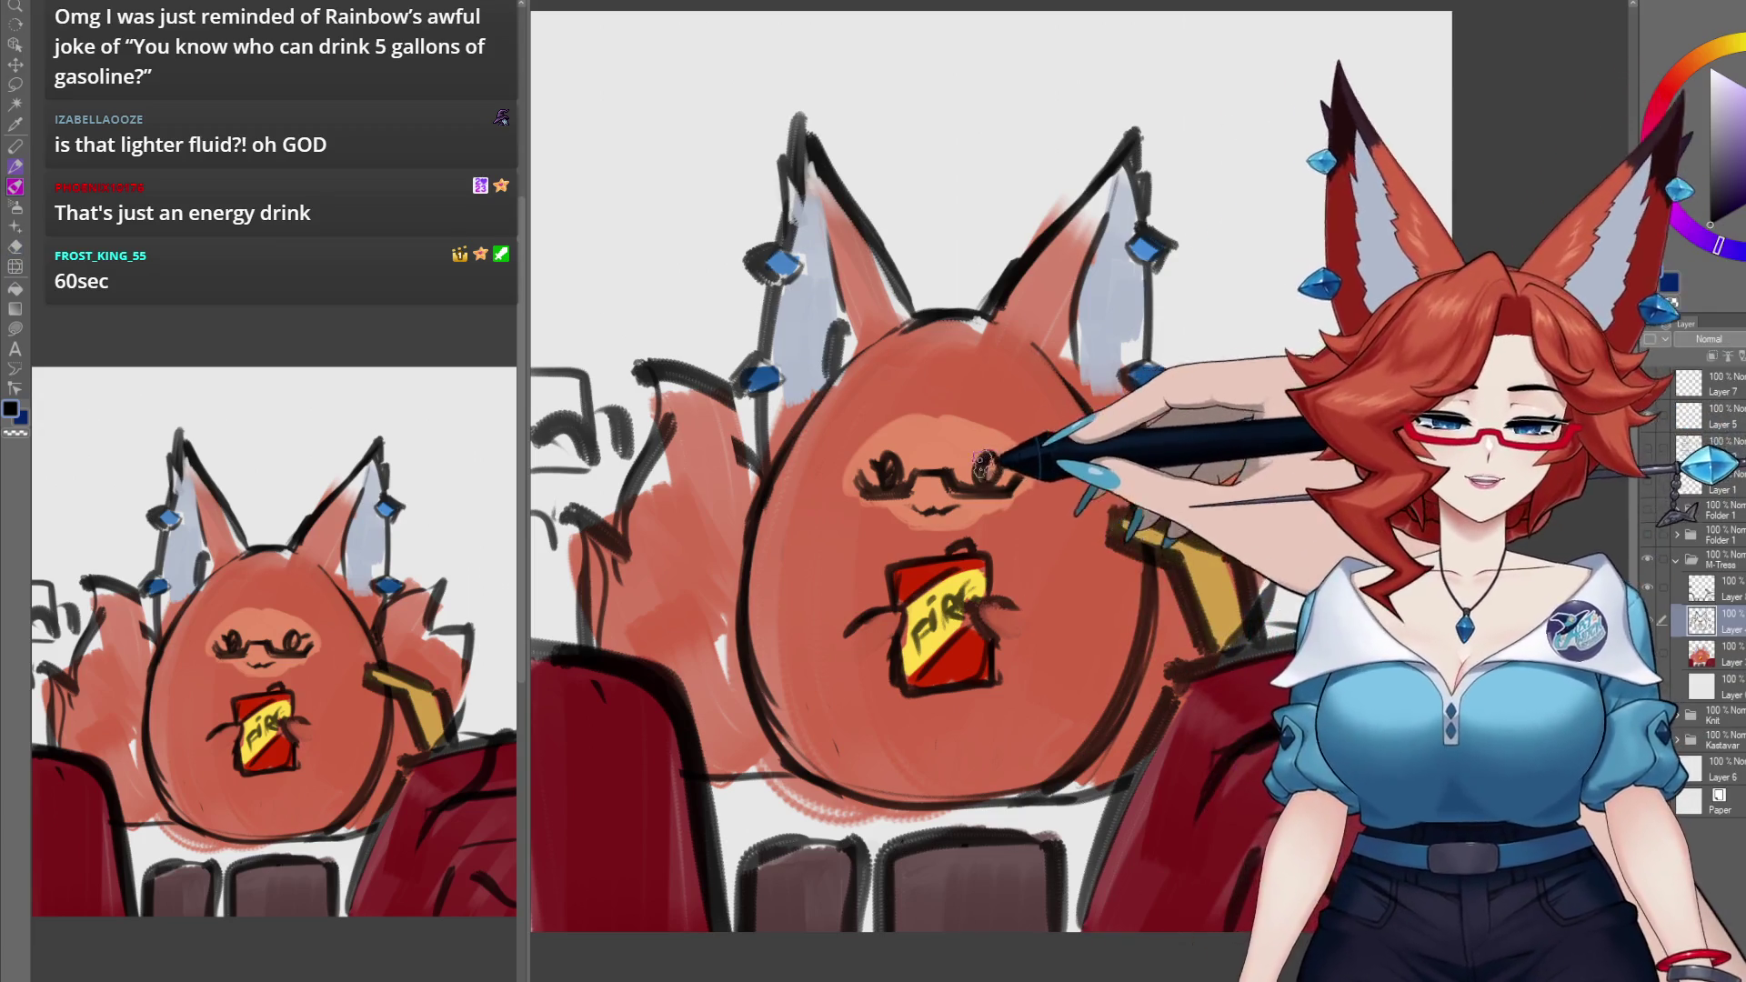
left_click_drag(980, 467, 880, 472)
scroll(881, 472, "up", 10)
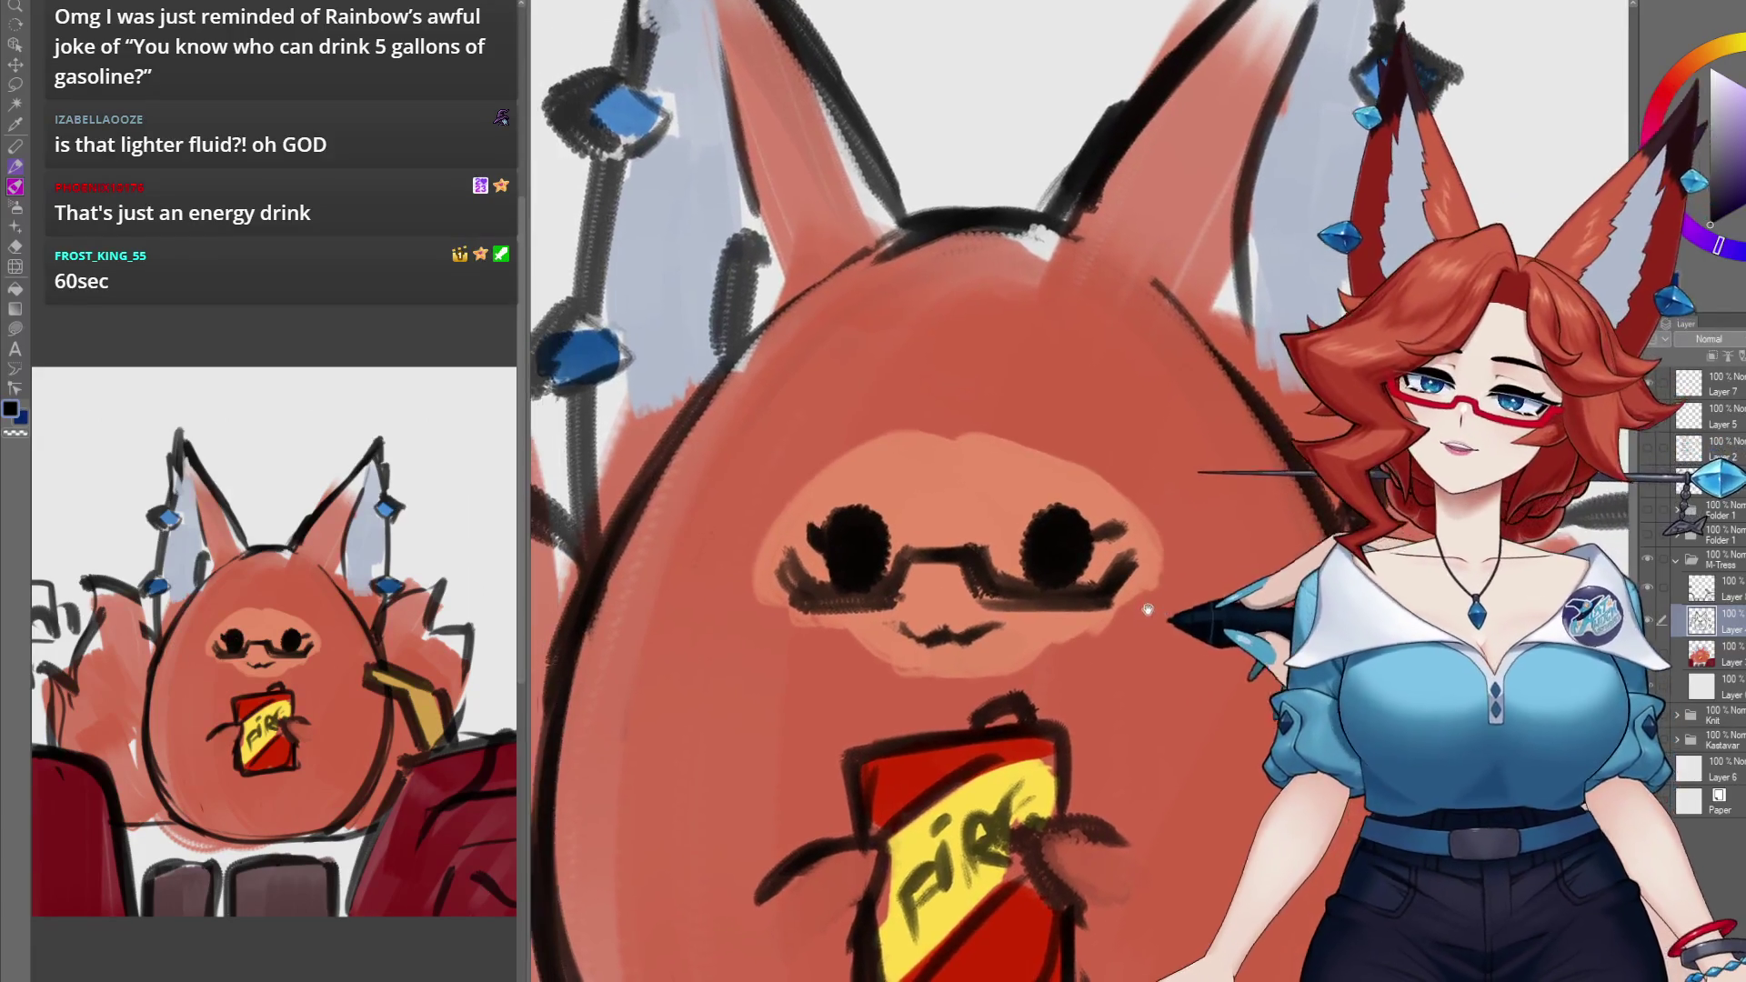
scroll(1106, 604, "up", 3)
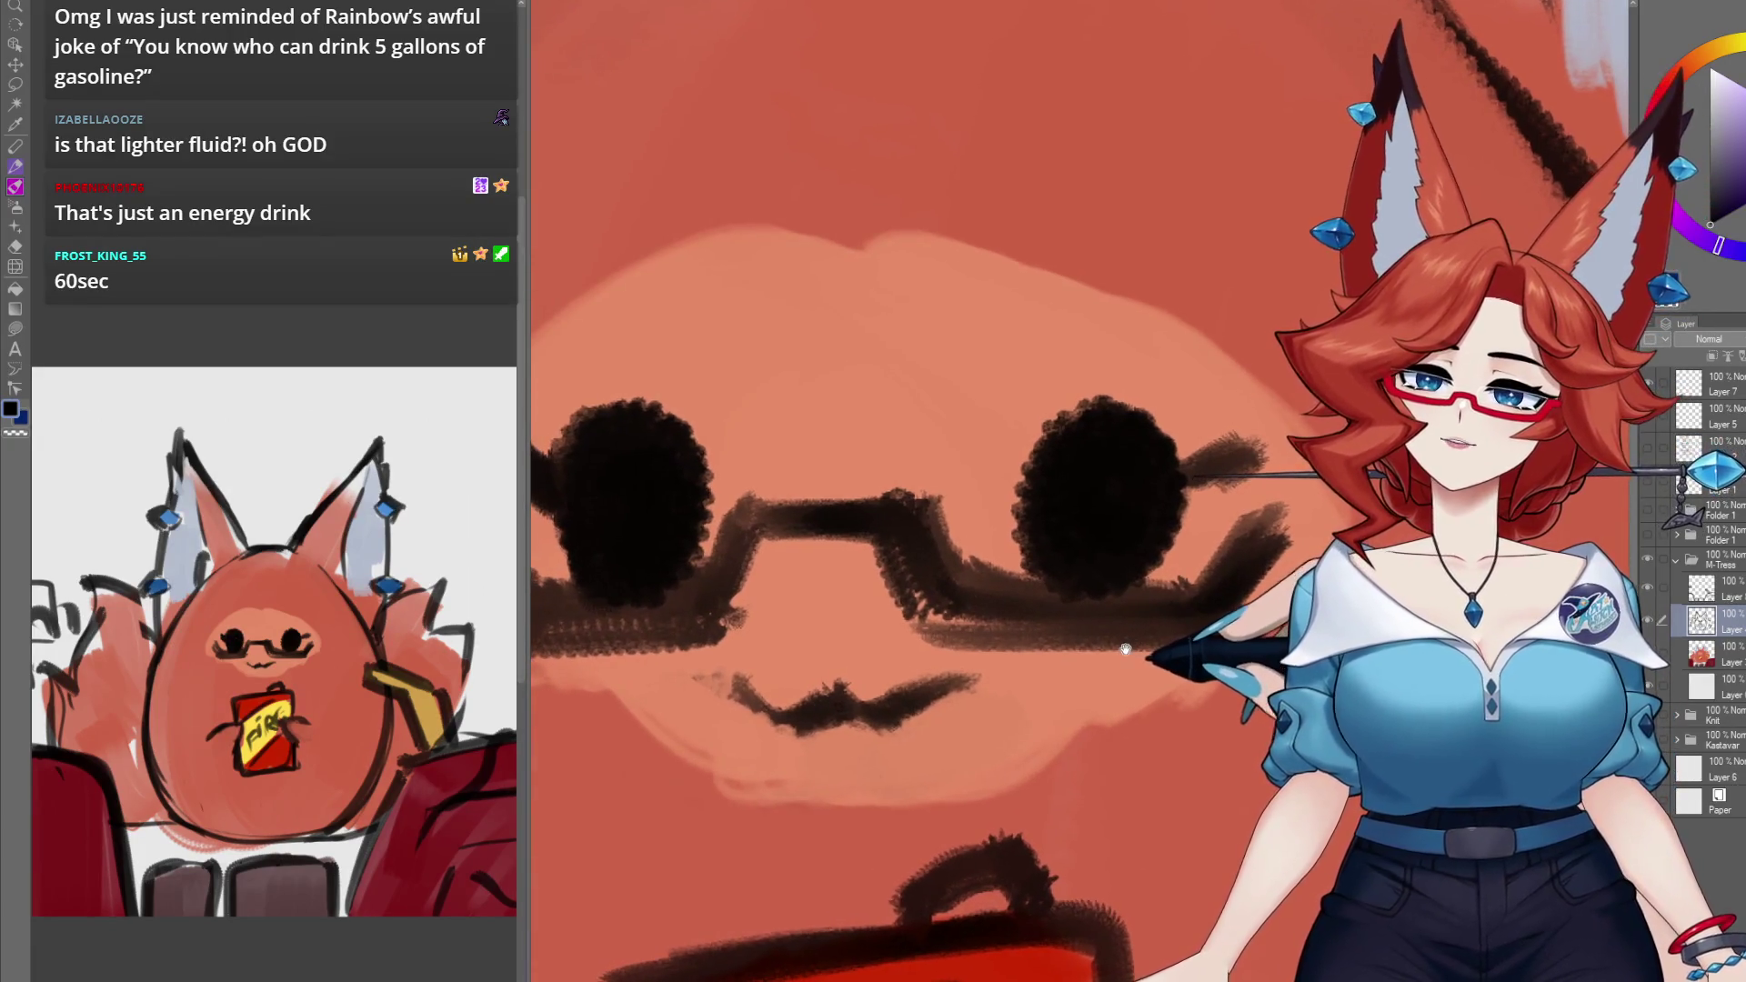
left_click_drag(1157, 609, 1170, 582)
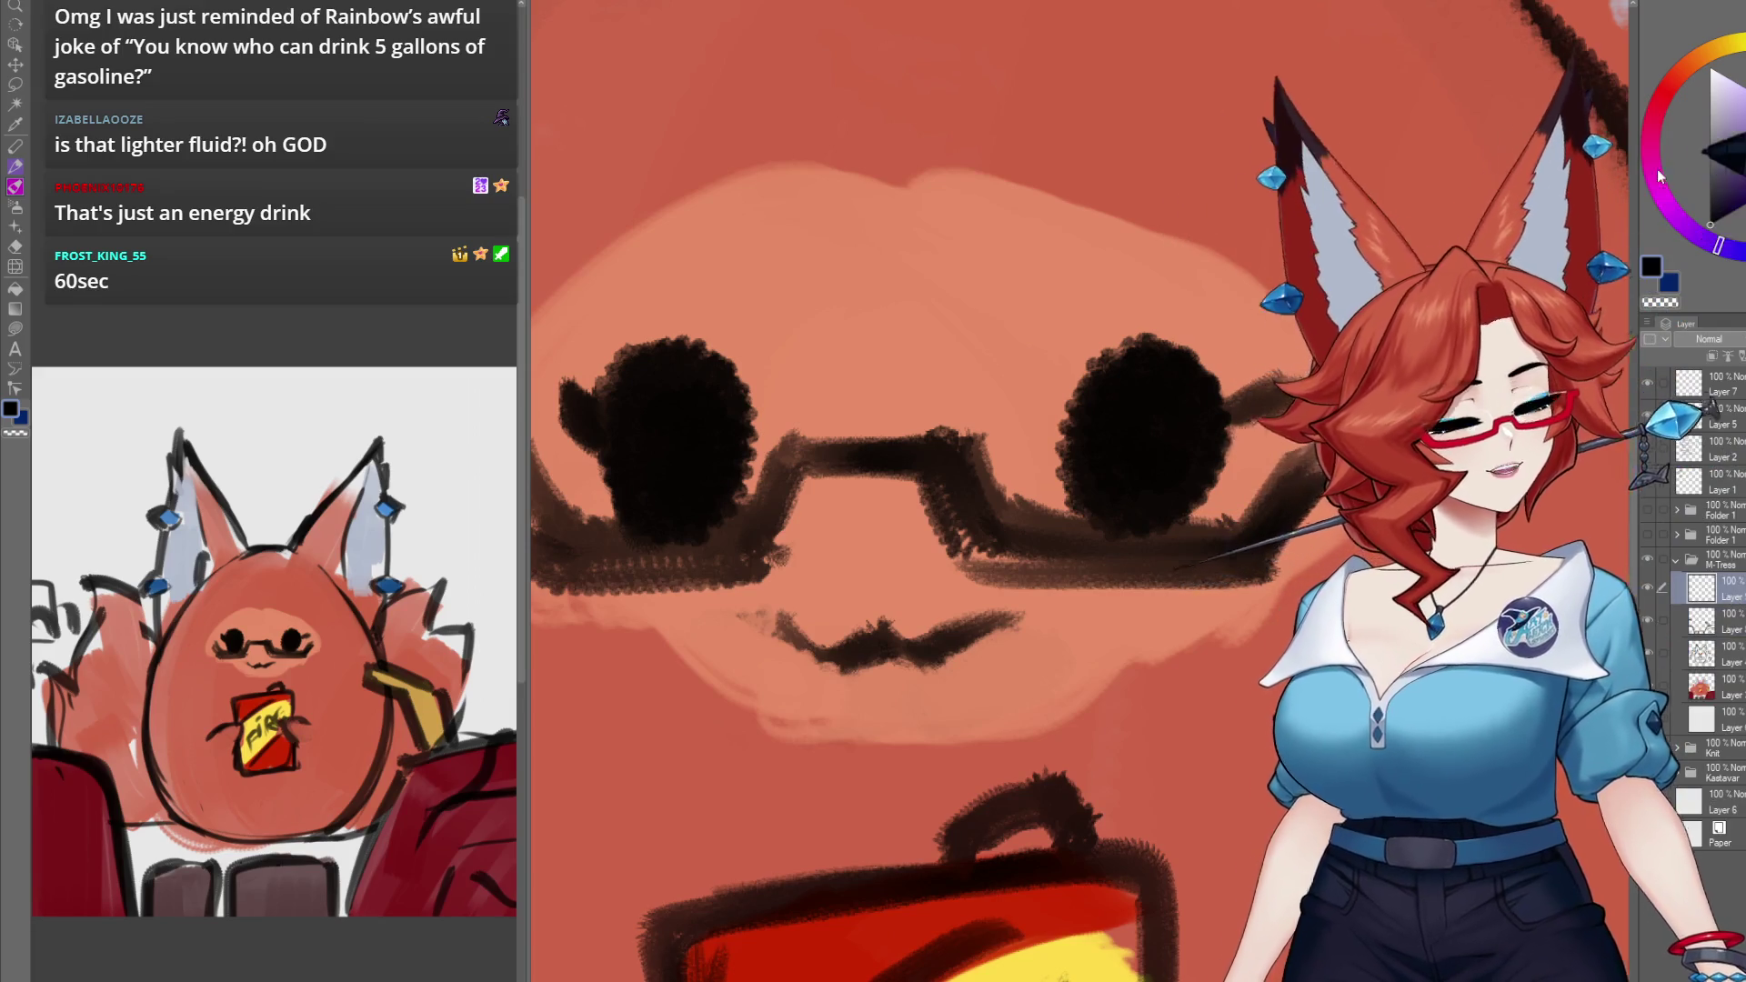
Step: Paint bright pink flame-shaped eyes inside both lenses, then zoom back out
left_click(1651, 137)
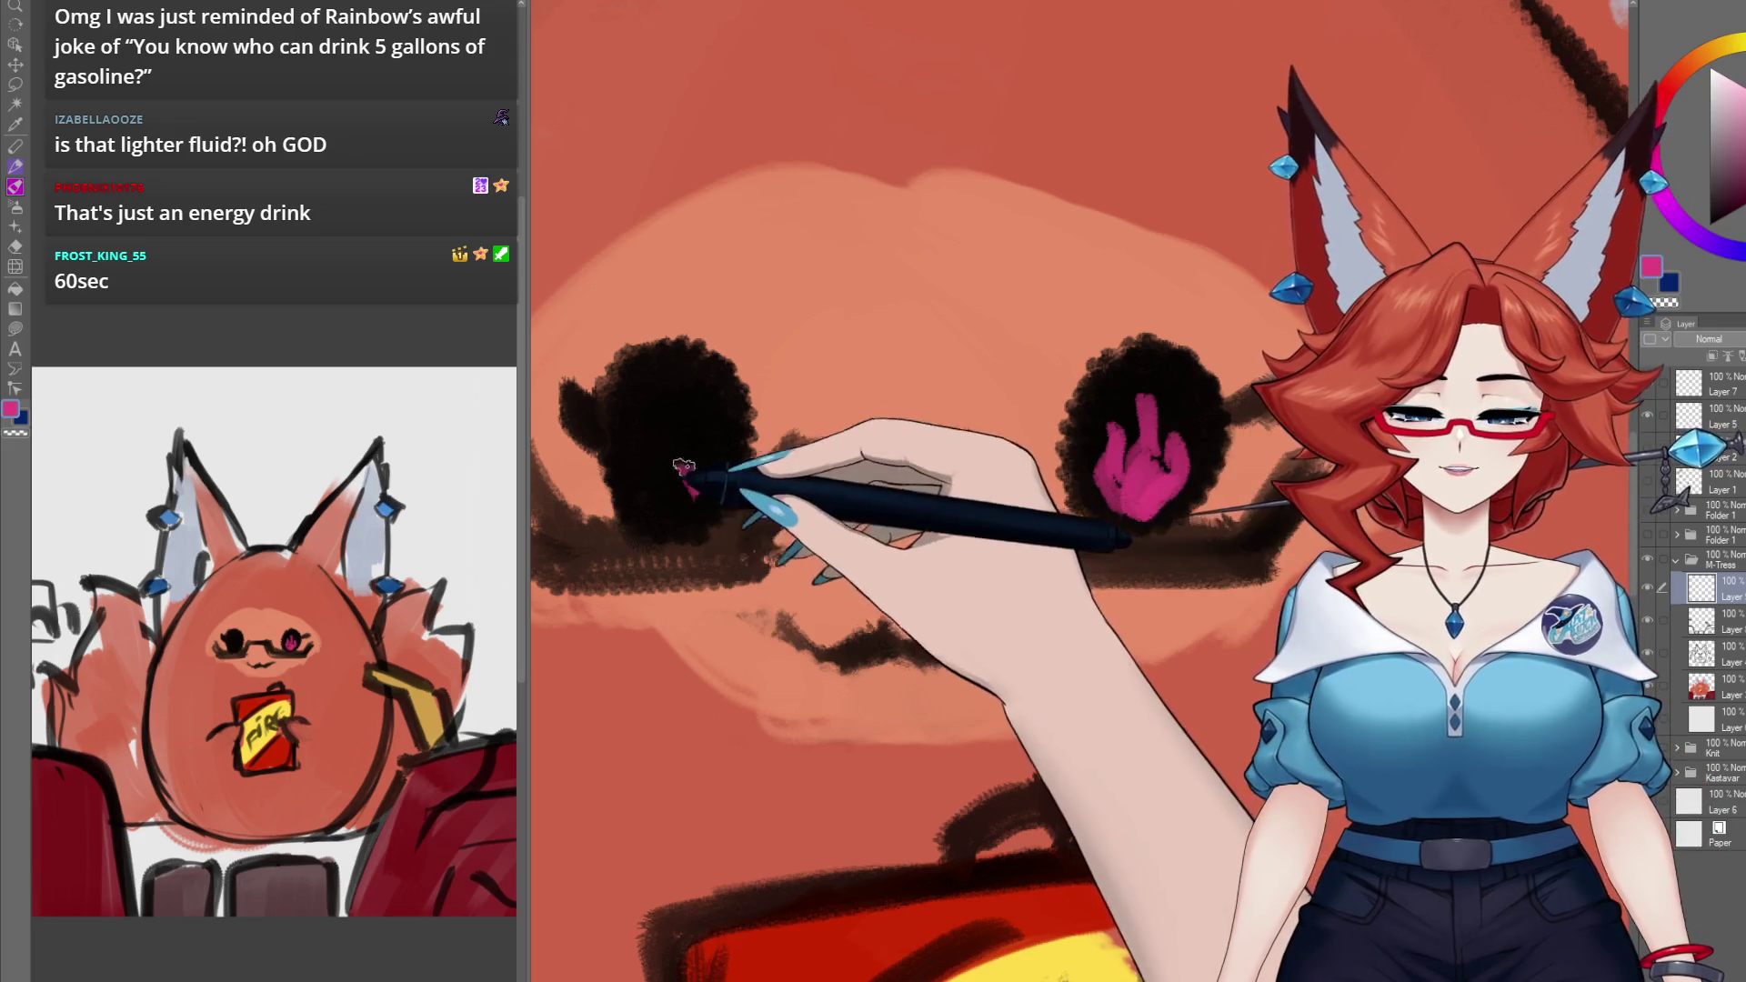
mouse_move(637, 409)
left_mouse_down()
mouse_move(642, 496)
mouse_move(673, 401)
mouse_move(674, 491)
mouse_move(637, 473)
mouse_move(647, 373)
mouse_move(697, 397)
left_mouse_up()
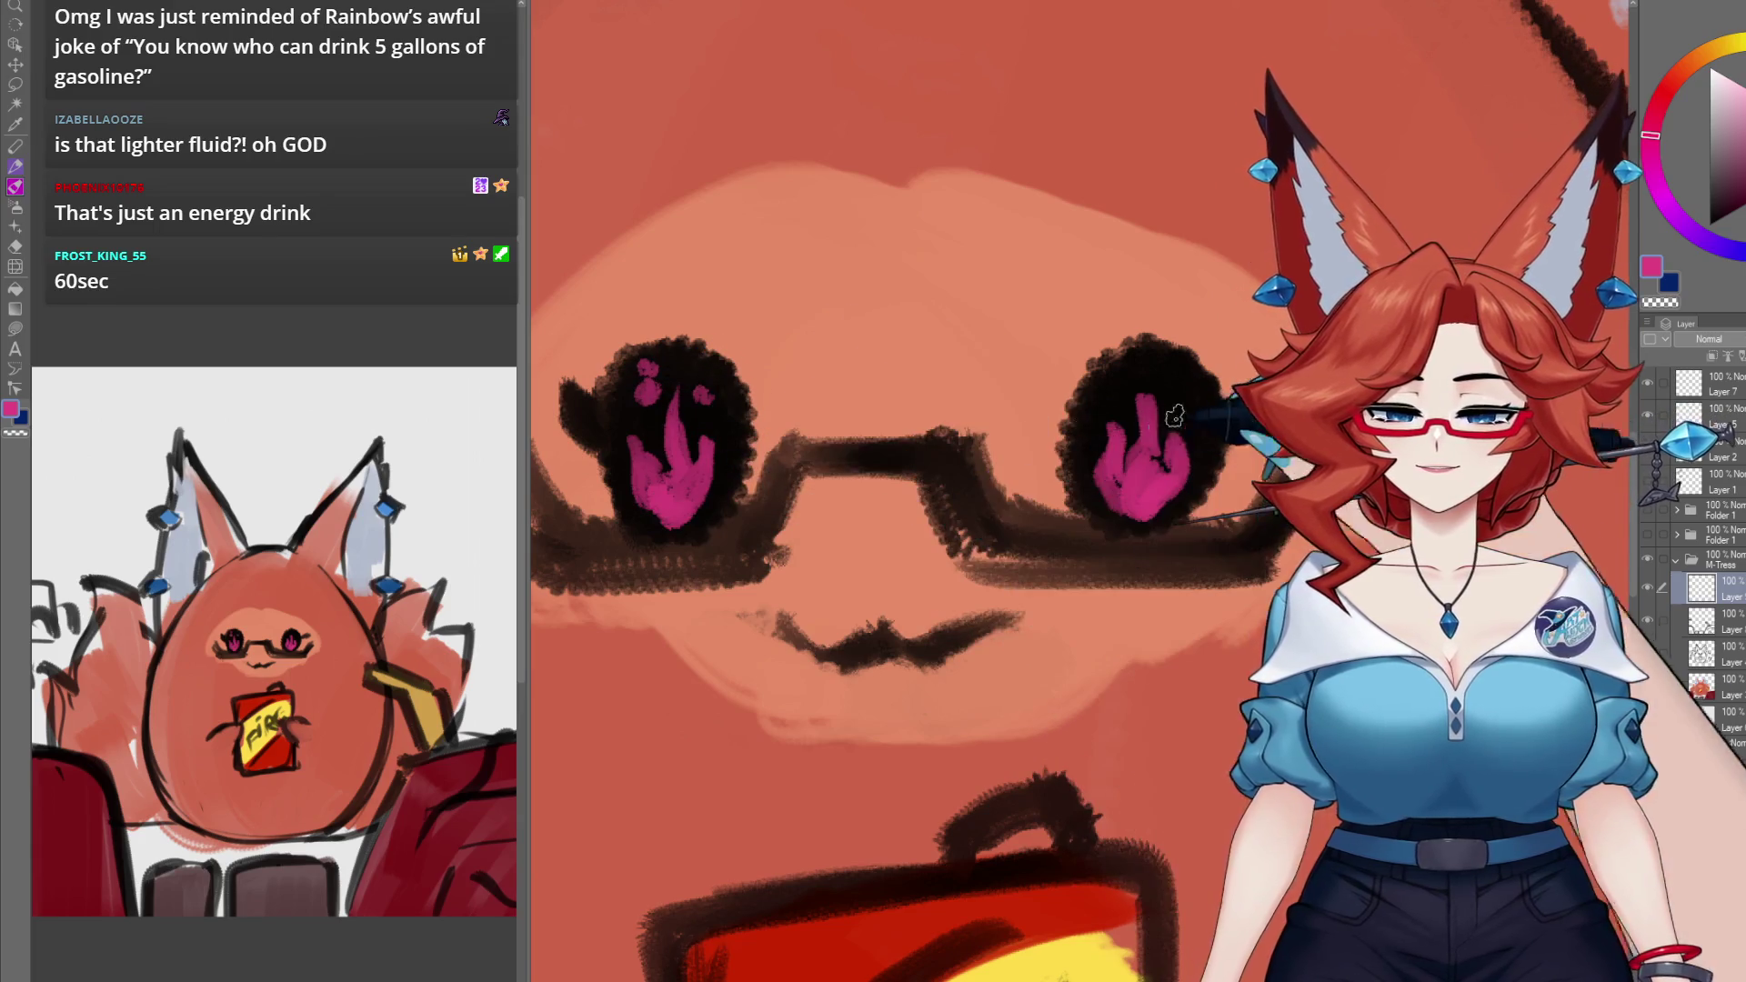
scroll(1041, 728, "down", 5)
mouse_move(1040, 728)
left_mouse_down()
mouse_move(993, 689)
mouse_move(949, 698)
mouse_move(1049, 753)
mouse_move(1052, 735)
left_mouse_up()
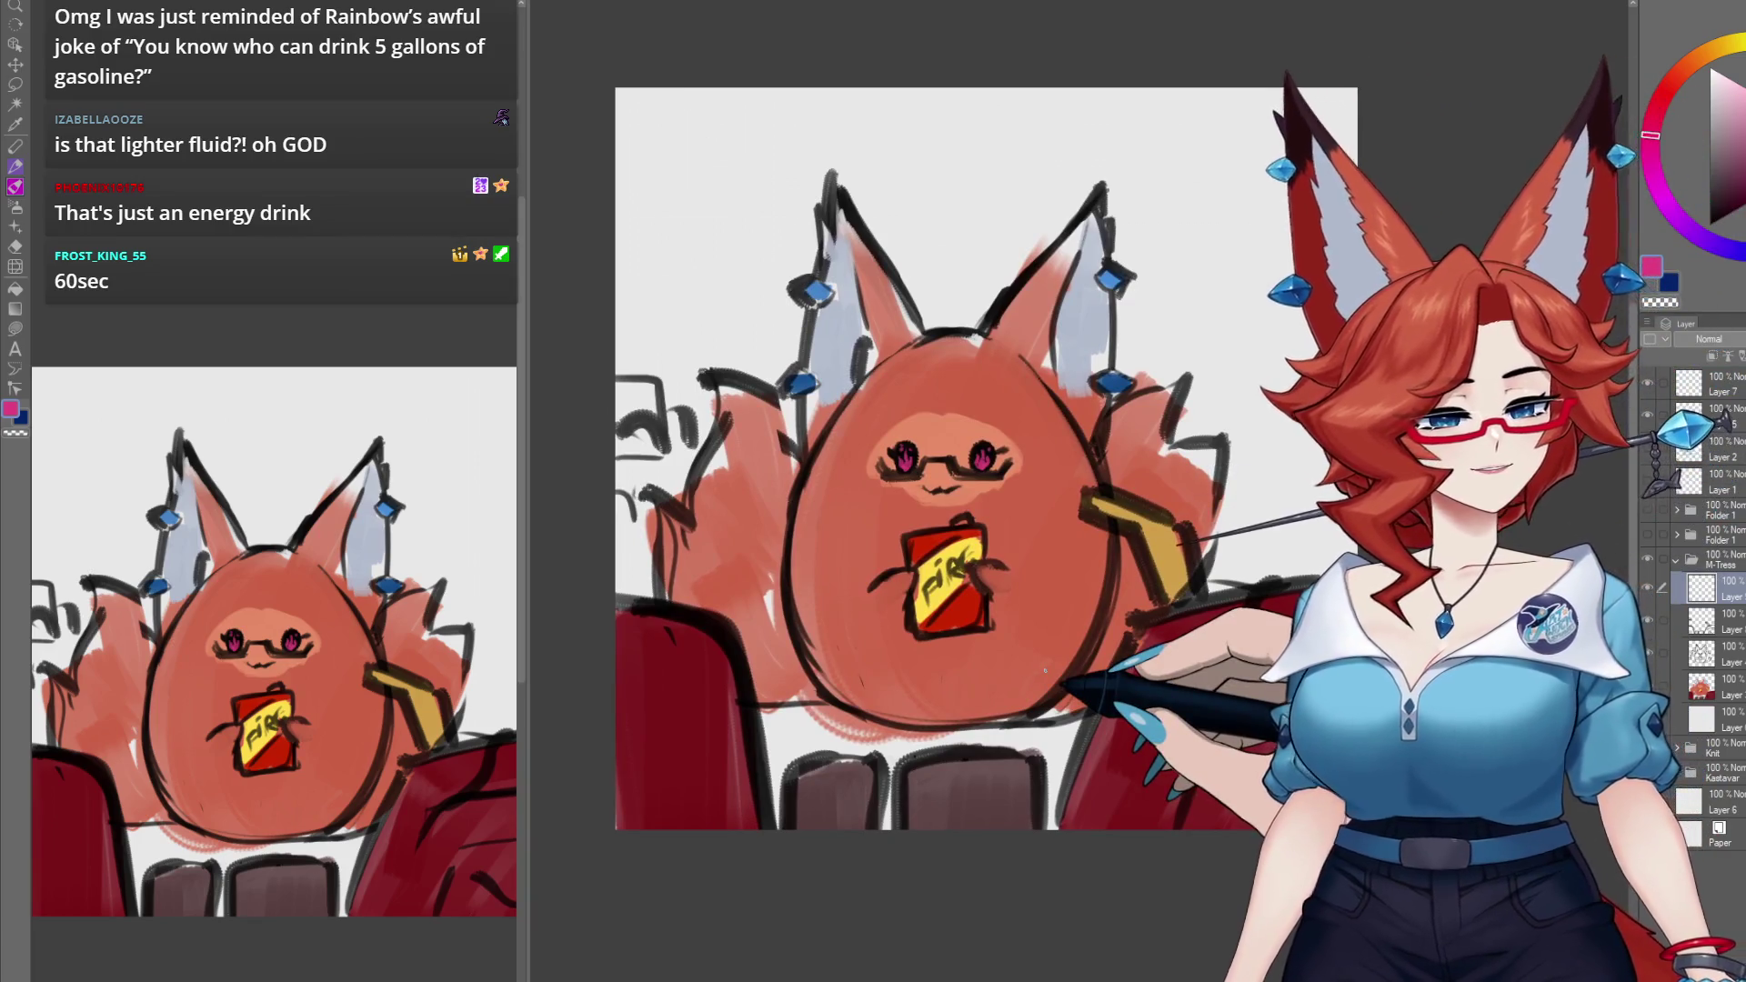
Step: Collapse the colouring layer folder and select Folder 1 above it
left_click_drag(1236, 778, 1201, 766)
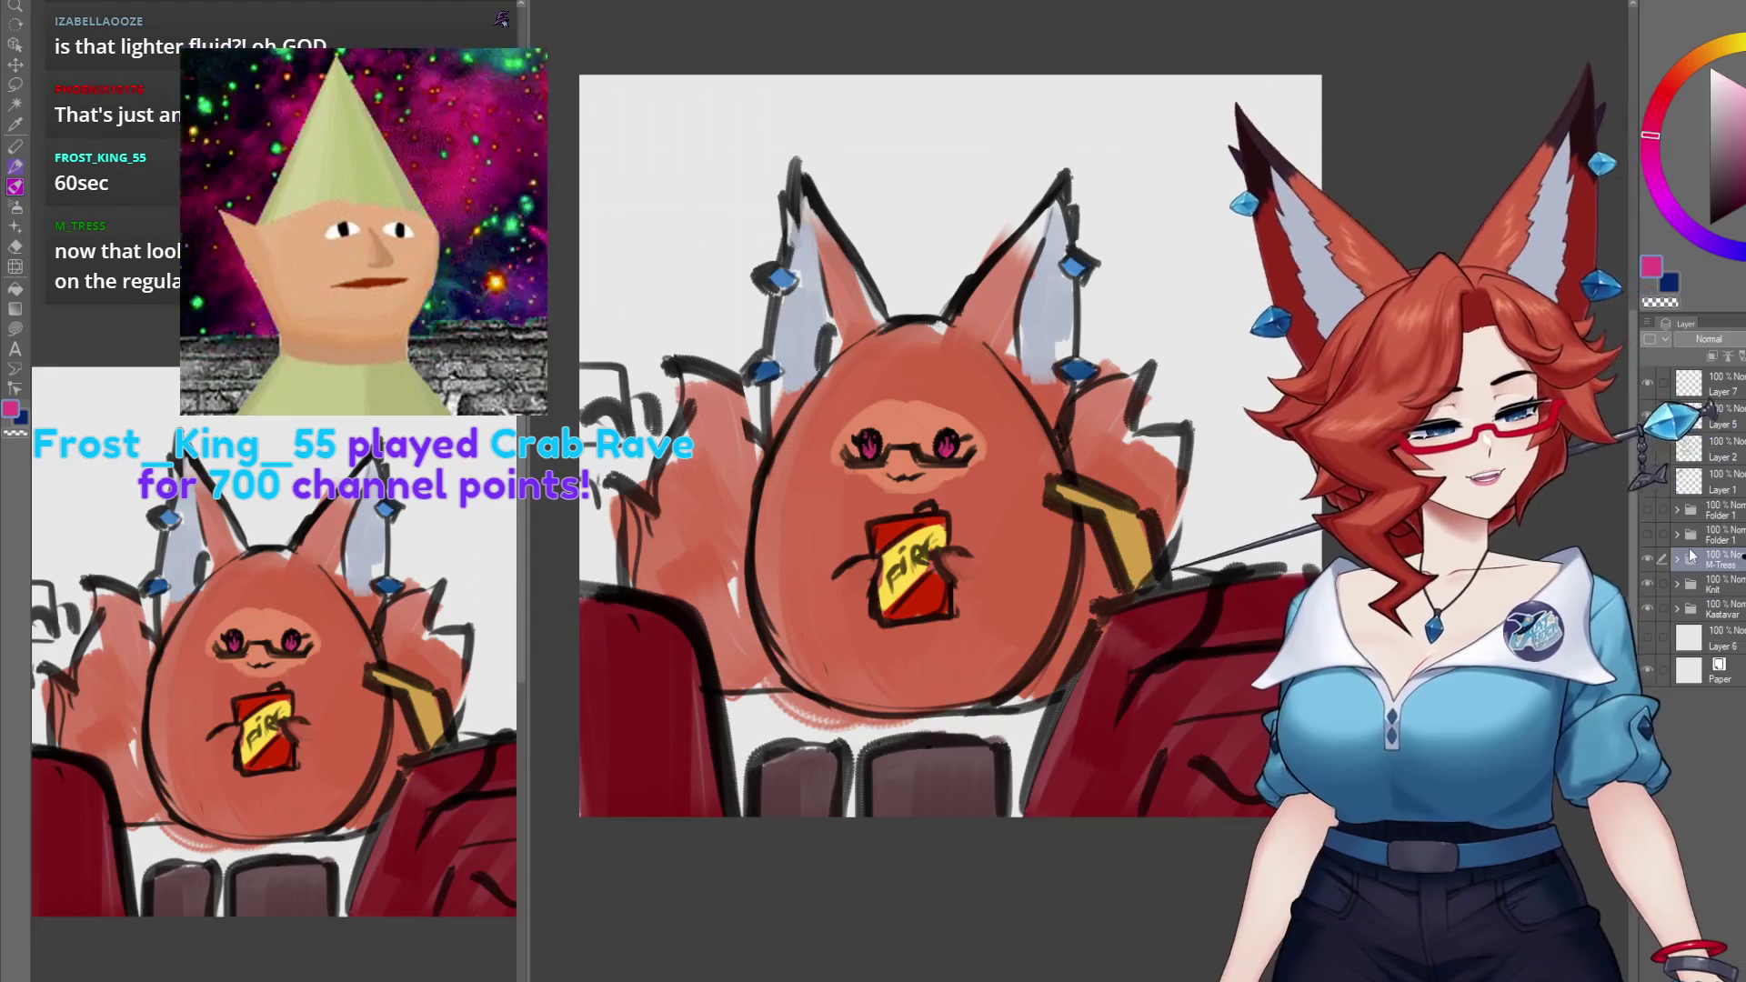
left_click(1718, 564)
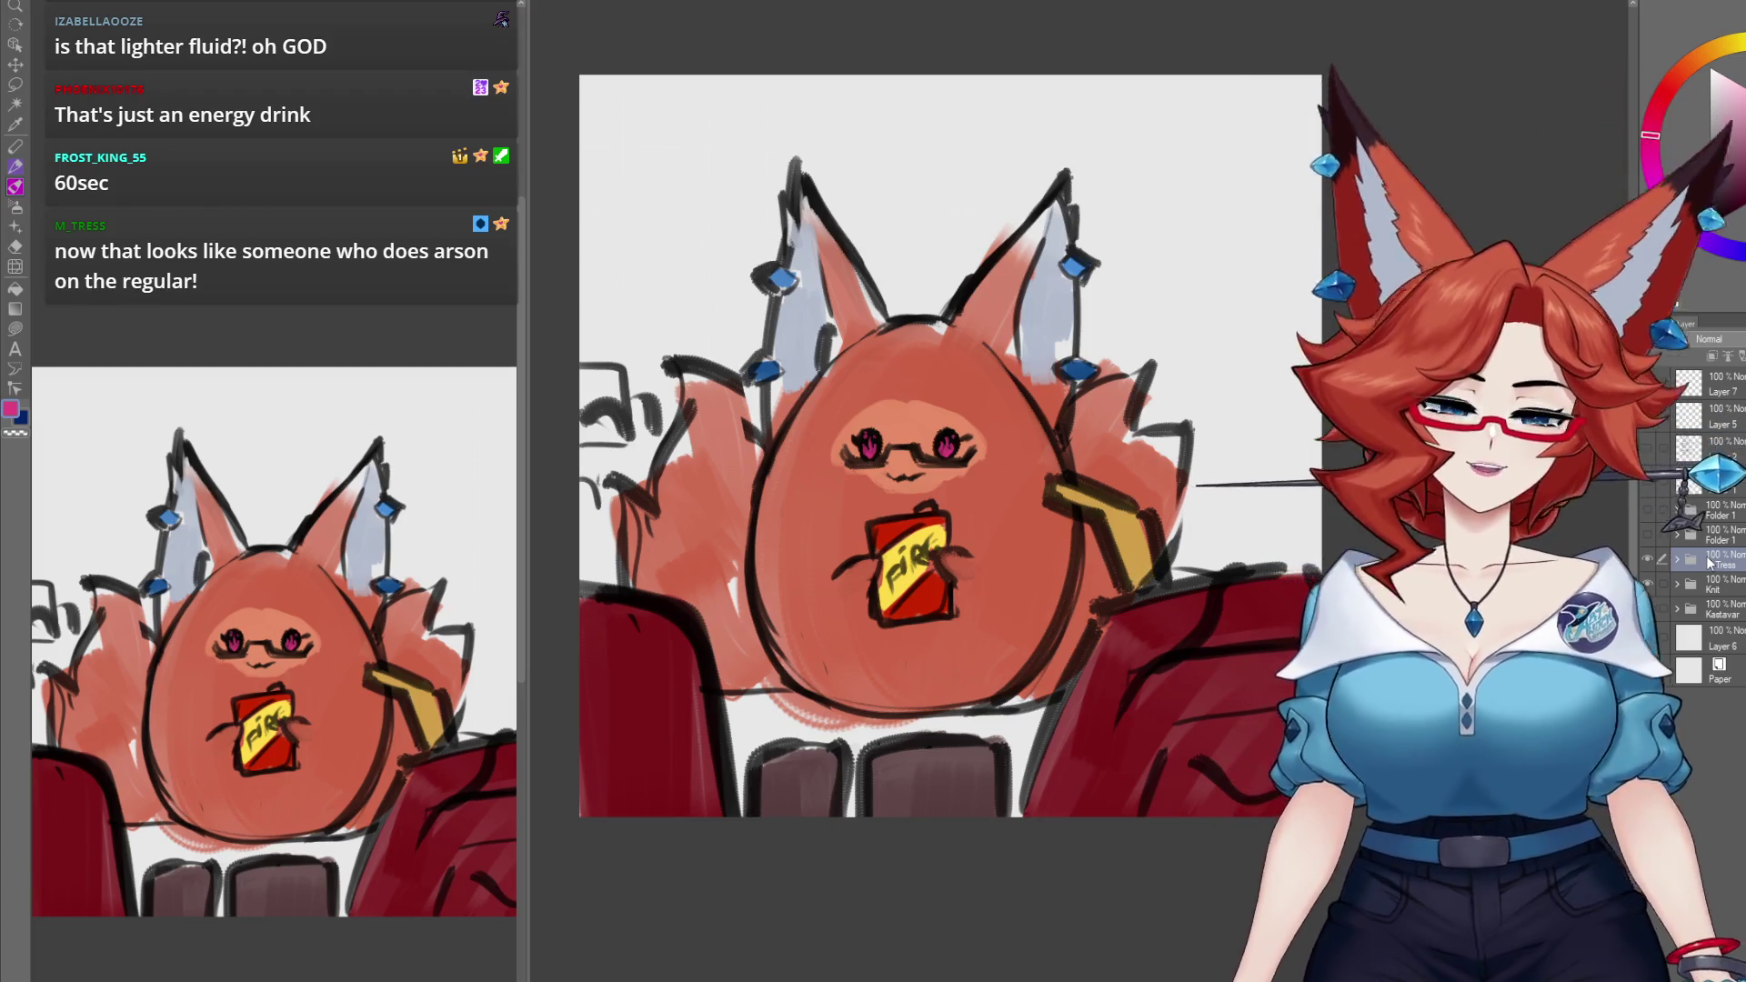
left_click(1716, 540)
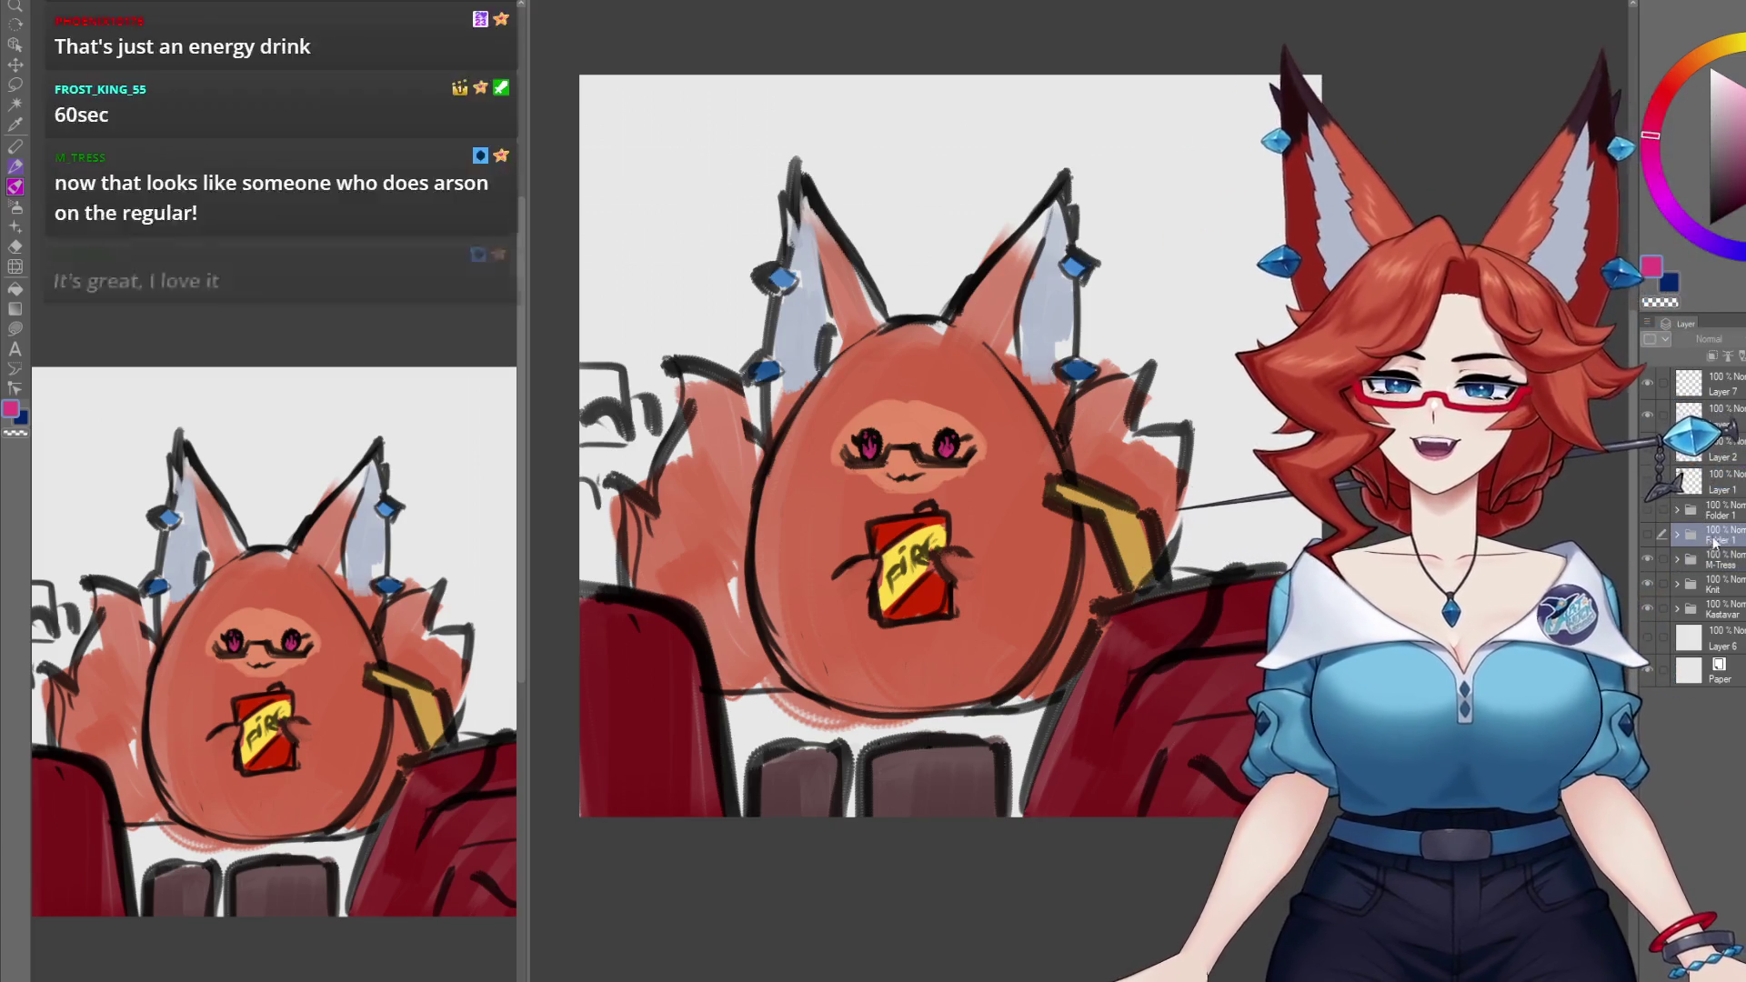
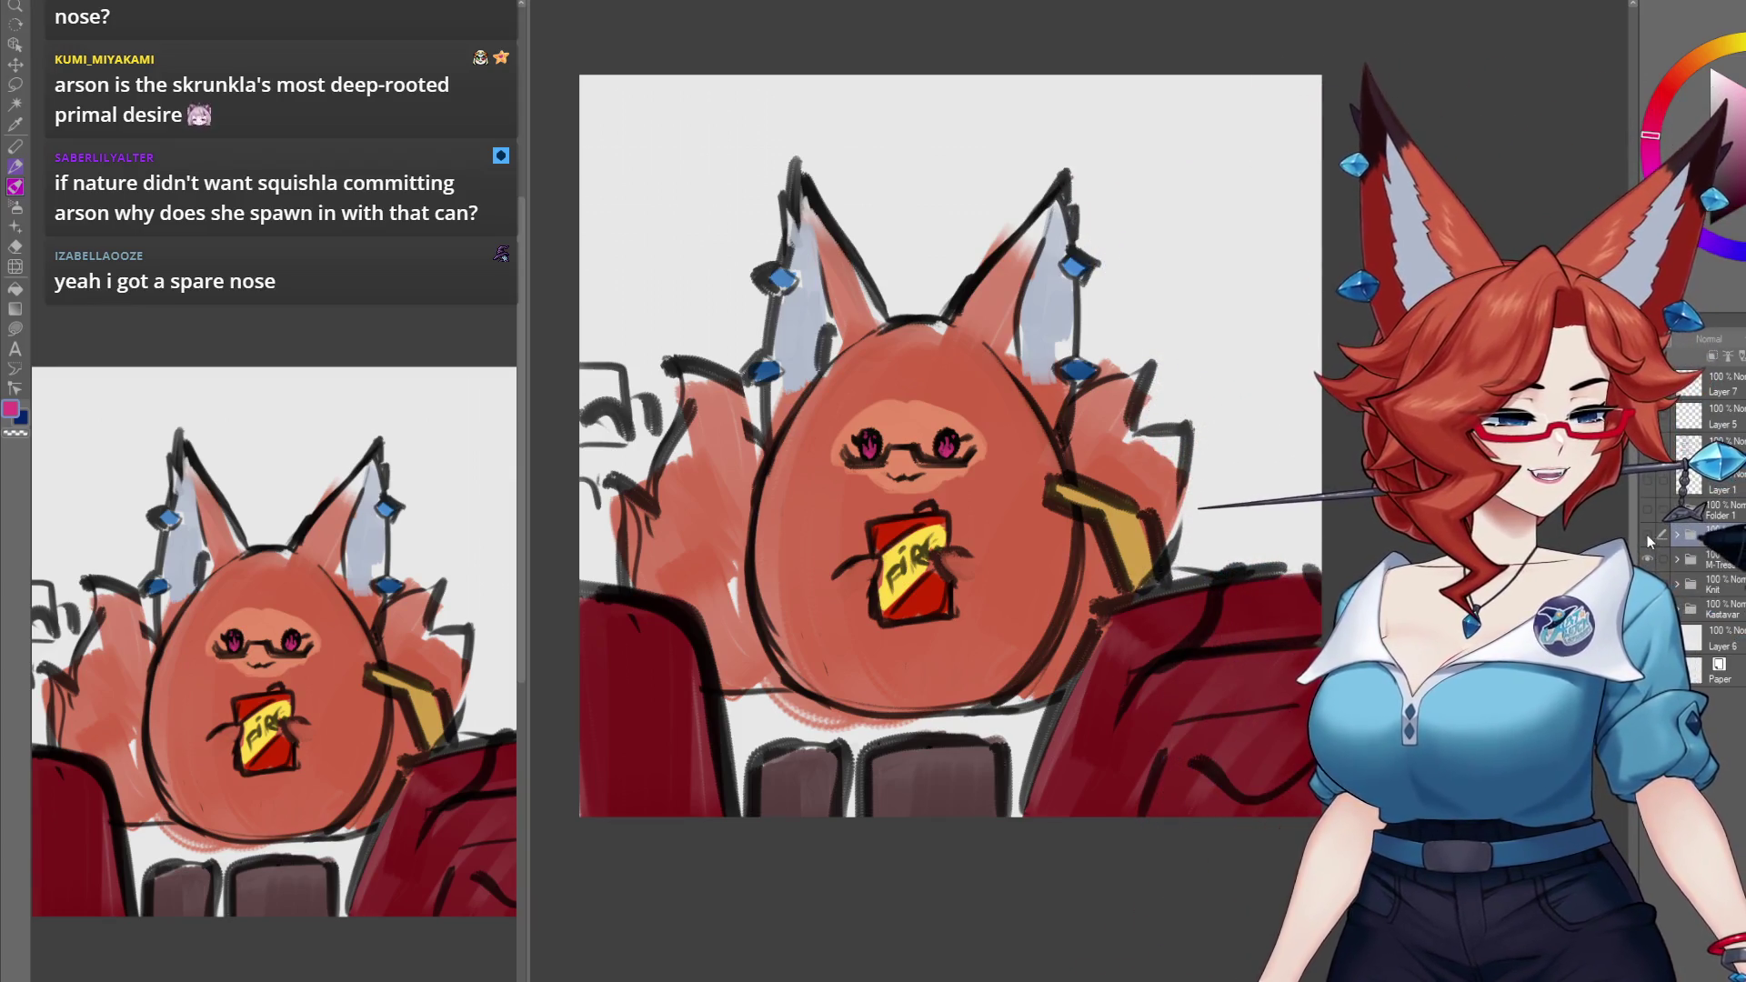
Step: Hide the folder holding the finished fox painting and select the empty layer beneath it
left_click(1646, 535)
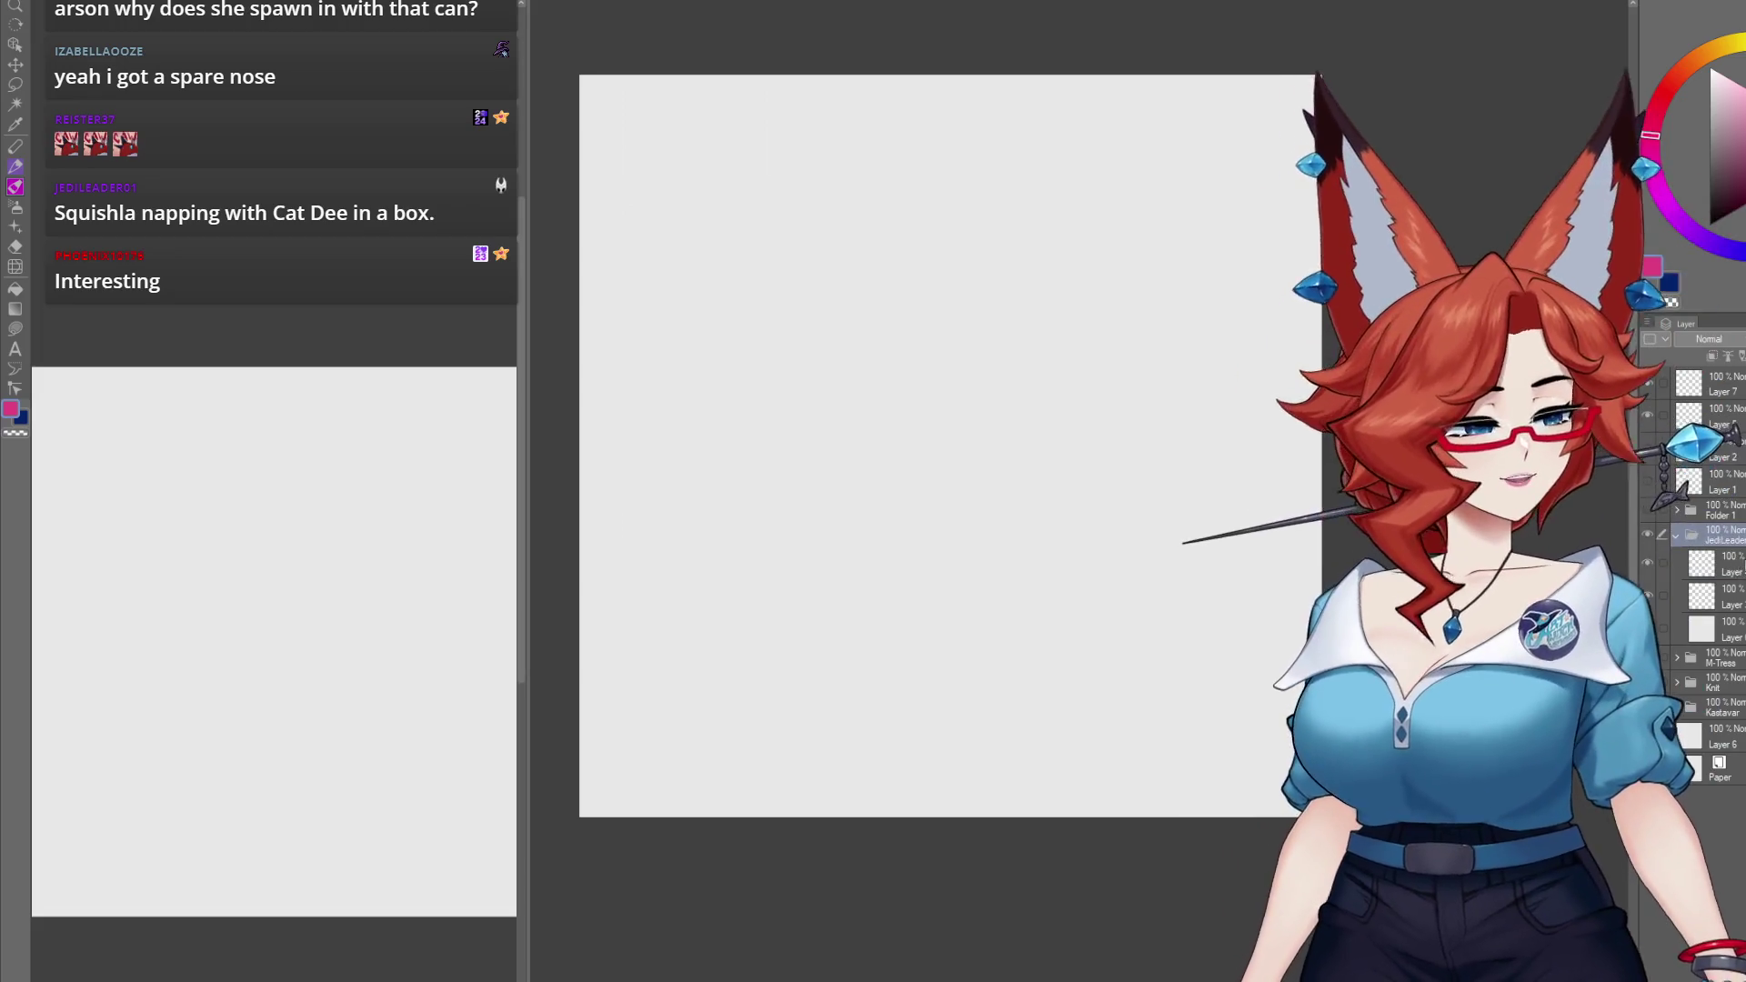
left_click(1737, 566)
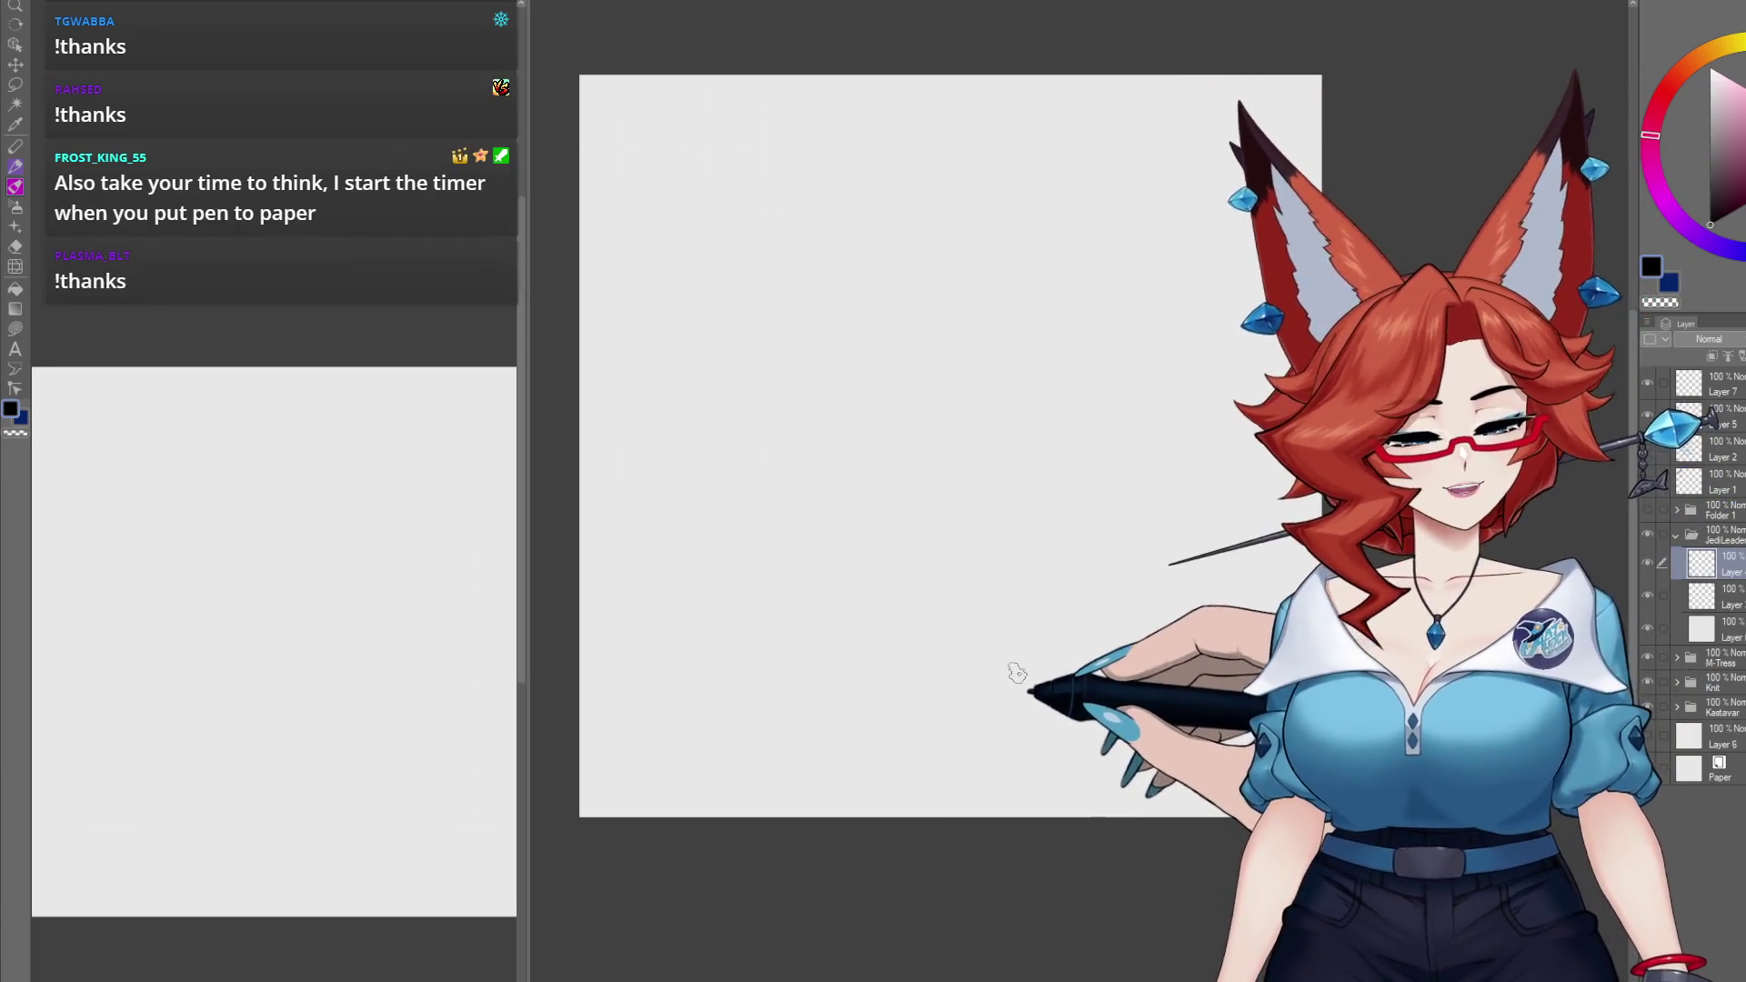
Step: Pan the blank canvas a little to the left to frame the drawing area
mouse_move(1014, 658)
left_mouse_down()
mouse_move(984, 660)
mouse_move(1019, 668)
left_mouse_up()
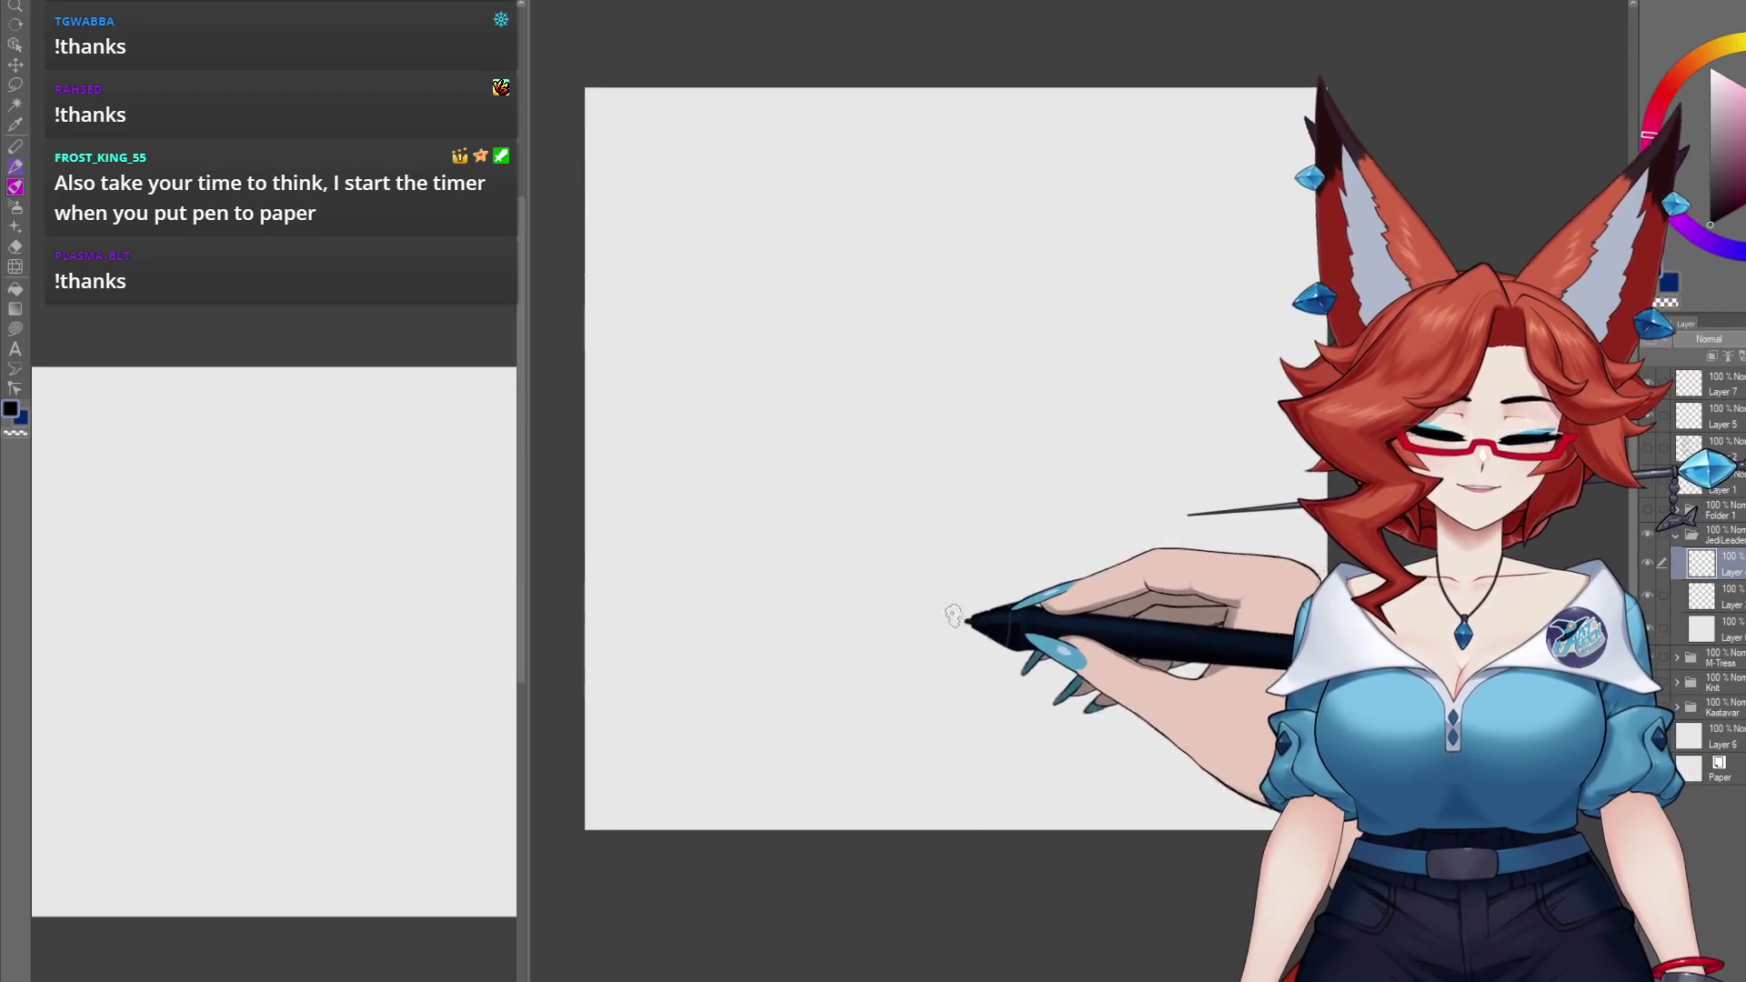
left_click_drag(928, 632, 913, 629)
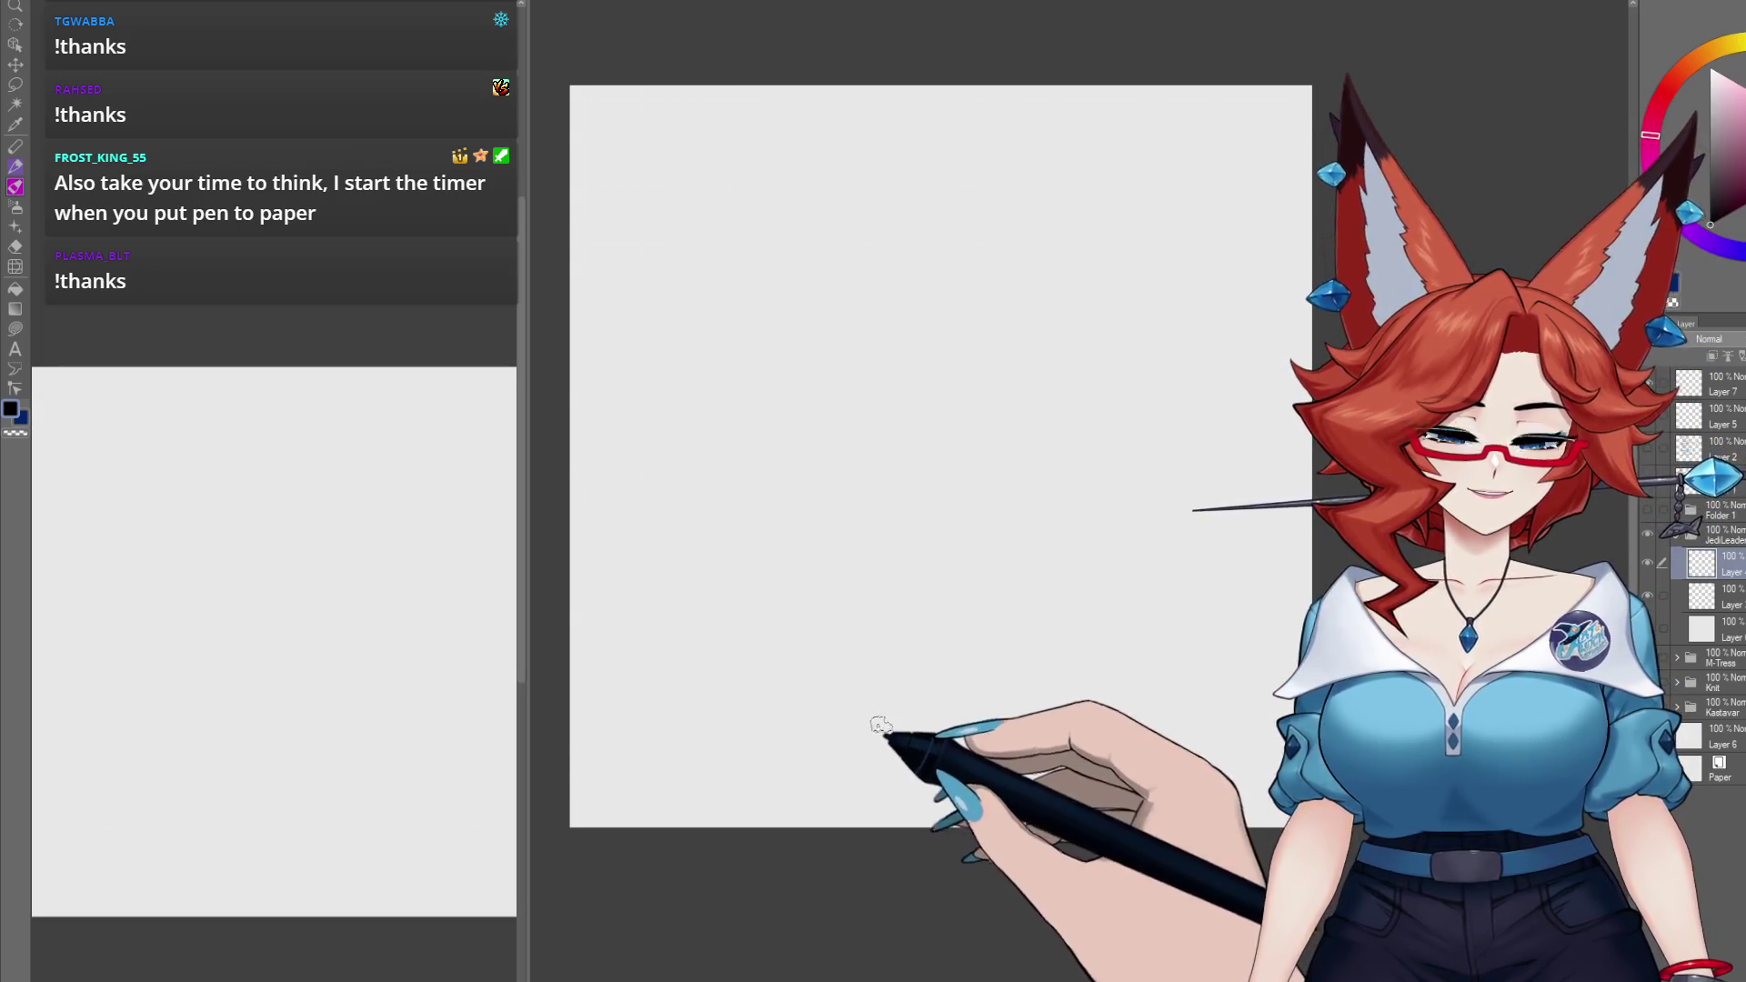
Step: Sketch the lying creature's body outline with a pointed left end, closed eyes and nose
left_click_drag(946, 657, 1001, 673)
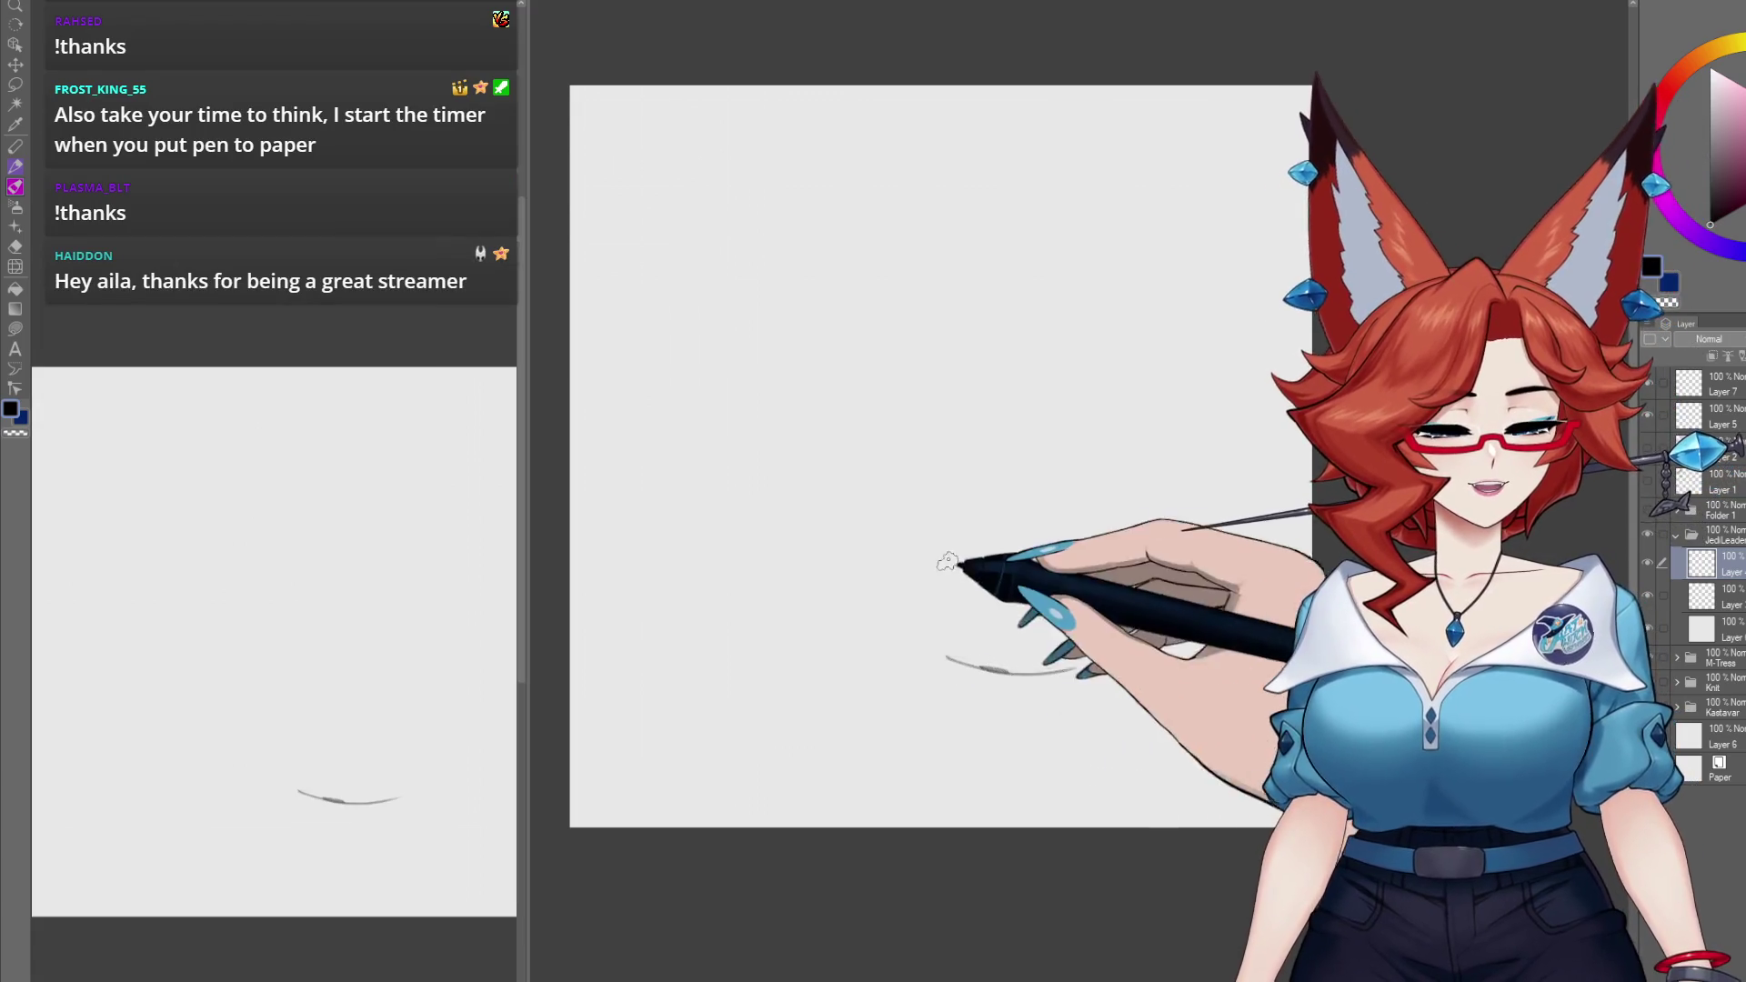
left_click_drag(1094, 518, 1153, 536)
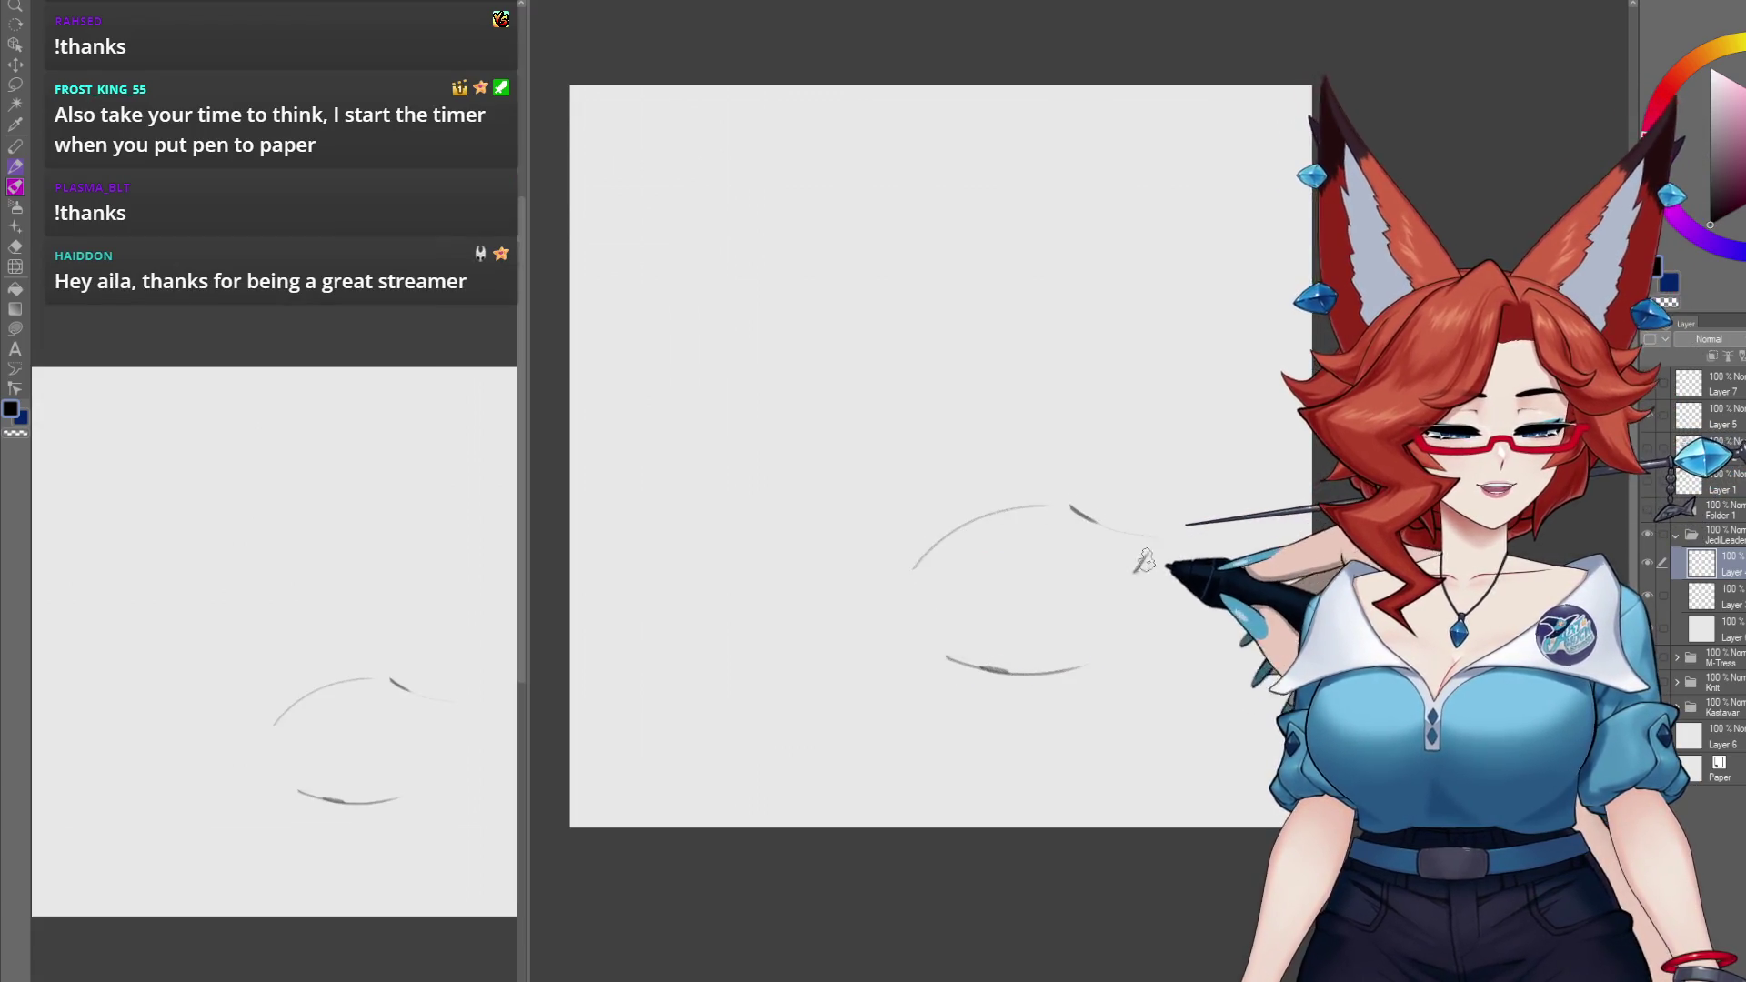
mouse_move(906, 582)
left_mouse_down()
mouse_move(896, 618)
mouse_move(915, 632)
left_mouse_up()
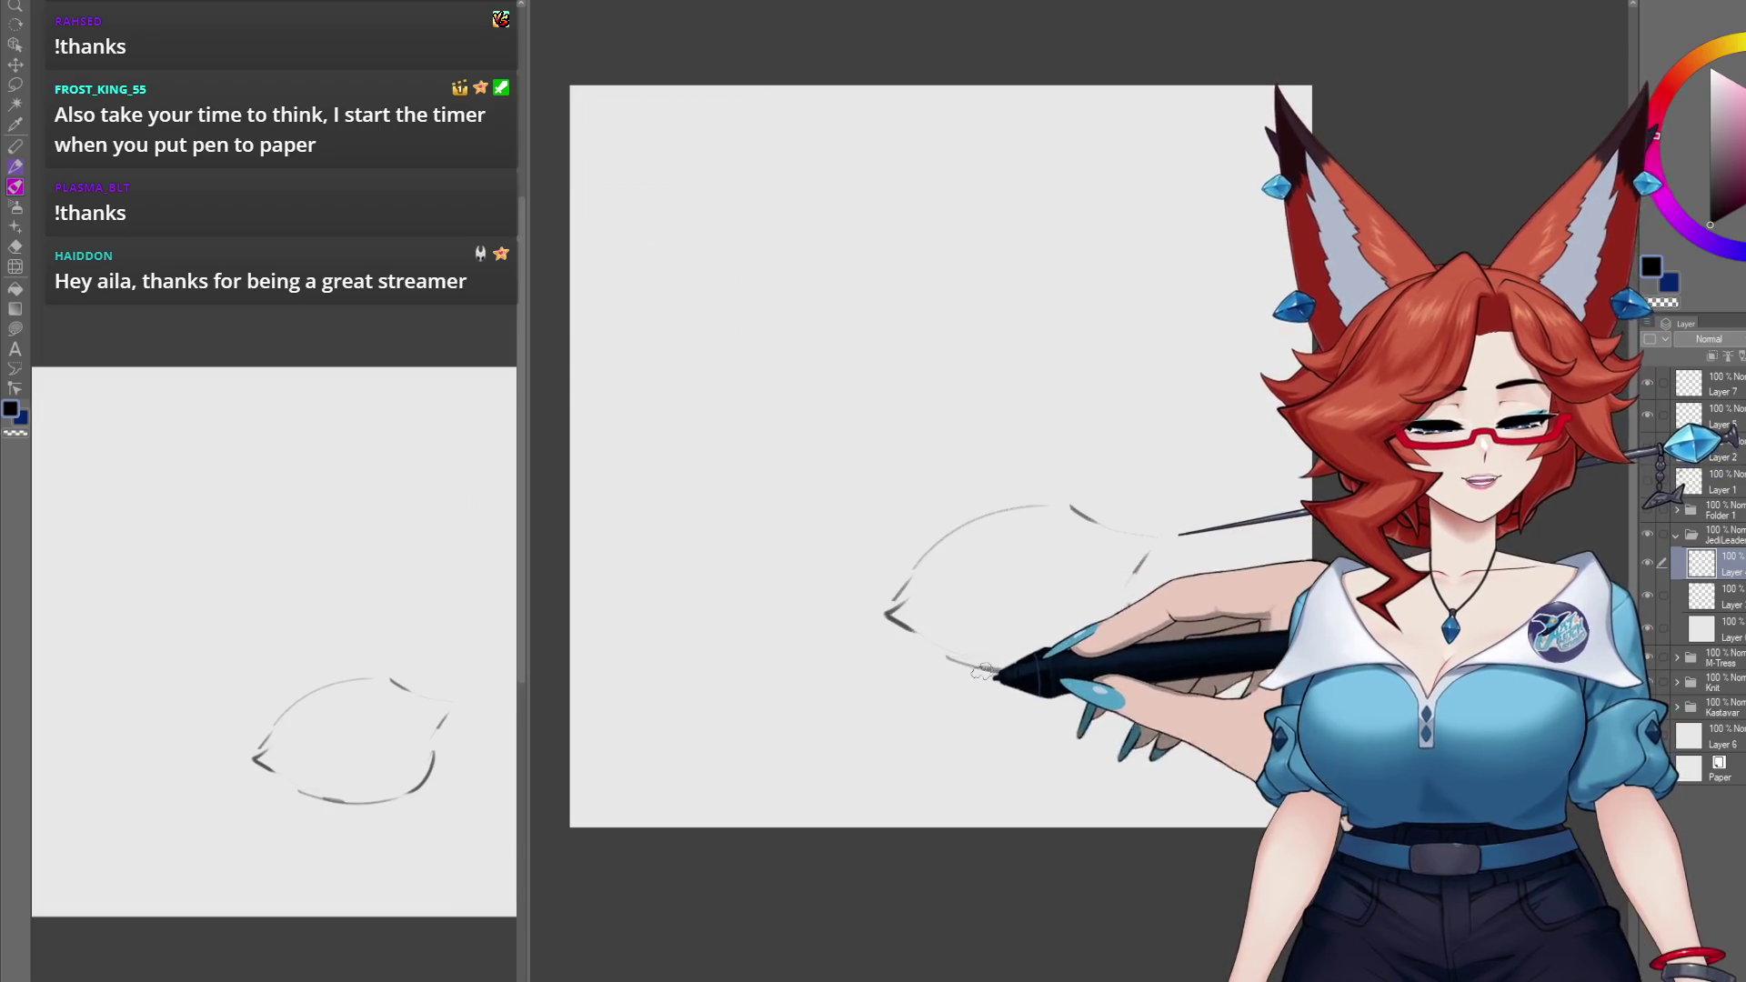
left_click_drag(1151, 631, 1273, 659)
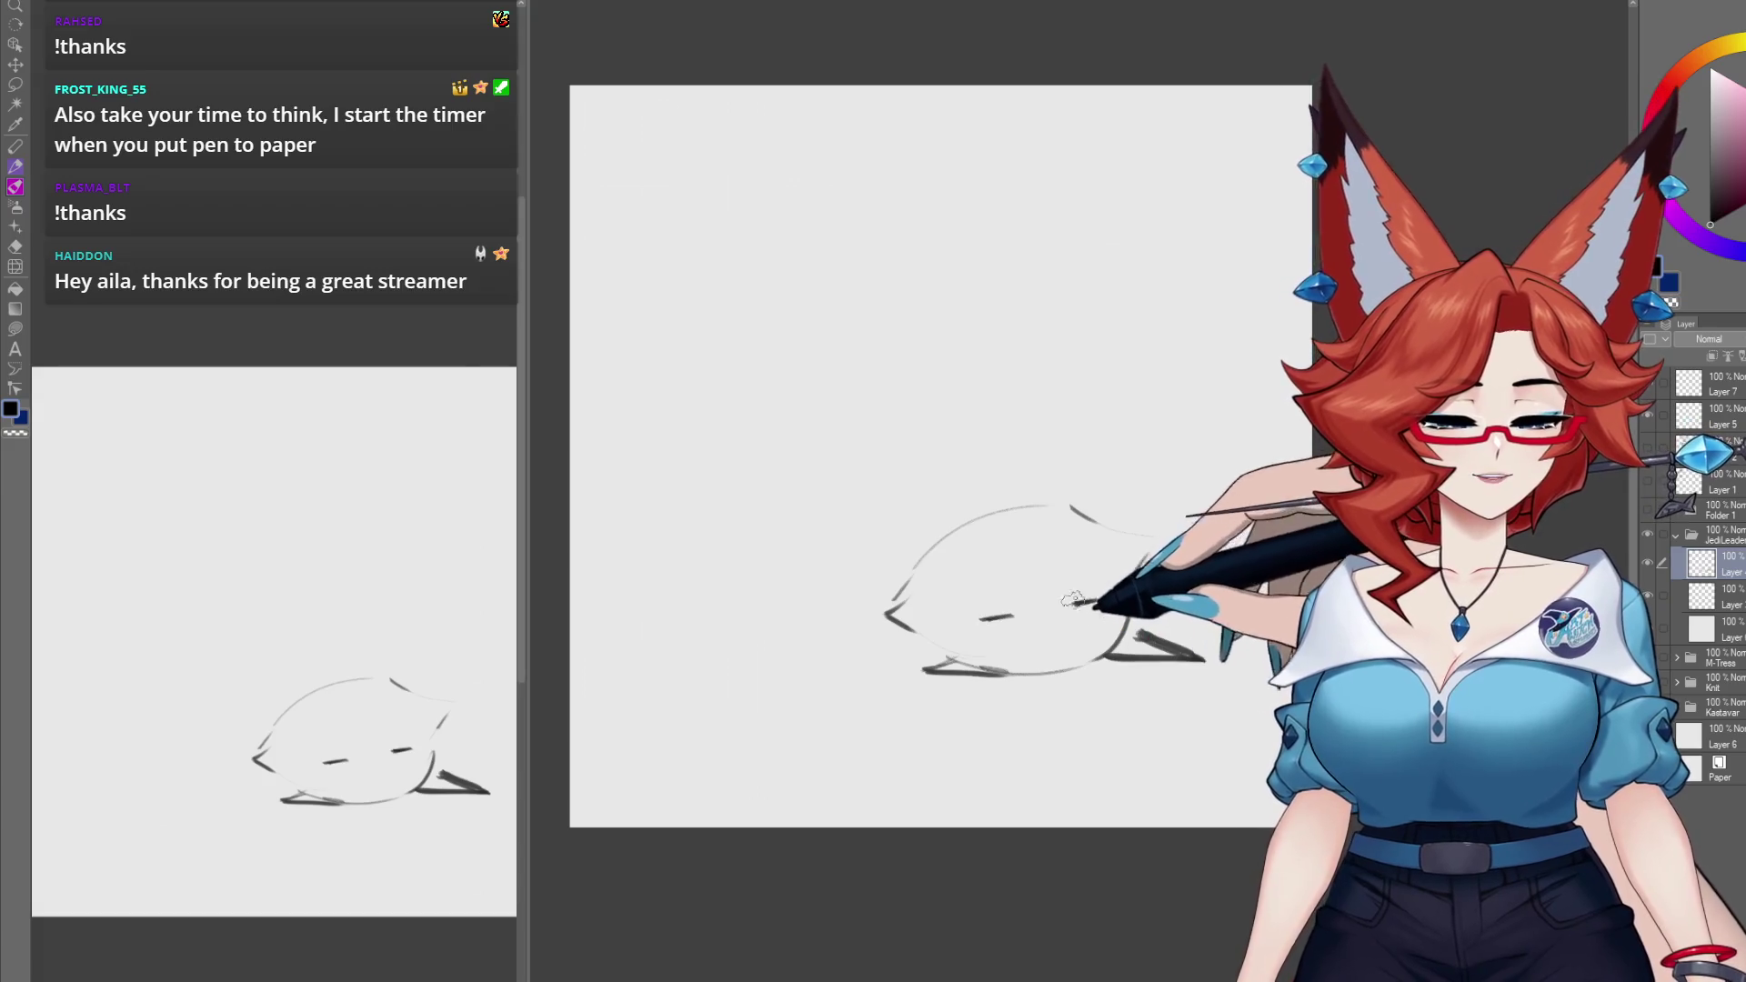
mouse_move(1029, 579)
left_mouse_down()
mouse_move(1047, 573)
mouse_move(1023, 550)
mouse_move(1134, 583)
left_mouse_up()
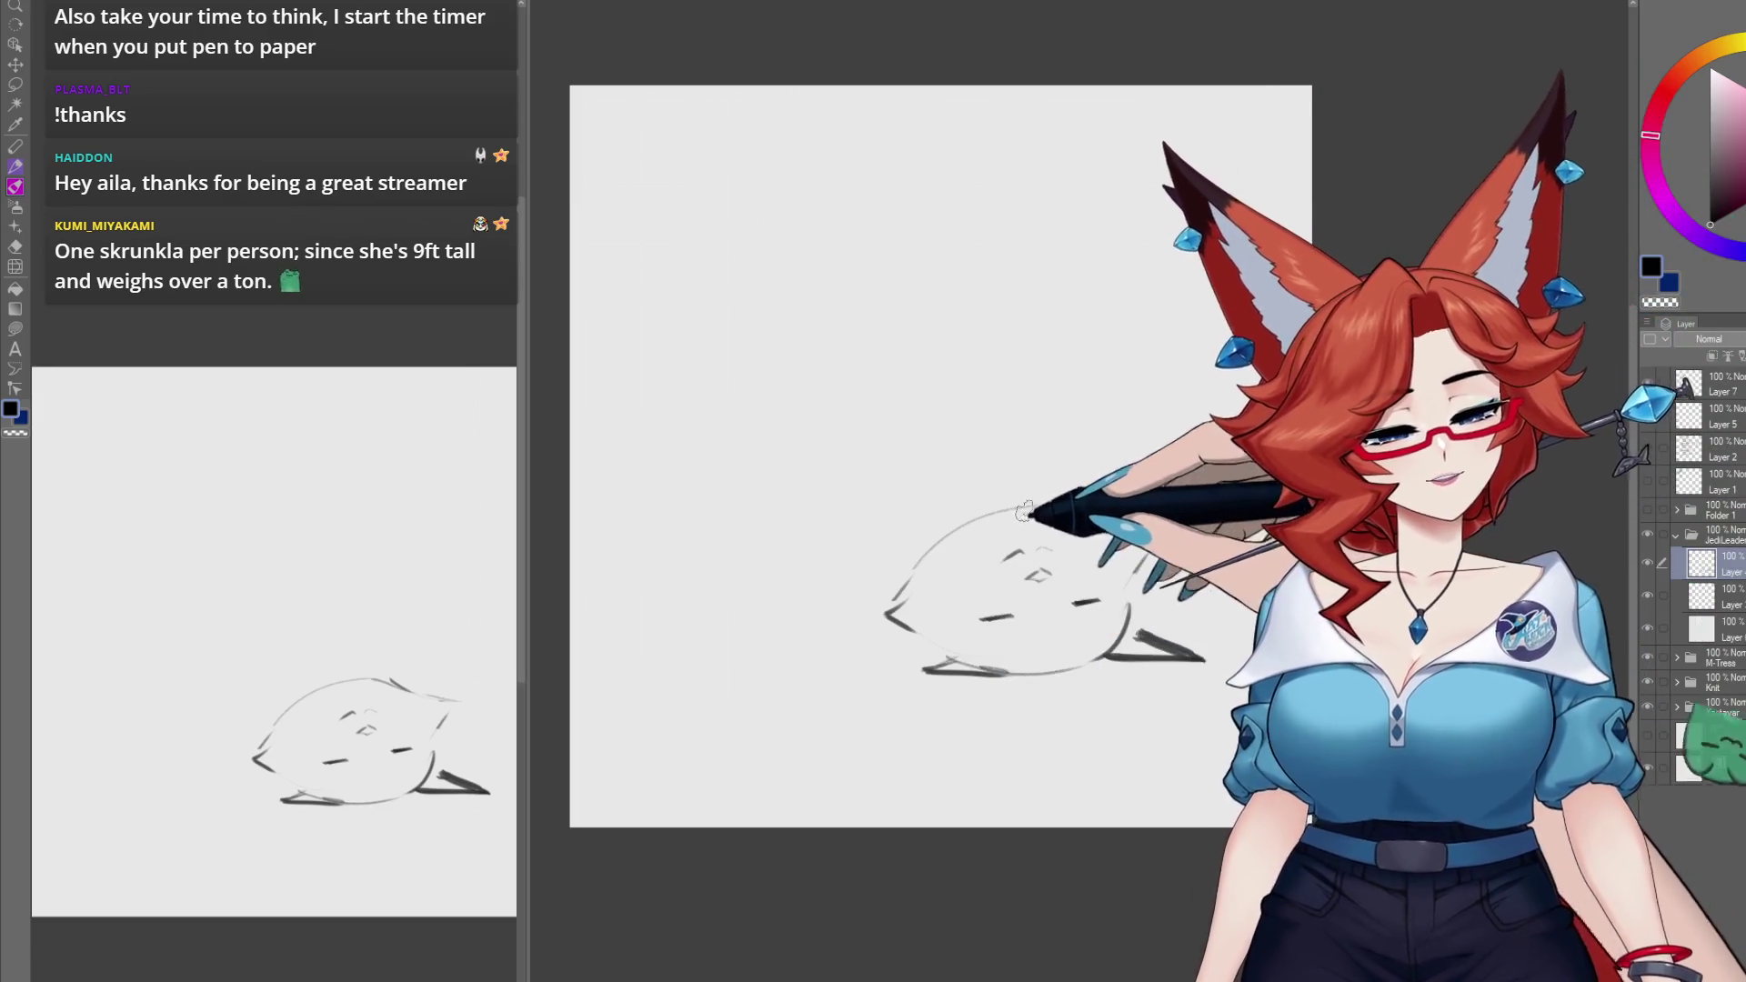
mouse_move(914, 572)
left_mouse_down()
mouse_move(871, 614)
mouse_move(957, 639)
left_mouse_up()
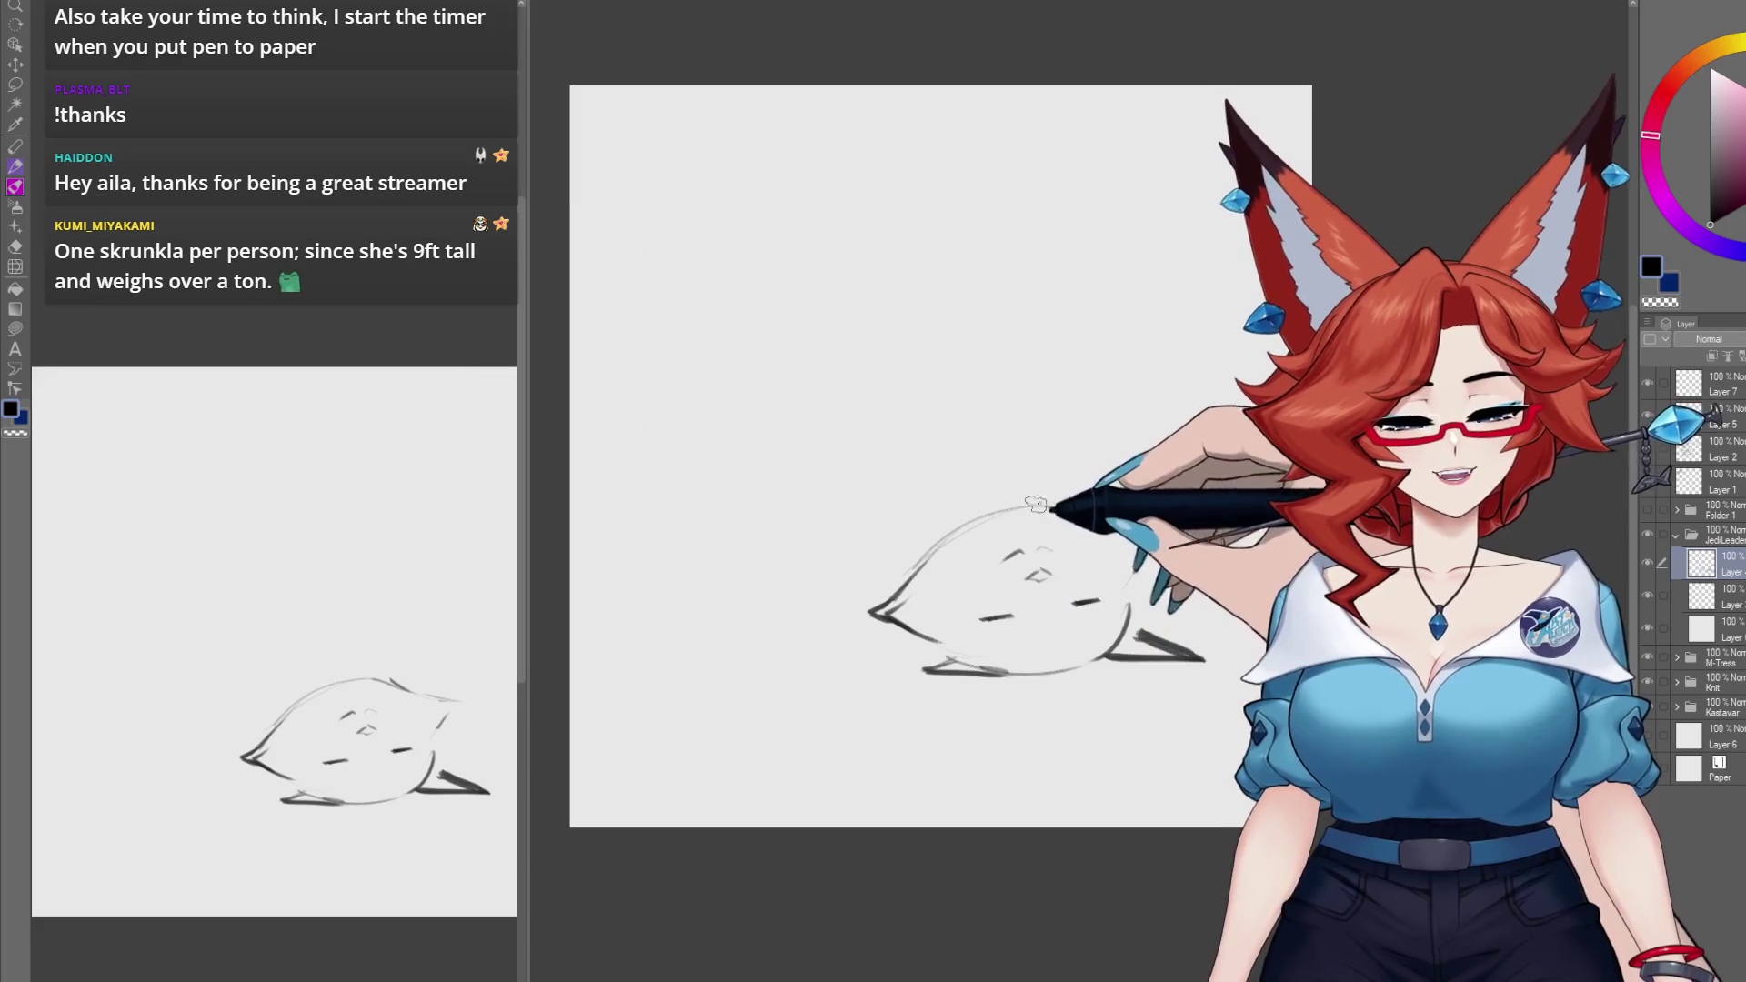
Step: Rough in the curled figure behind it: back line, lower outline, body lines and pointed ears
mouse_move(805, 572)
left_mouse_down()
mouse_move(812, 547)
mouse_move(969, 470)
mouse_move(1009, 504)
mouse_move(947, 512)
mouse_move(865, 566)
mouse_move(846, 629)
mouse_move(799, 578)
mouse_move(627, 589)
left_mouse_up()
left_click_drag(612, 495, 608, 573)
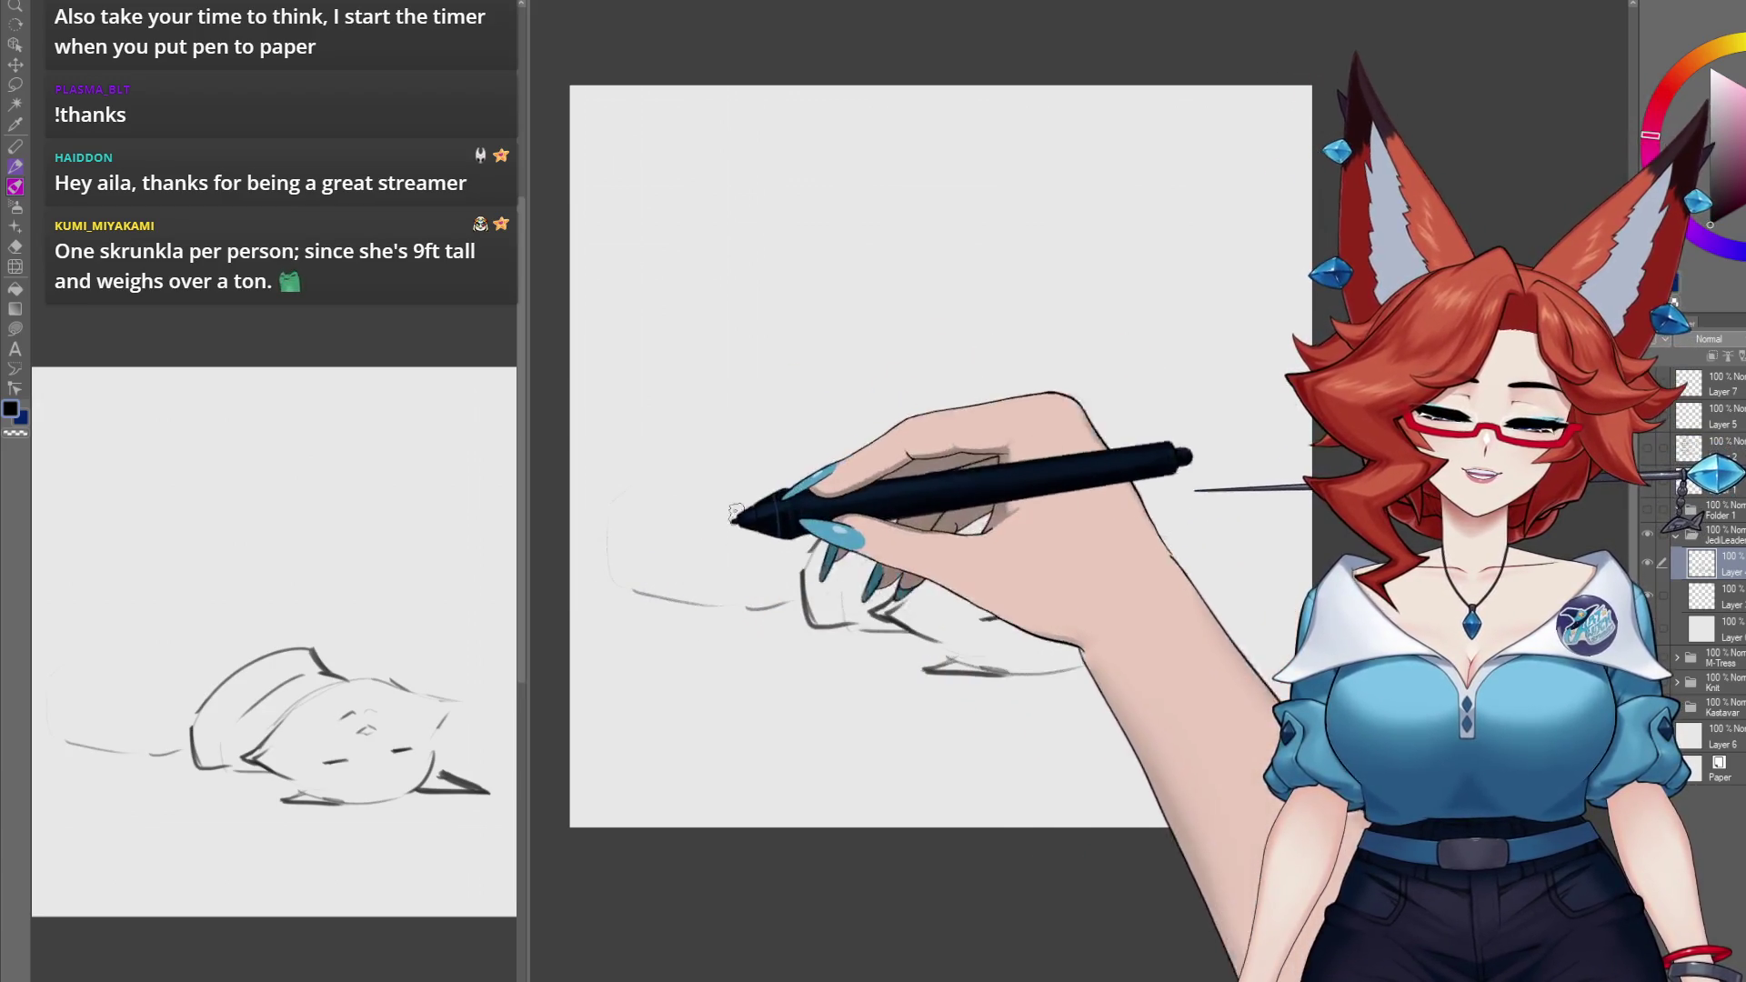
left_click_drag(761, 428, 753, 460)
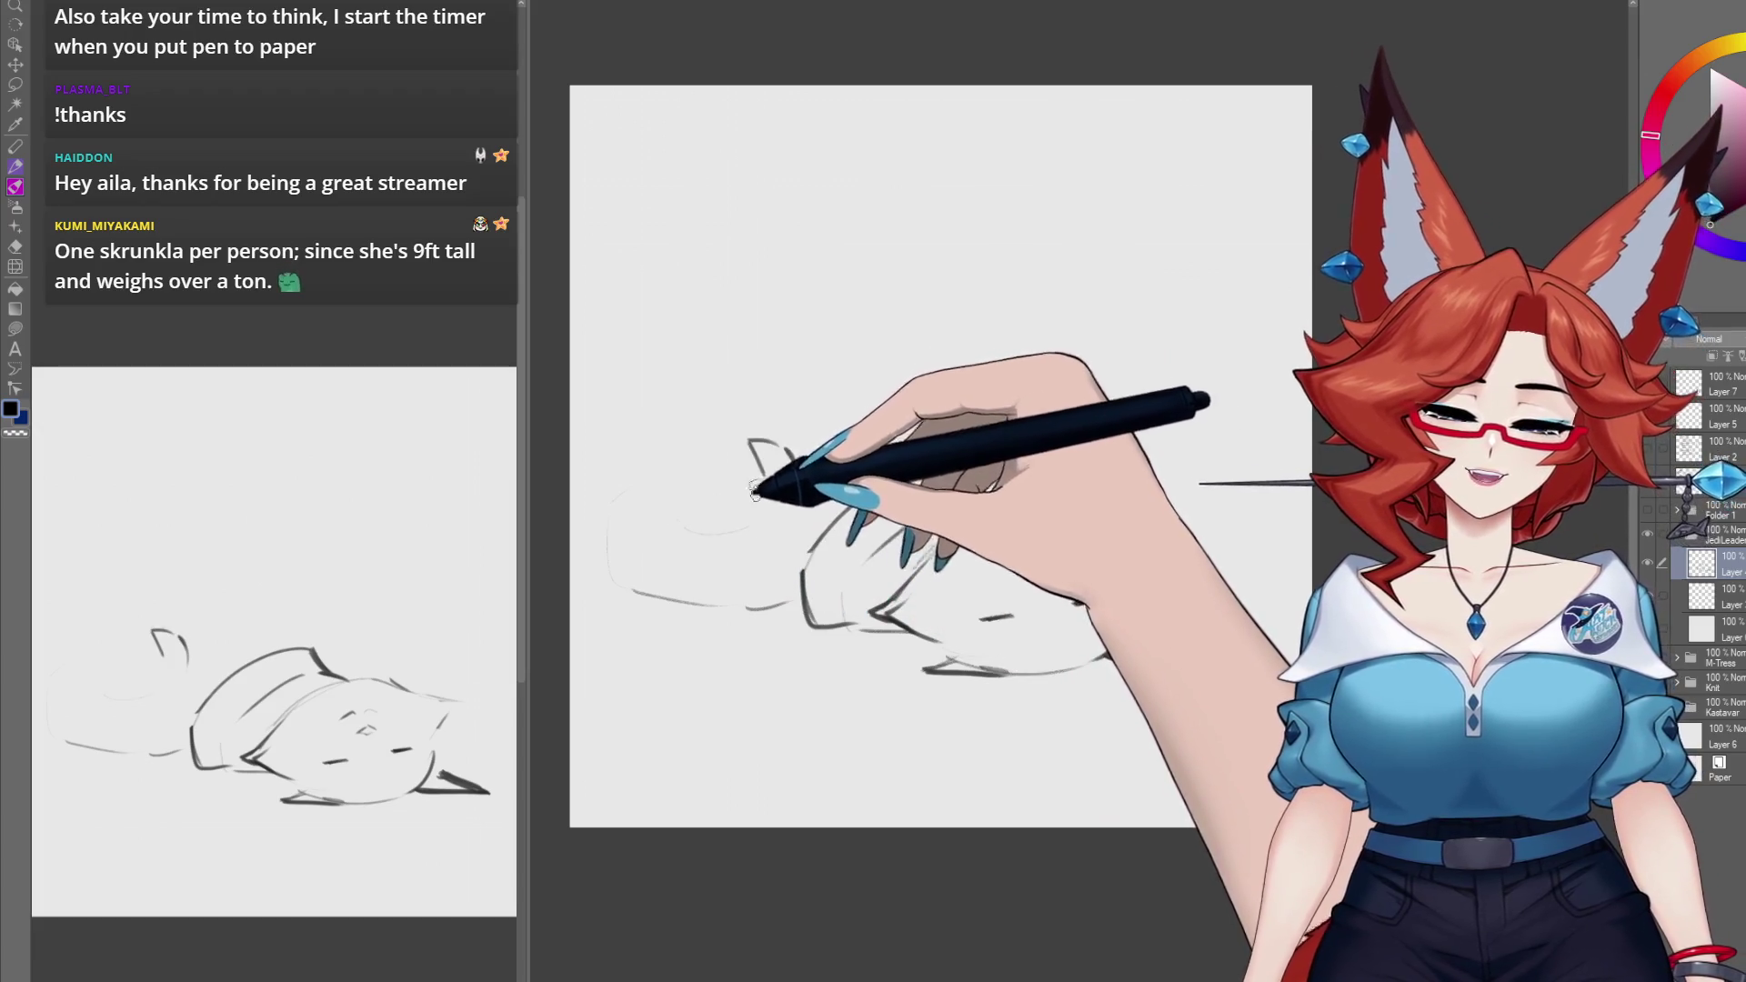
left_click_drag(657, 526, 695, 567)
left_click_drag(759, 544, 799, 491)
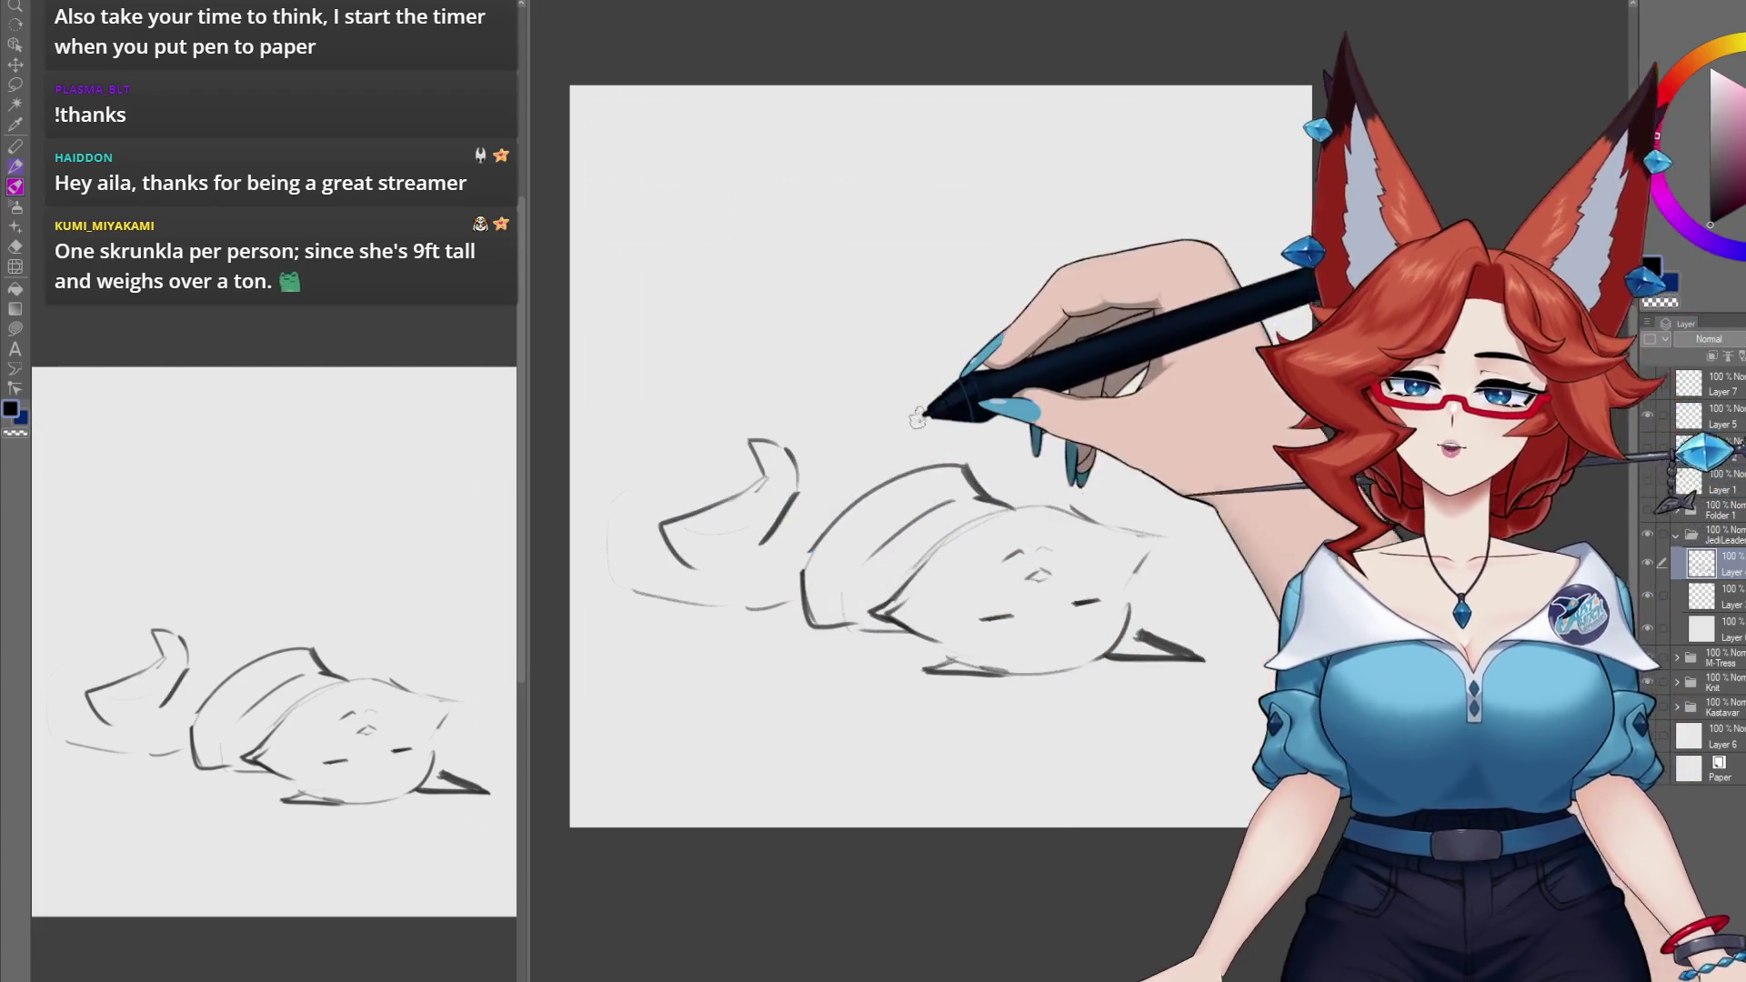
left_click_drag(875, 445, 935, 448)
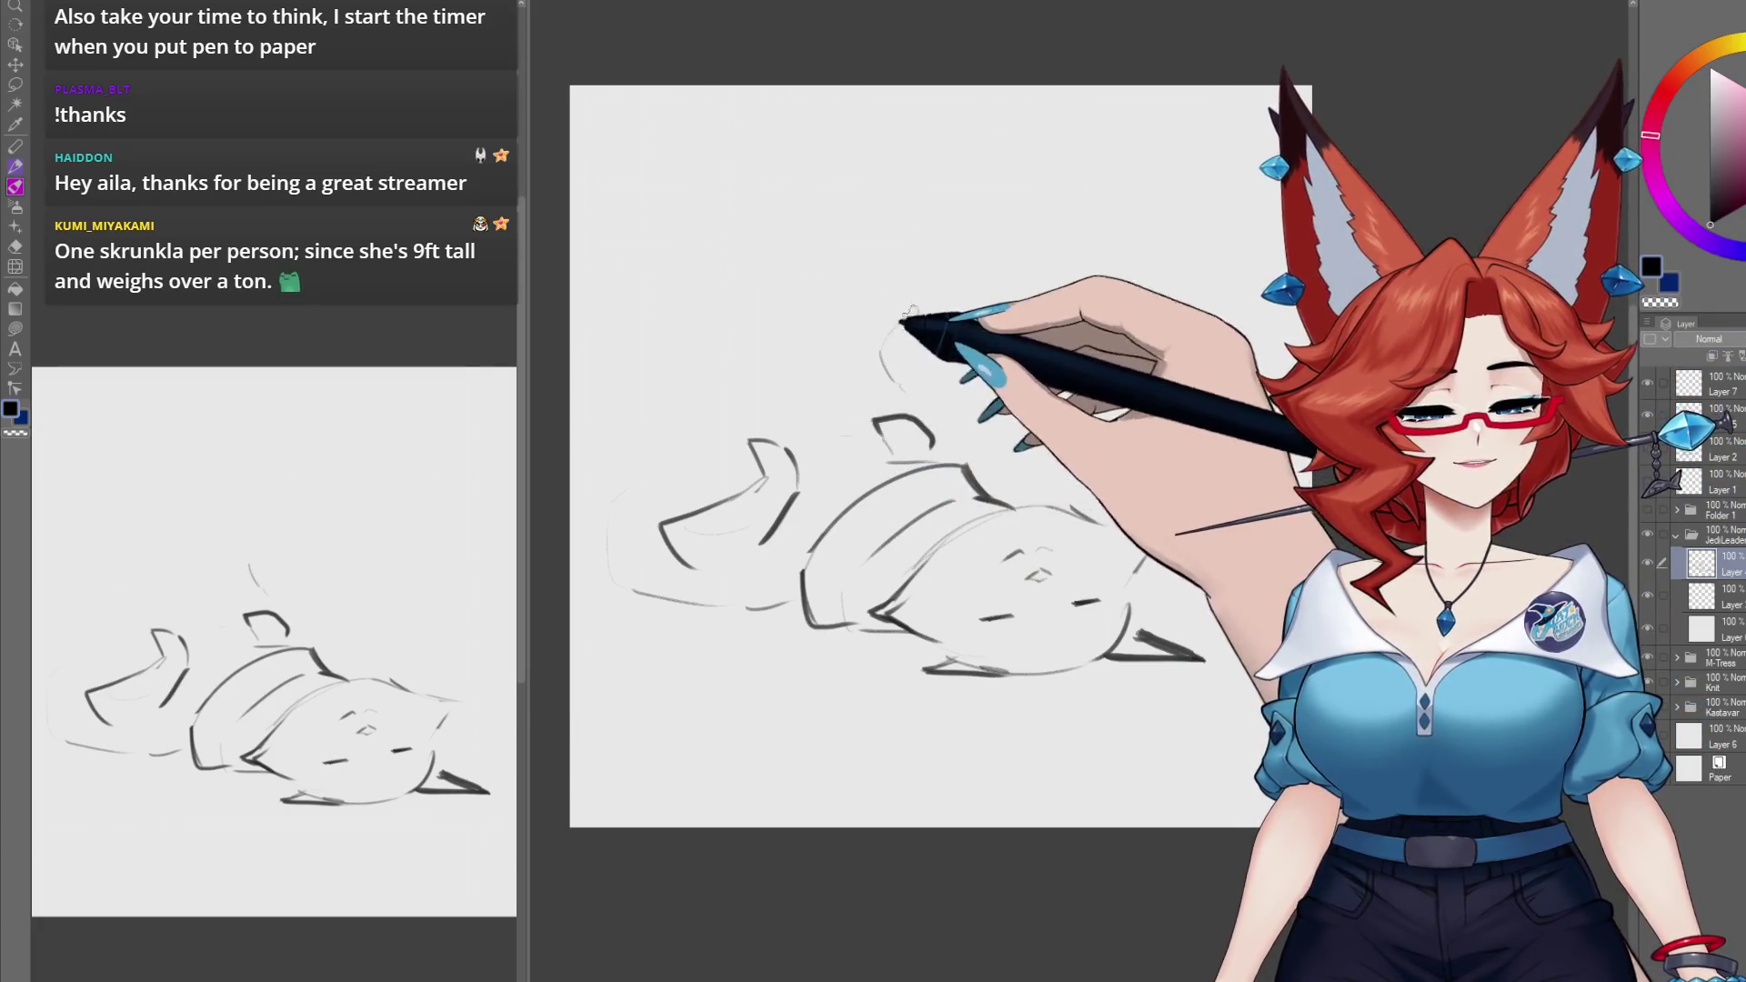
Step: Draw the large curved tail, undo the bad ear stroke and redraw the ear edge from its tip
mouse_move(904, 385)
left_mouse_down()
mouse_move(1209, 392)
mouse_move(1246, 582)
mouse_move(946, 300)
mouse_move(916, 242)
mouse_move(882, 314)
mouse_move(663, 379)
mouse_move(869, 411)
left_mouse_up()
key("ctrl+z")
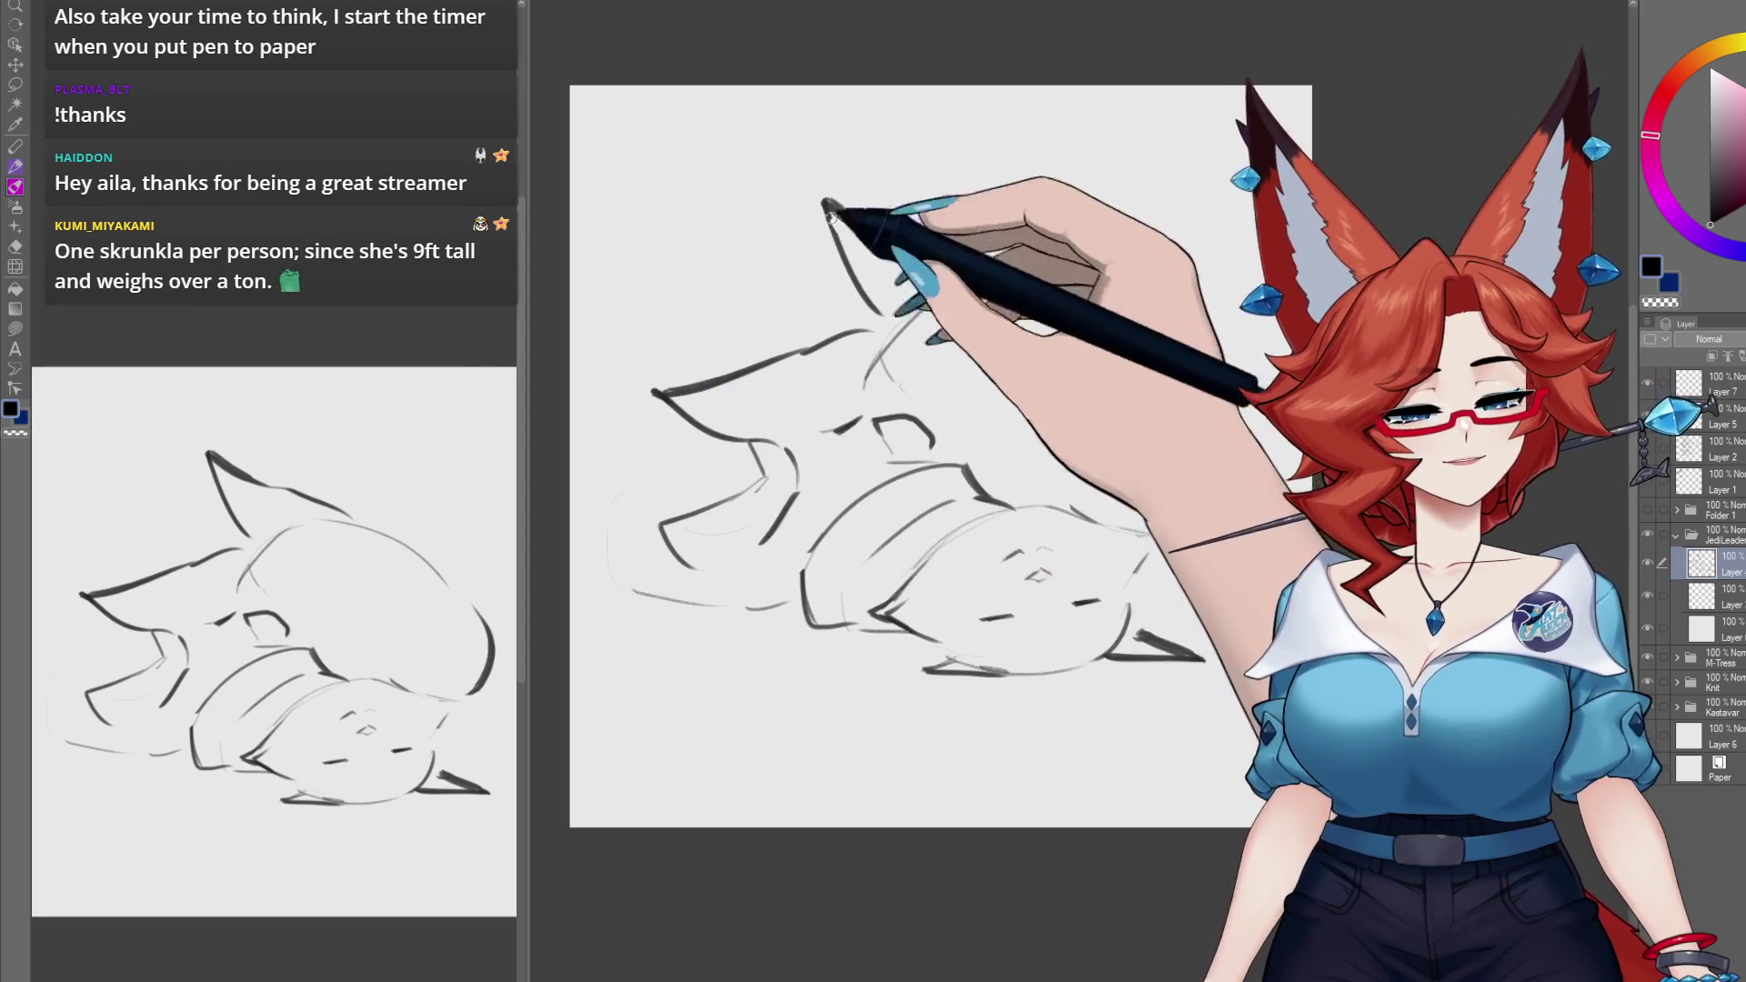
mouse_move(1028, 283)
left_mouse_down()
mouse_move(838, 233)
mouse_move(880, 314)
left_mouse_up()
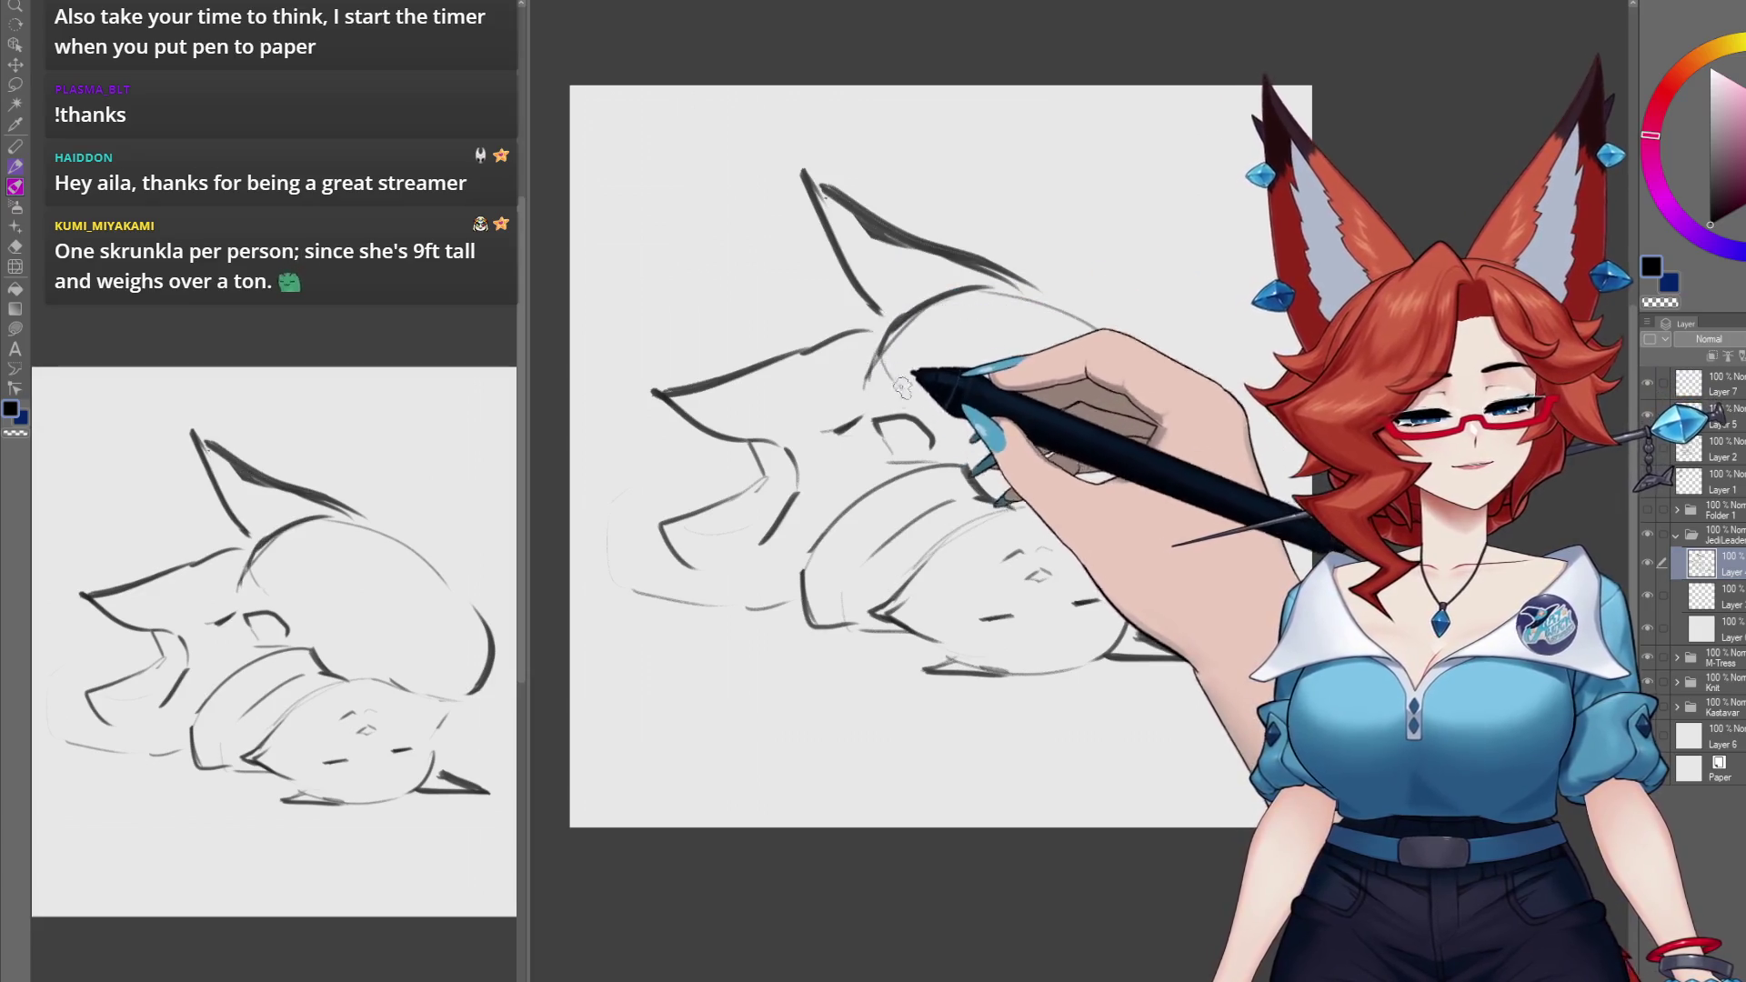